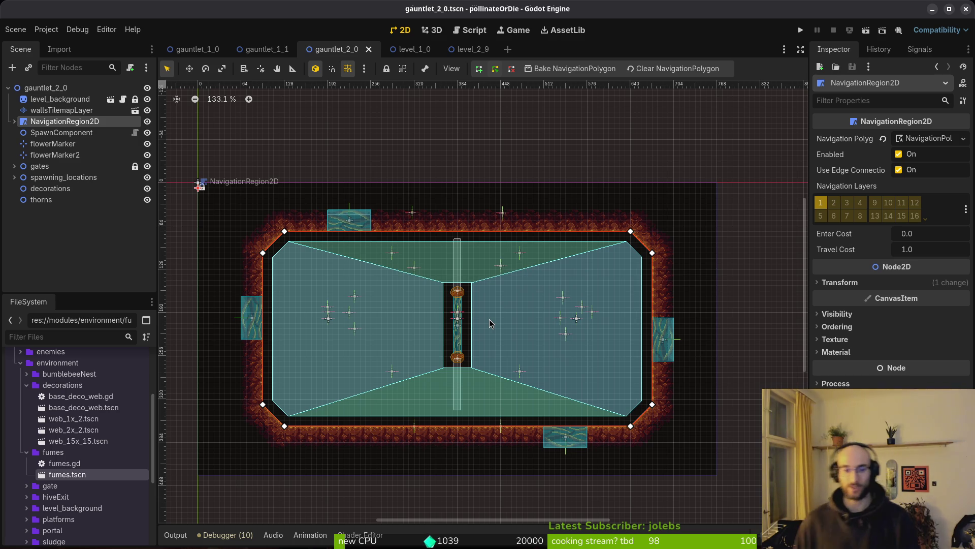
Expand NavigationRegion2D, check the fumes nodes under floating_platform_large, and centre the level view.
scroll(504, 334, "up", 3)
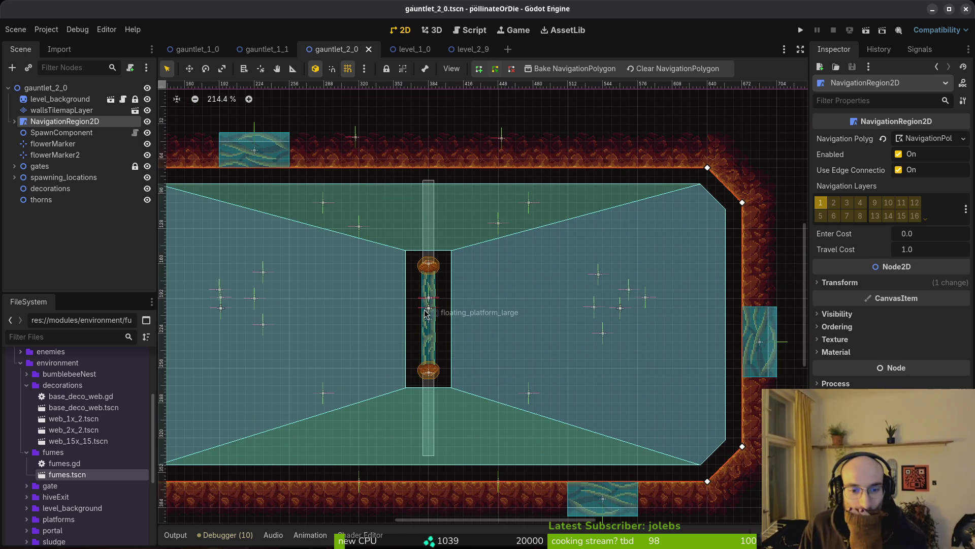
scroll(459, 327, "up", 3)
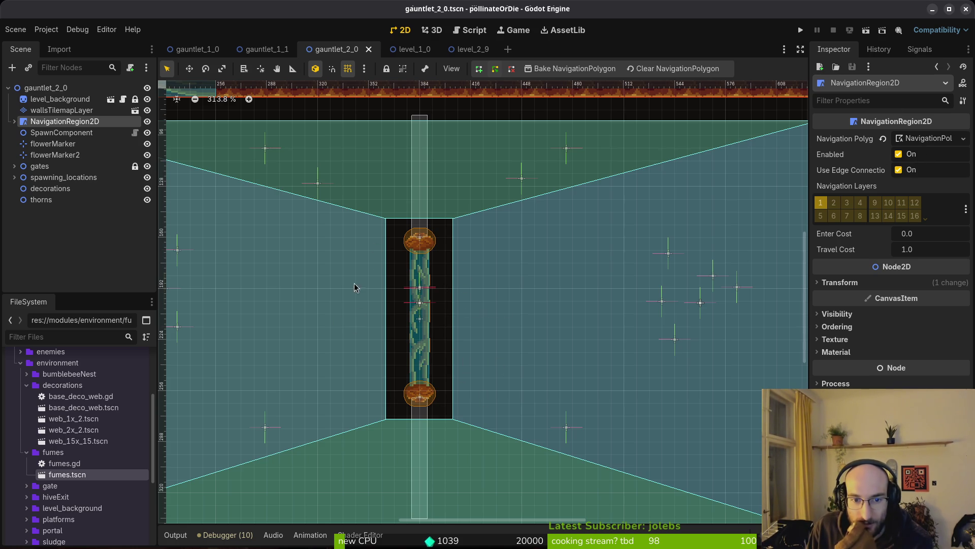
left_click(15, 121)
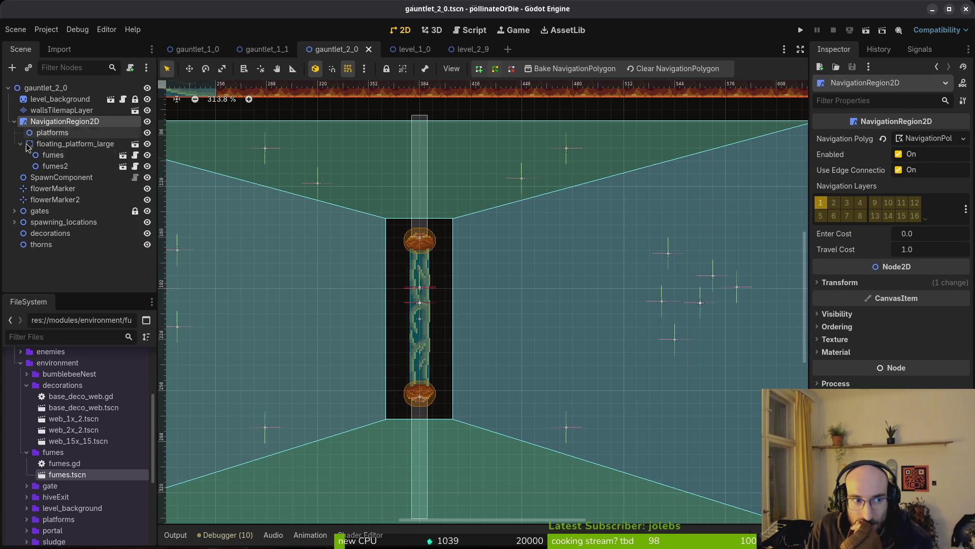
left_click(20, 145)
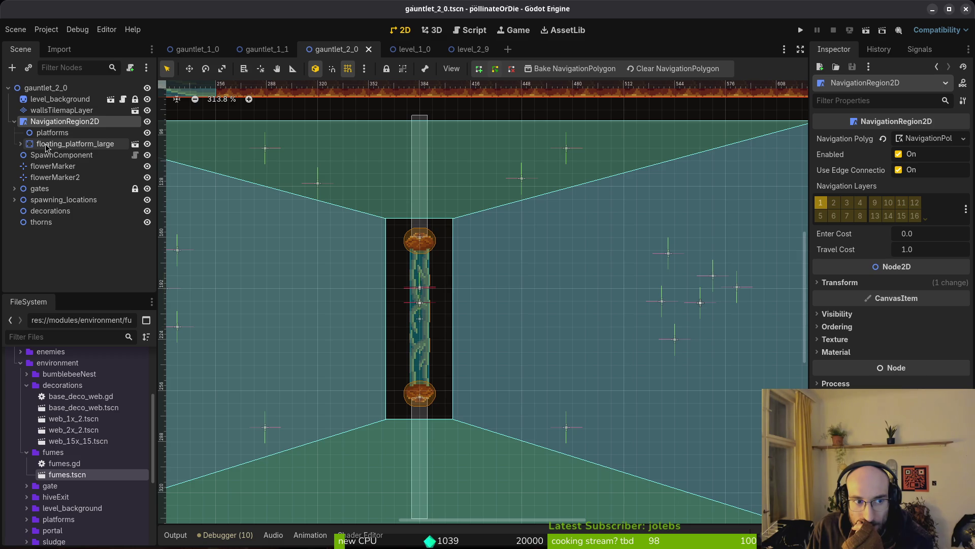
left_click(21, 144)
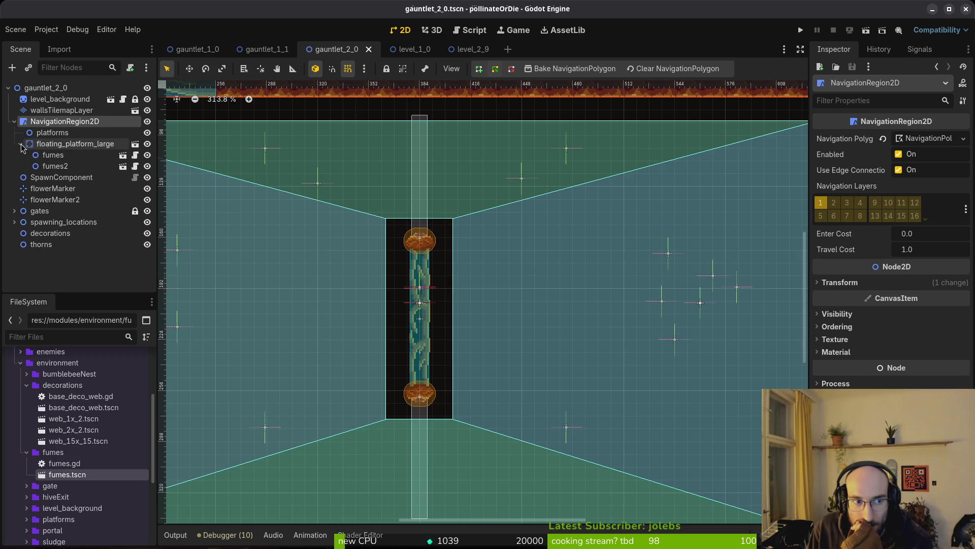
left_click(21, 144)
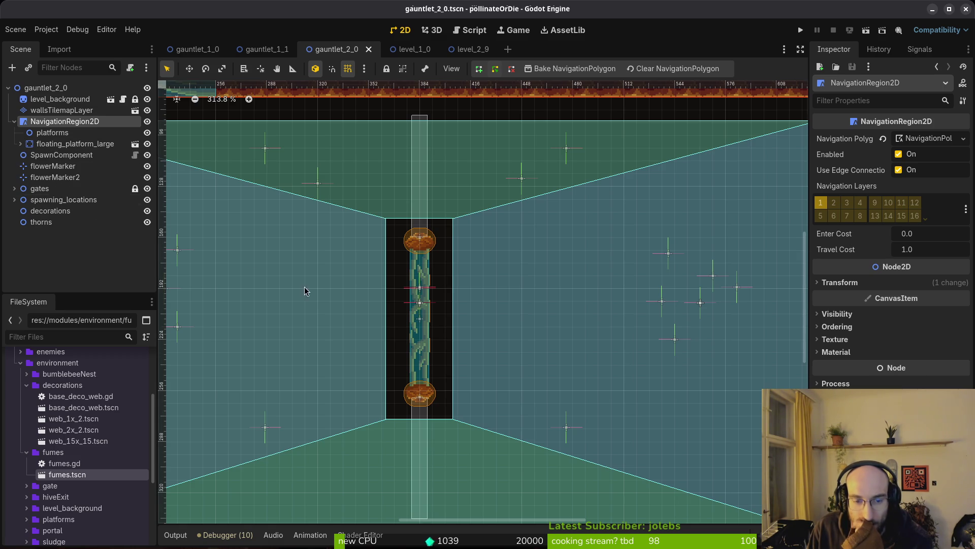
scroll(384, 266, "down", 2)
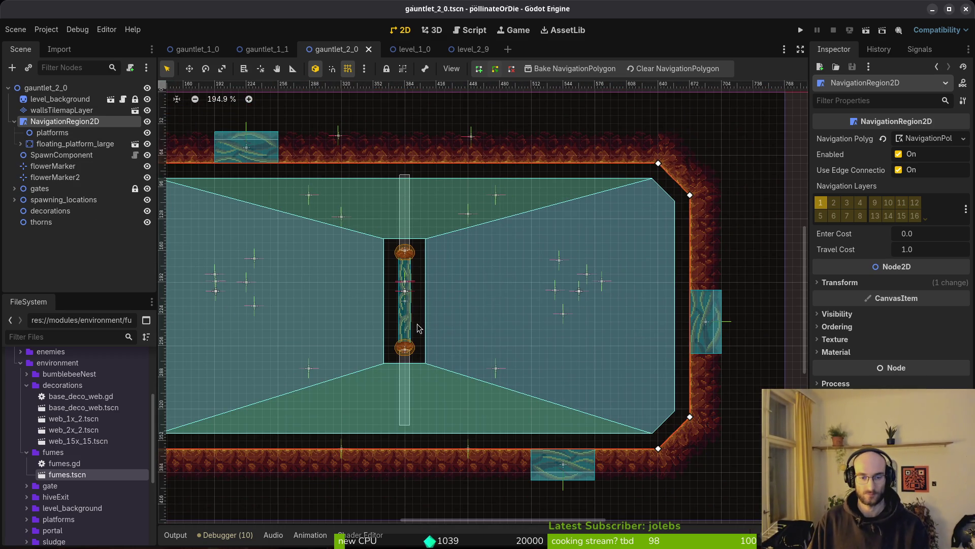
scroll(402, 299, "down", 3)
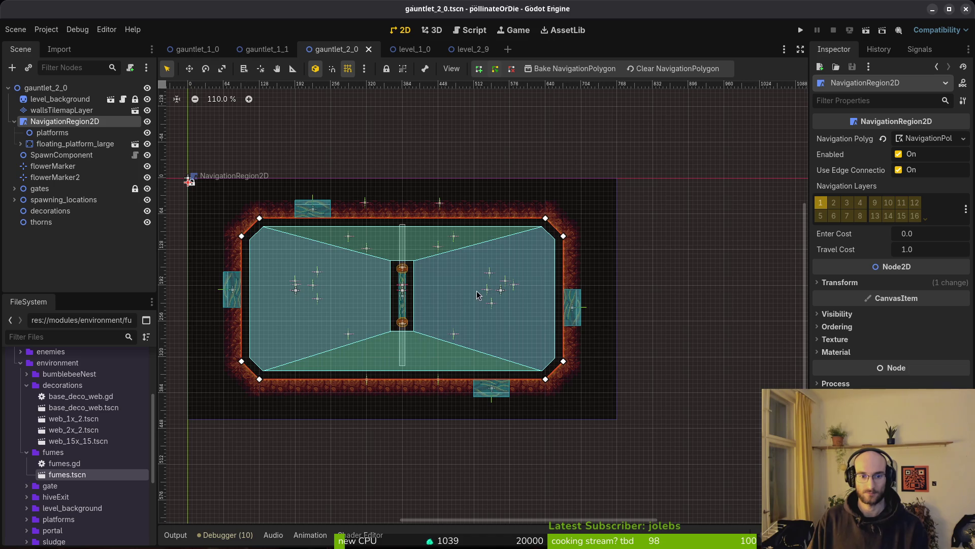
left_click_drag(429, 317, 502, 283)
scroll(486, 281, "up", 2)
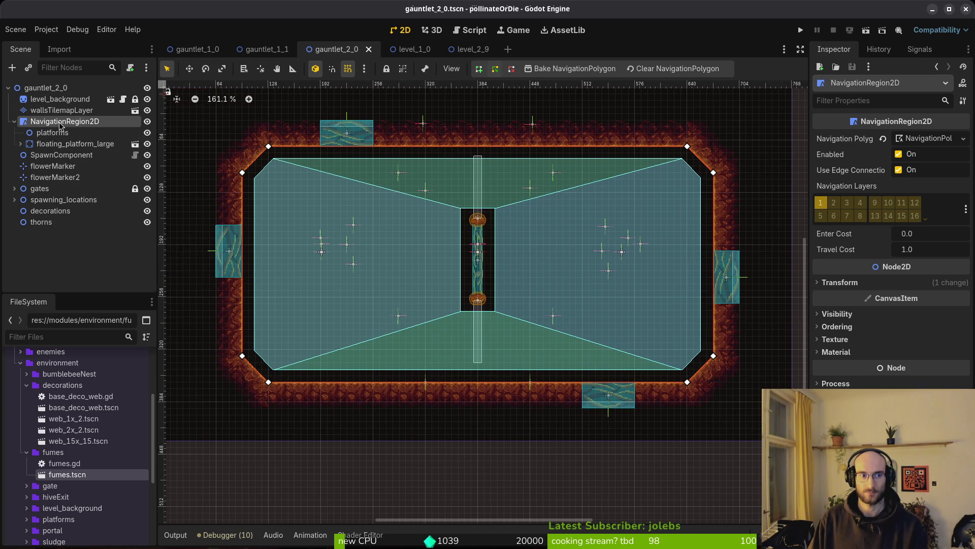
Add a CollisionShape2D and a StaticBody2D under NavigationRegion2D, then nest the shape inside the body.
key("ctrl+a")
type("co")
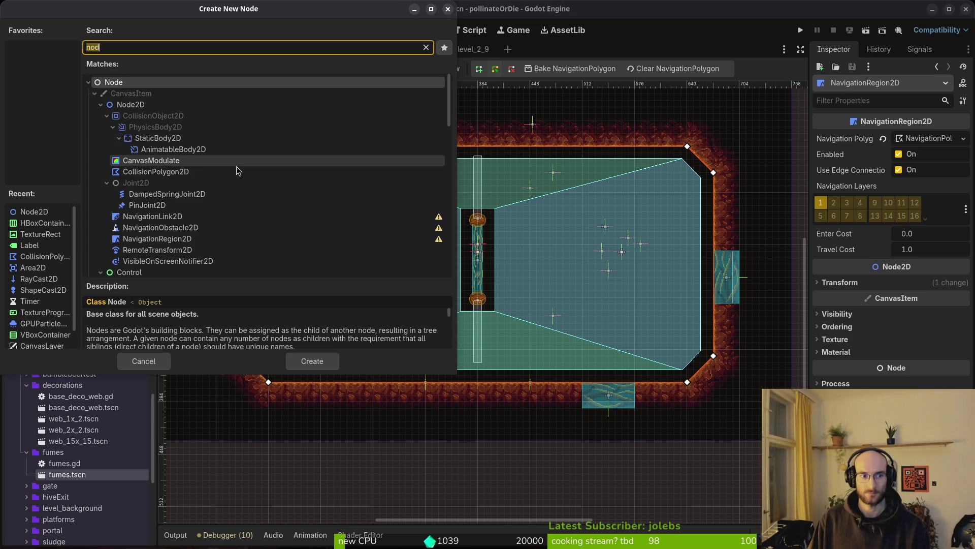
type("llision")
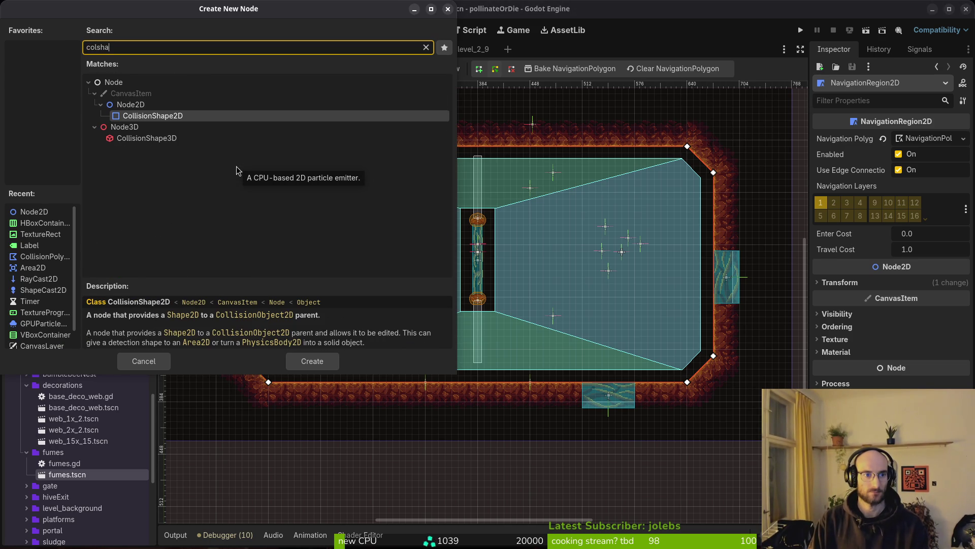
key("Return")
left_click(40, 122)
key("ctrl+a")
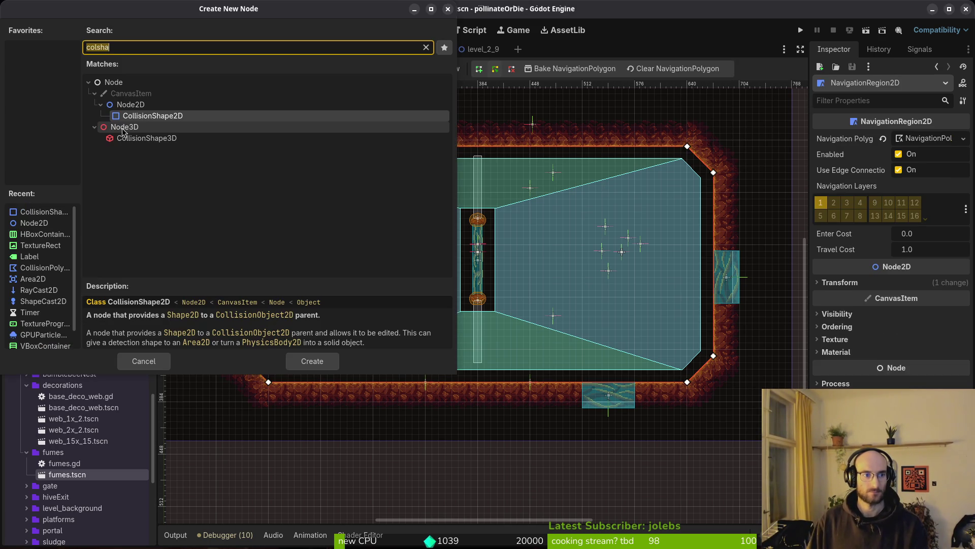
type("c")
key("BackSpace")
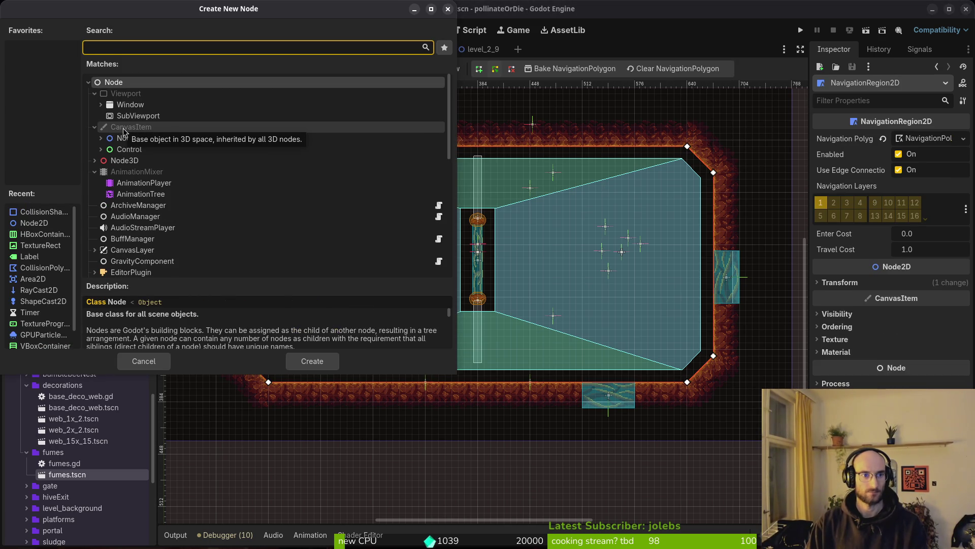
type("stati")
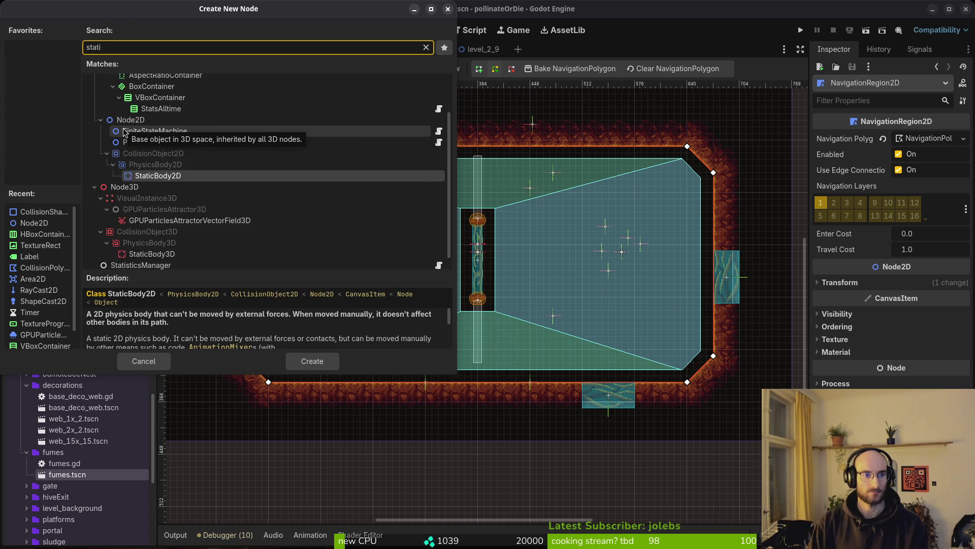
key("Return")
left_click_drag(71, 154, 82, 170)
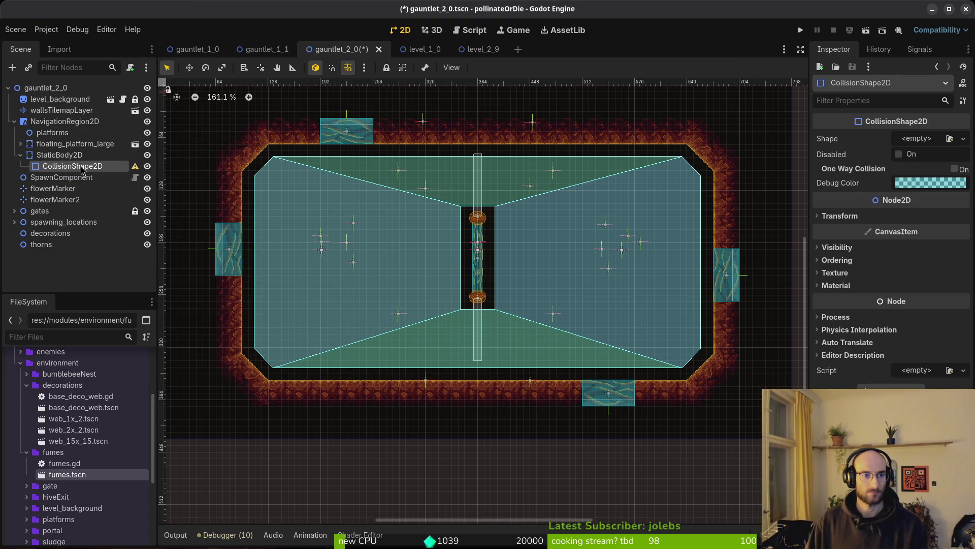
Give the collision shape a CircleShape2D, turn off StaticBody2D collision layer 1 and mask 1, and save.
left_click(920, 144)
left_click(894, 203)
left_click(914, 144)
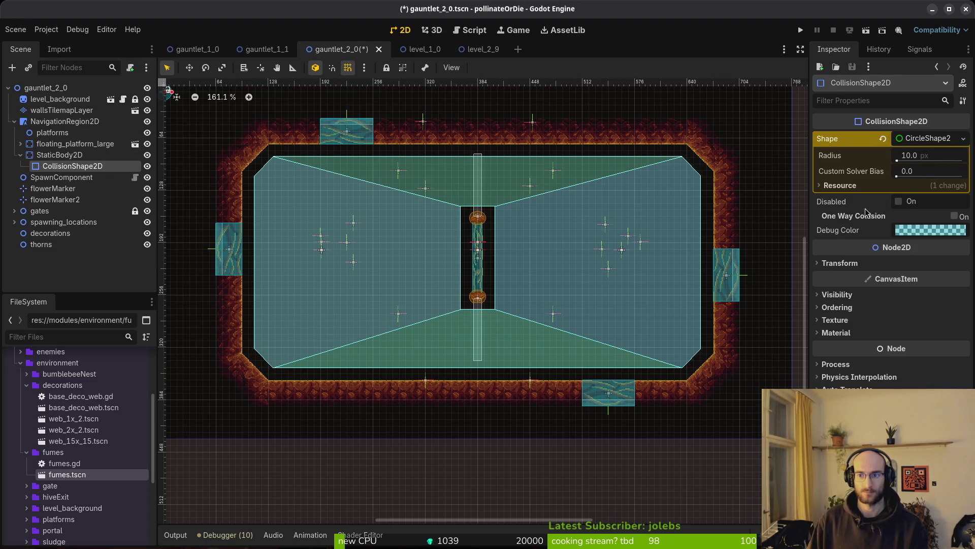
left_click(60, 154)
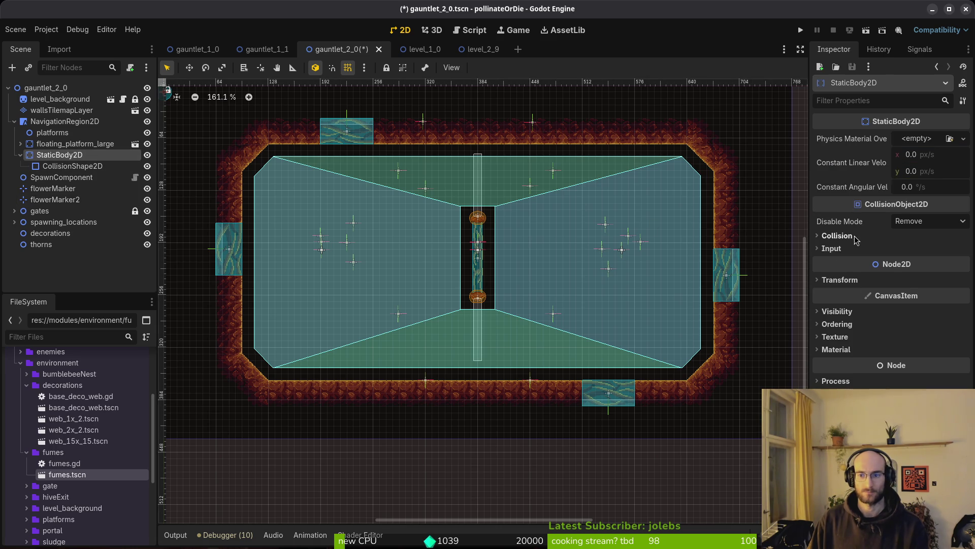
left_click(826, 313)
left_click(827, 265)
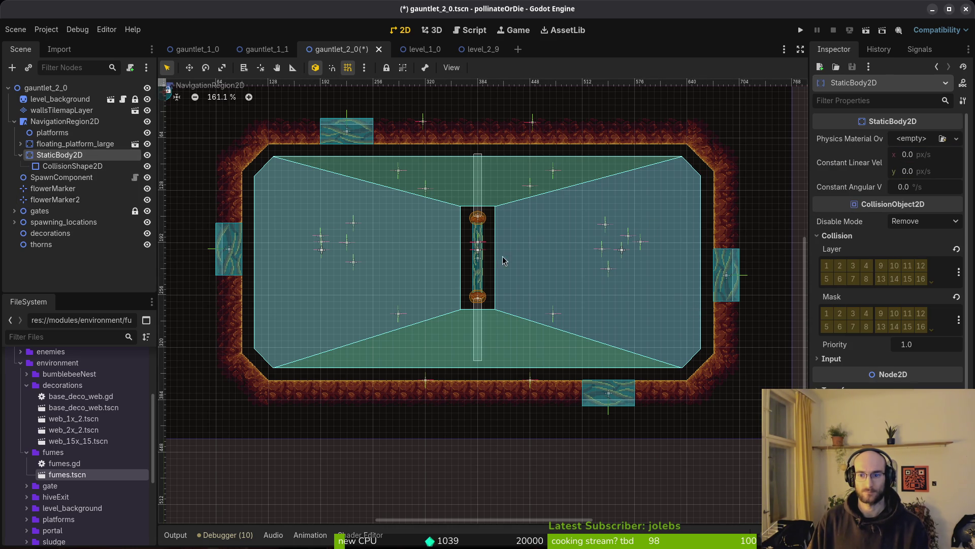
key("ctrl+s")
Set the circle radius to 74 and centre it on the middle platform.
left_click(57, 166)
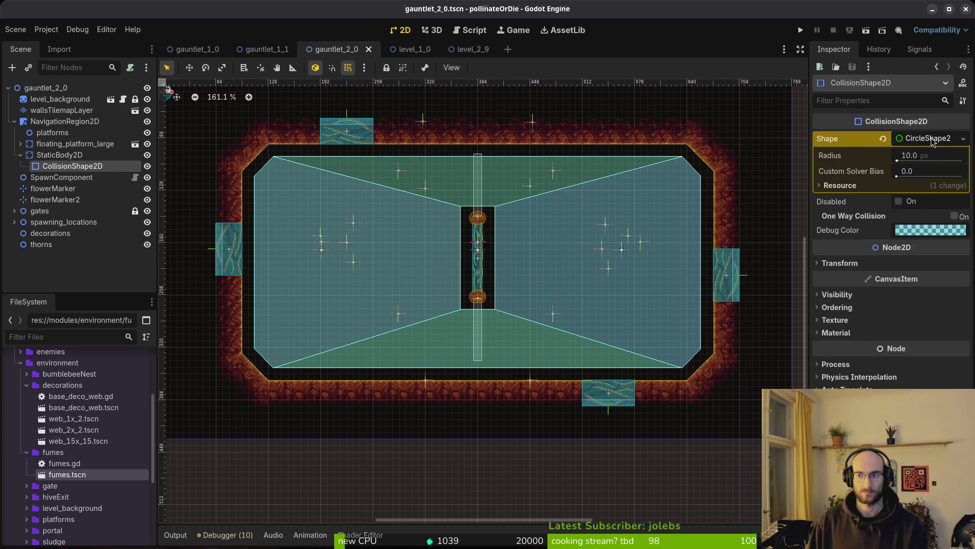
left_click(933, 140)
left_click(933, 139)
left_click(938, 155)
type("74")
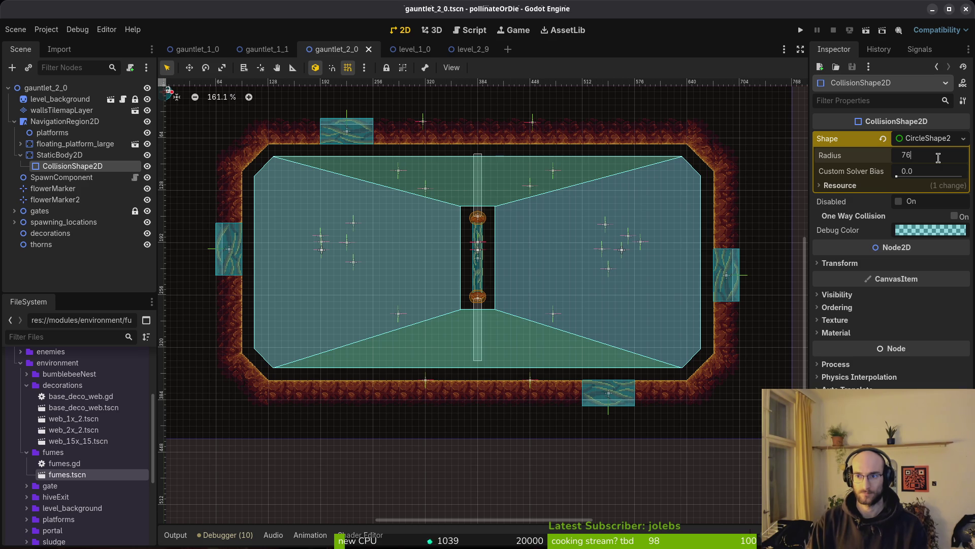
key("Return")
scroll(496, 298, "down", 3)
mouse_move(316, 203)
left_mouse_down()
mouse_move(393, 262)
mouse_move(475, 292)
mouse_move(472, 281)
mouse_move(530, 277)
mouse_move(532, 264)
mouse_move(537, 287)
left_mouse_up()
scroll(393, 262, "up", 6)
With snapping off, shrink the circle radius to 56 and then 48, save, and run the game.
key("shift+g")
scroll(531, 277, "up", 4)
scroll(531, 284, "down", 3)
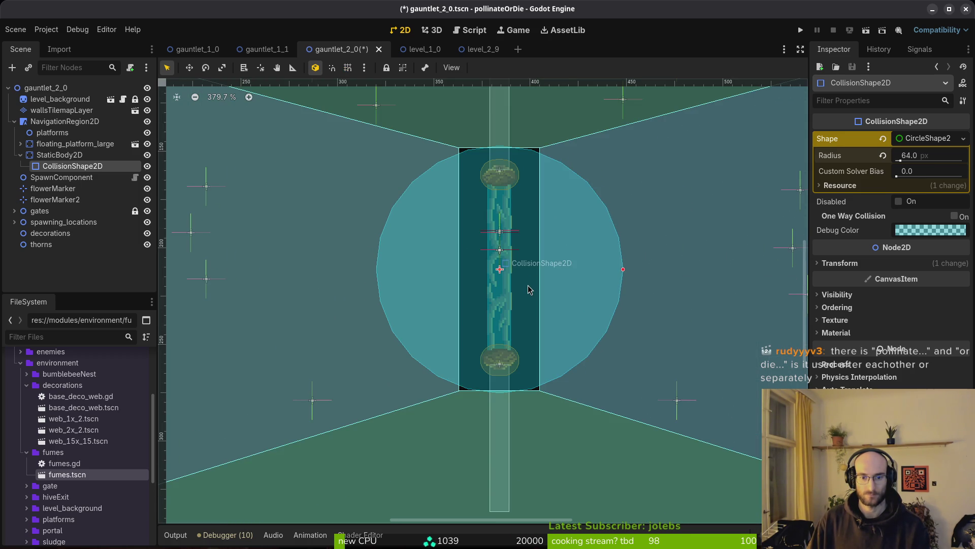
left_click(934, 161)
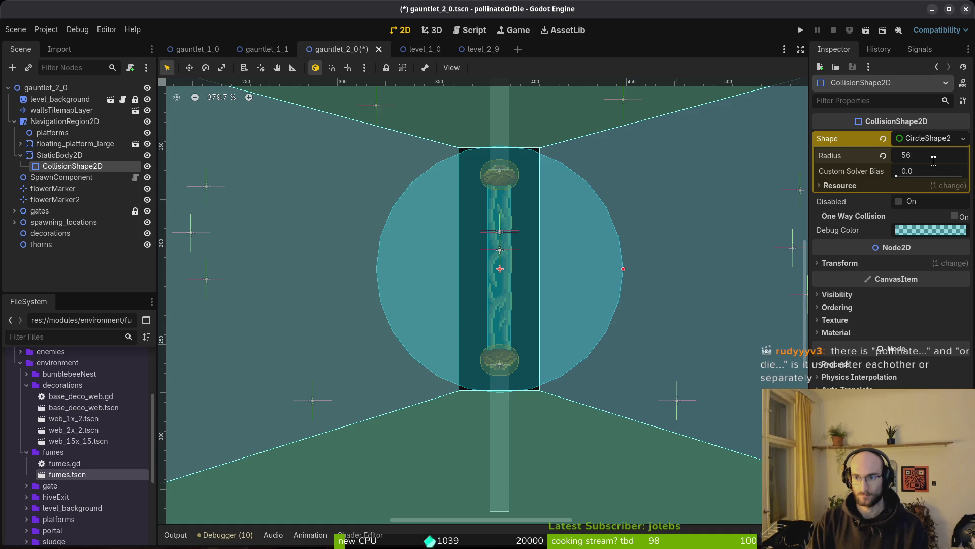
key("Return")
left_click(941, 161)
type("48")
key("Return")
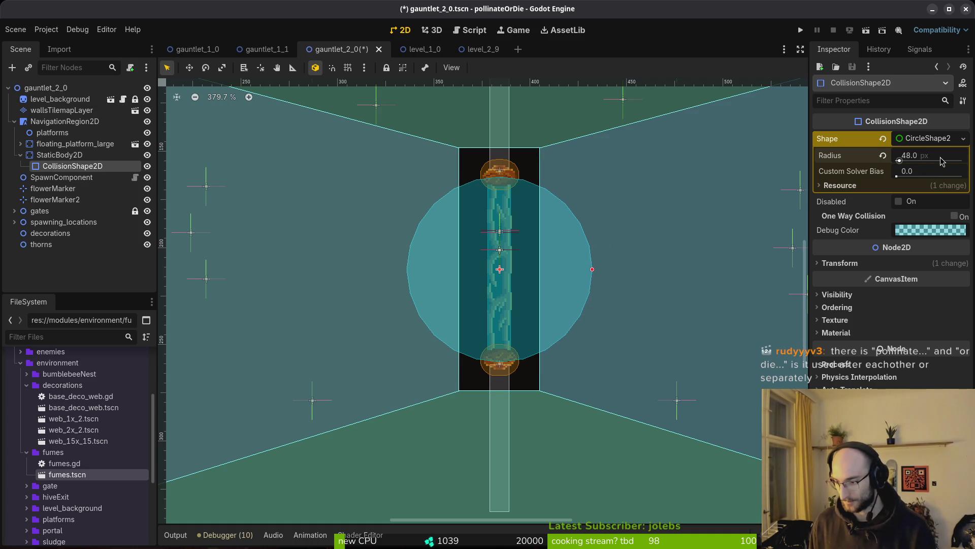
key("ctrl+s")
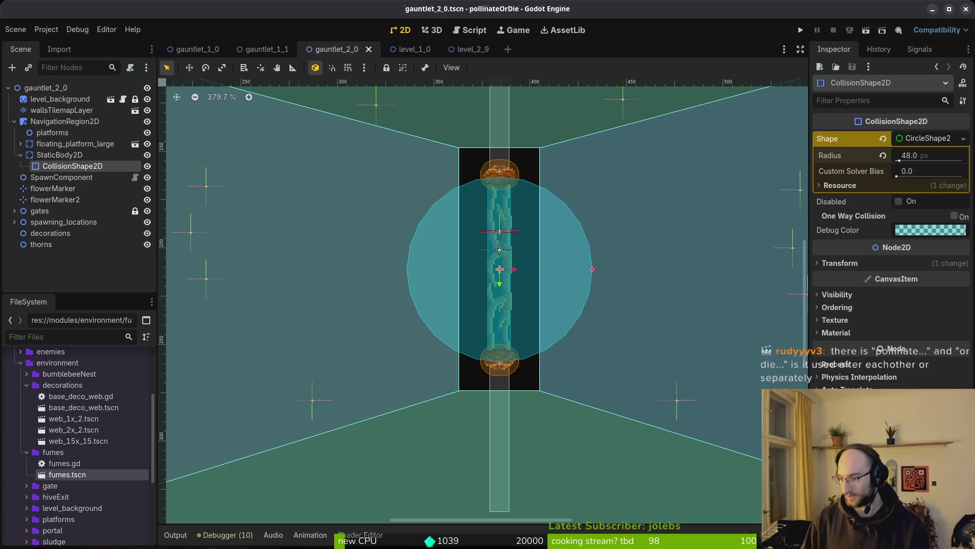
left_click(801, 30)
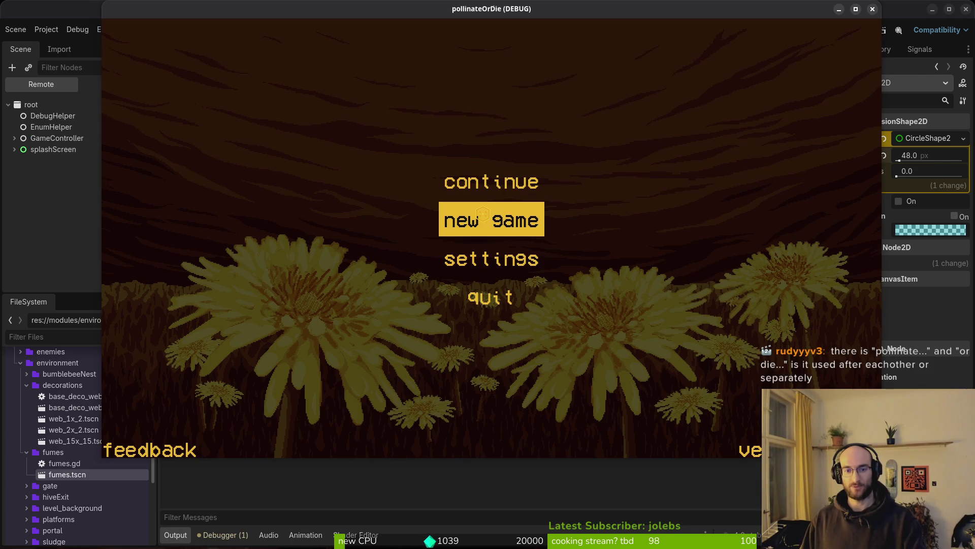
Set show_loading_screen to true in the debug helper script, save it, and close the game.
left_click(482, 215)
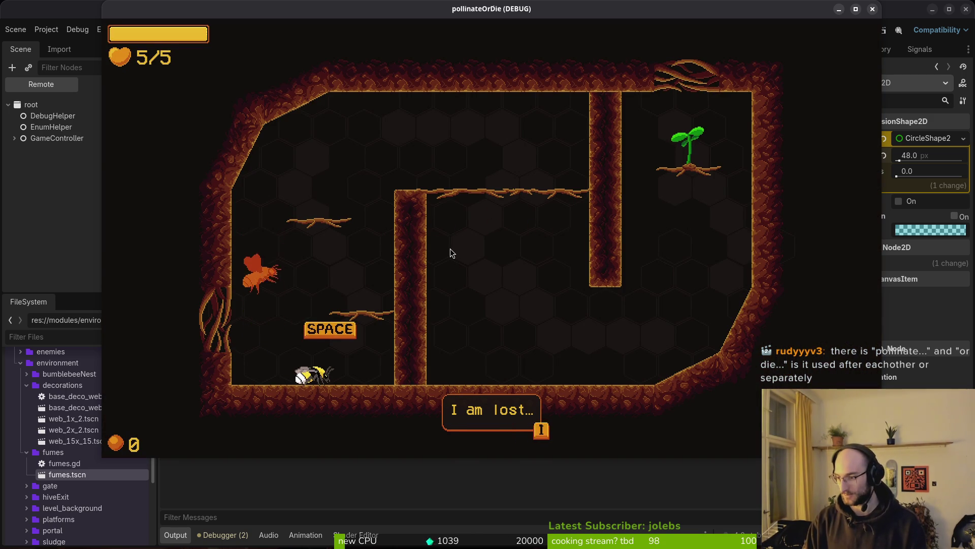
key("alt+Tab")
type("deb")
key("Return")
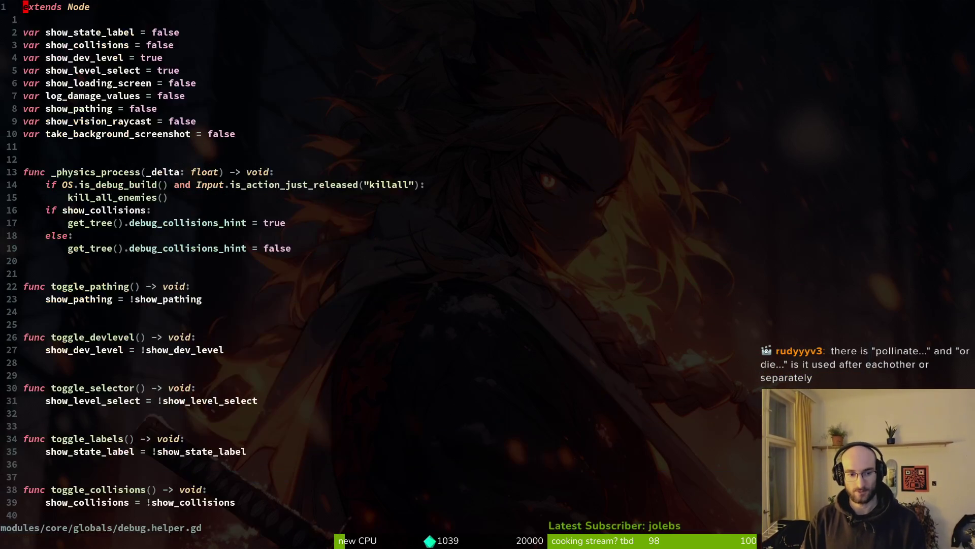
type("j$ciwtrue")
key("Escape")
type(":w")
key("alt+Tab")
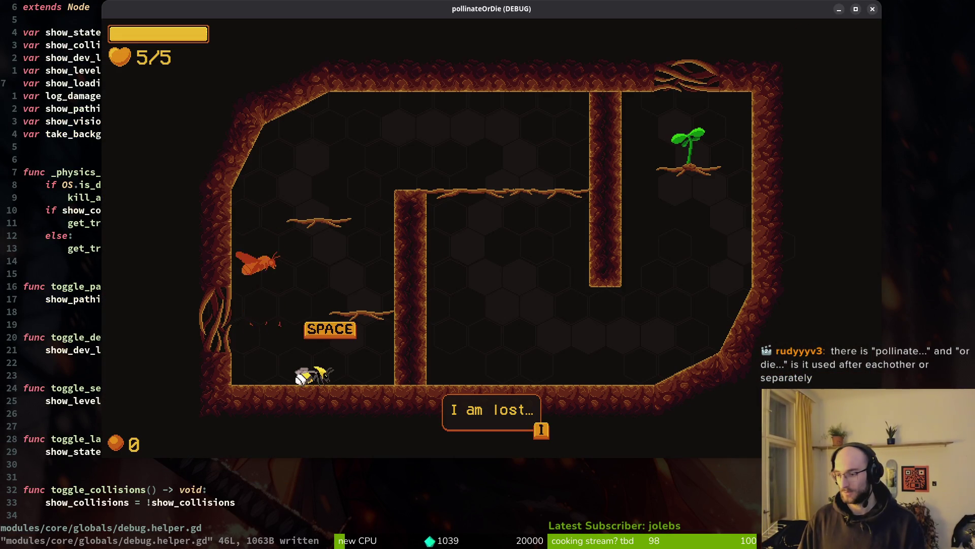
left_click(873, 9)
Rerun the game, go from the pause menu to the hive, load a level from the selector, then stop with F8.
left_click(800, 32)
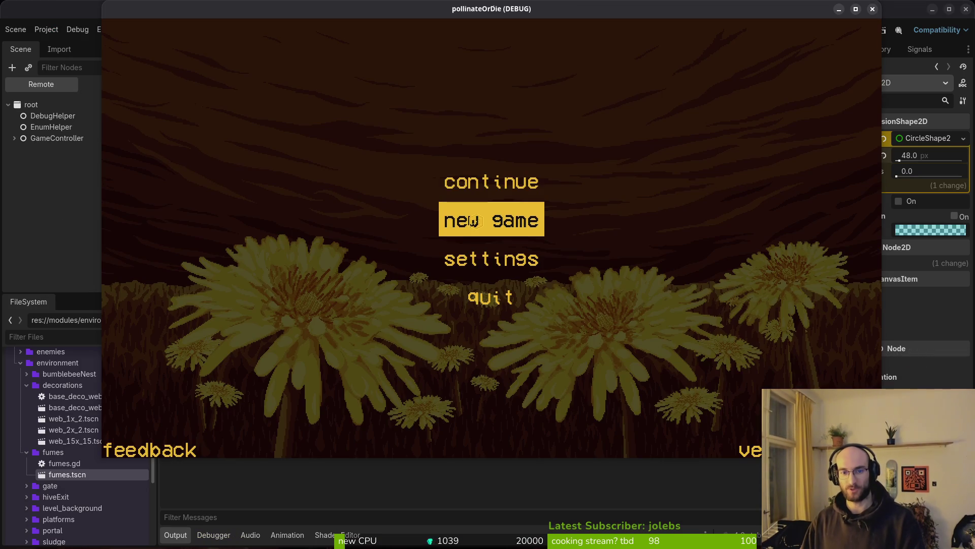
left_click(474, 221)
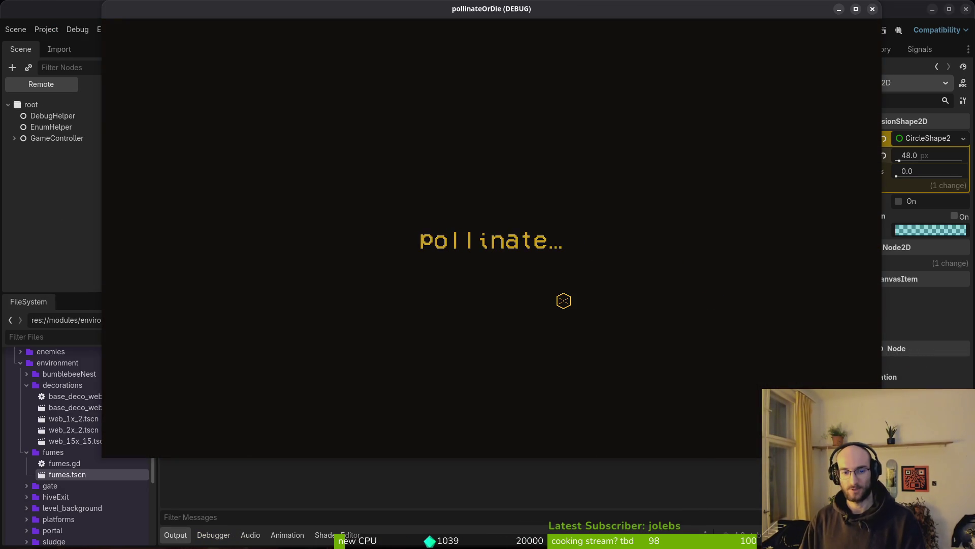
key("Escape")
key("Down")
key("Down")
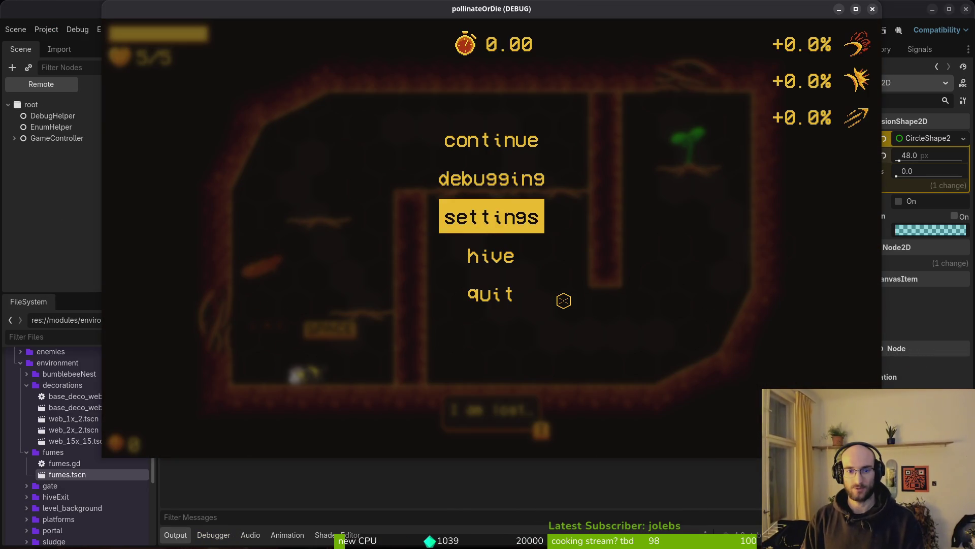
key("Down")
key("Return")
key("w")
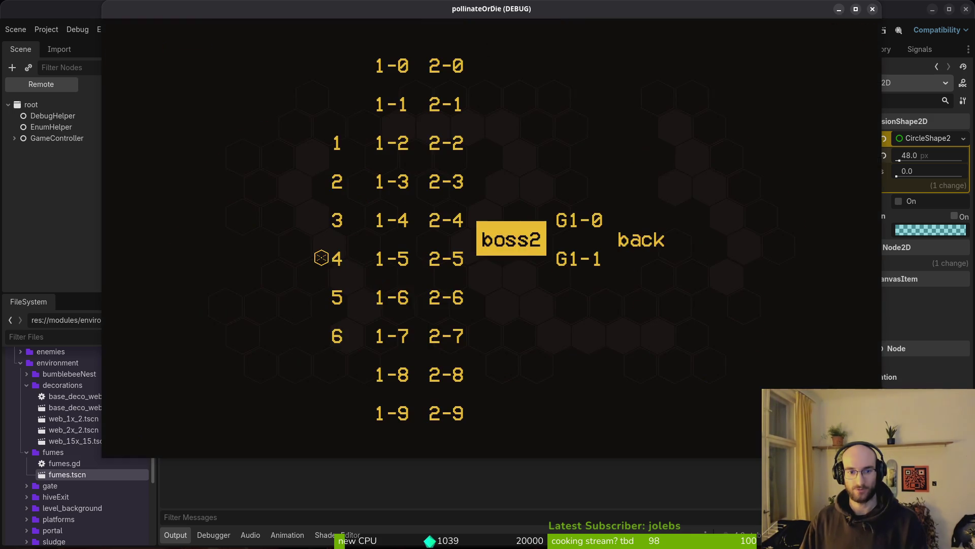
left_click(318, 333)
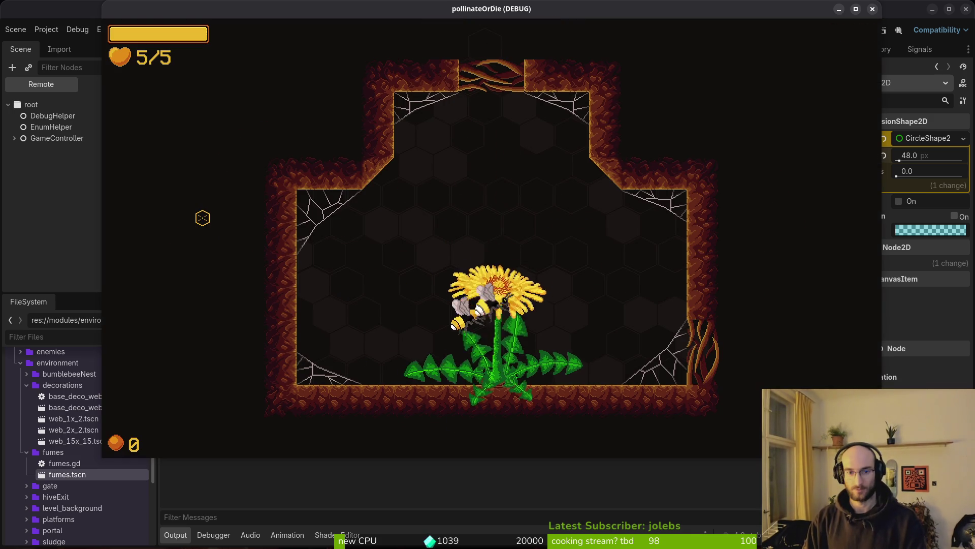
key("d")
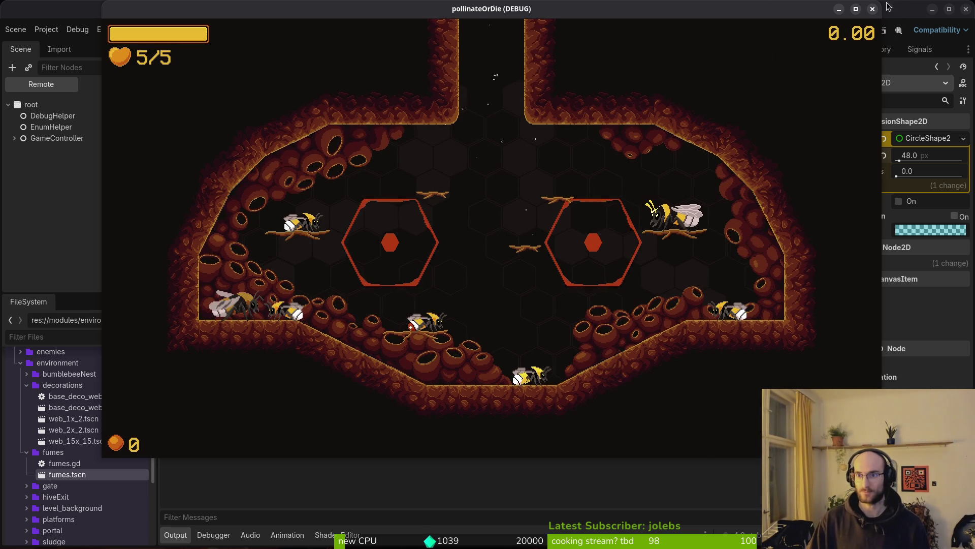
key("F8")
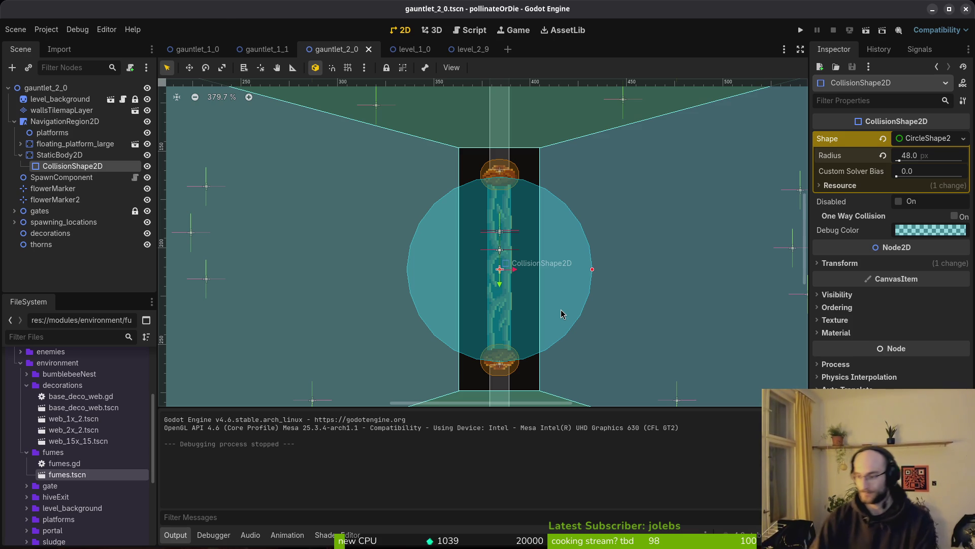
Open gate.gd with the file finder and page through it.
key("alt+Tab")
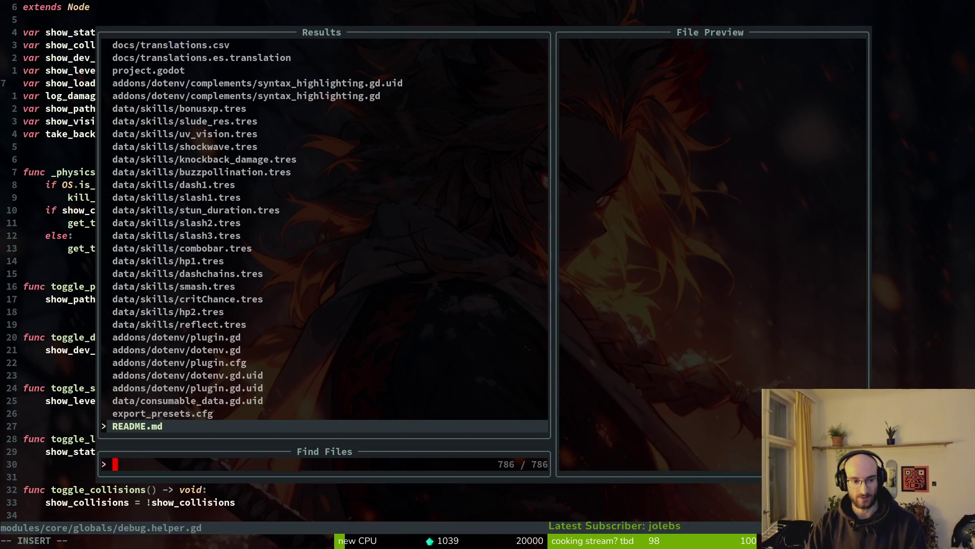
type("gate")
key("Return")
key("space")
key("f")
key("f")
type("gate")
key("Up")
key("Return")
key("ctrl+d")
key("ctrl+d")
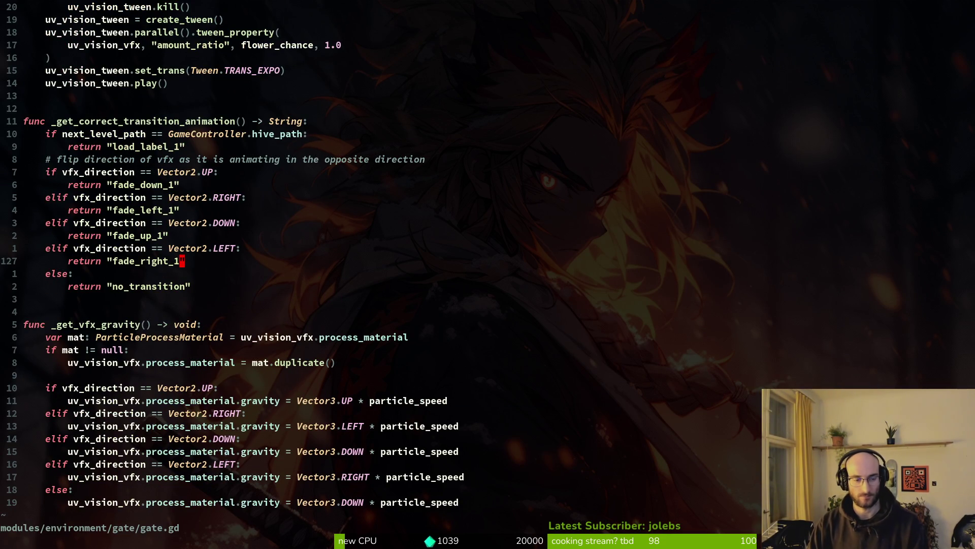
Open home.gd and scroll down to the new-game scene swap line.
key("space")
key("f")
key("f")
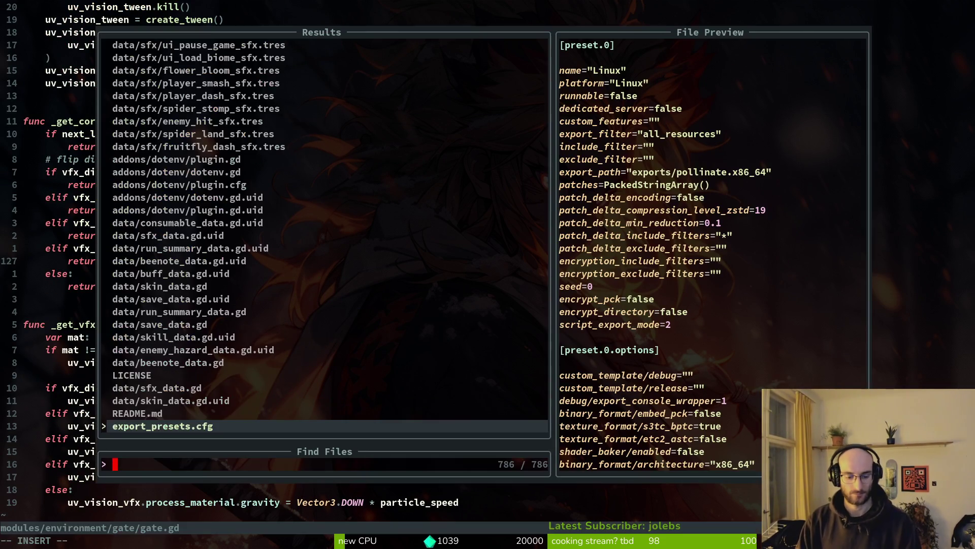
type("l")
key("BackSpace")
type("home")
key("Return")
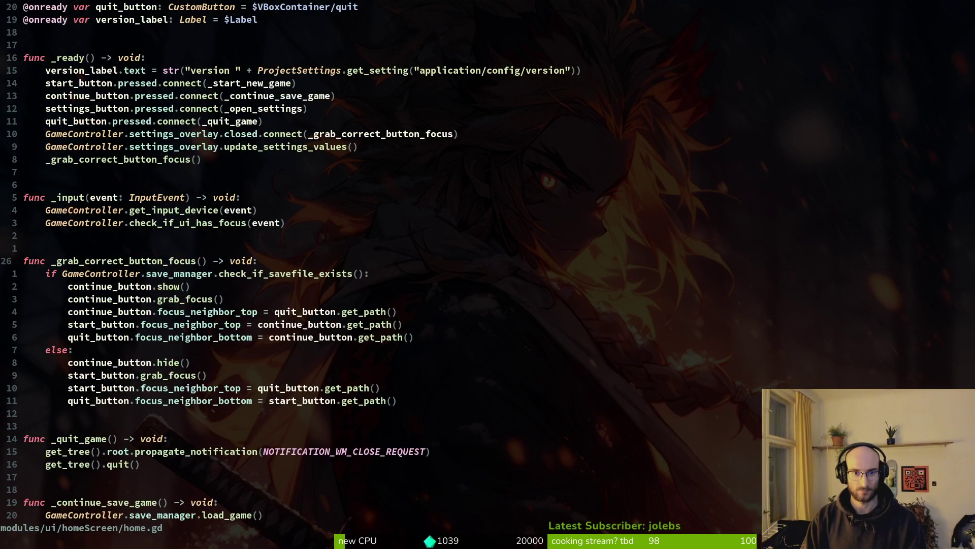
key("ctrl+d")
key("j")
key("j")
key("j")
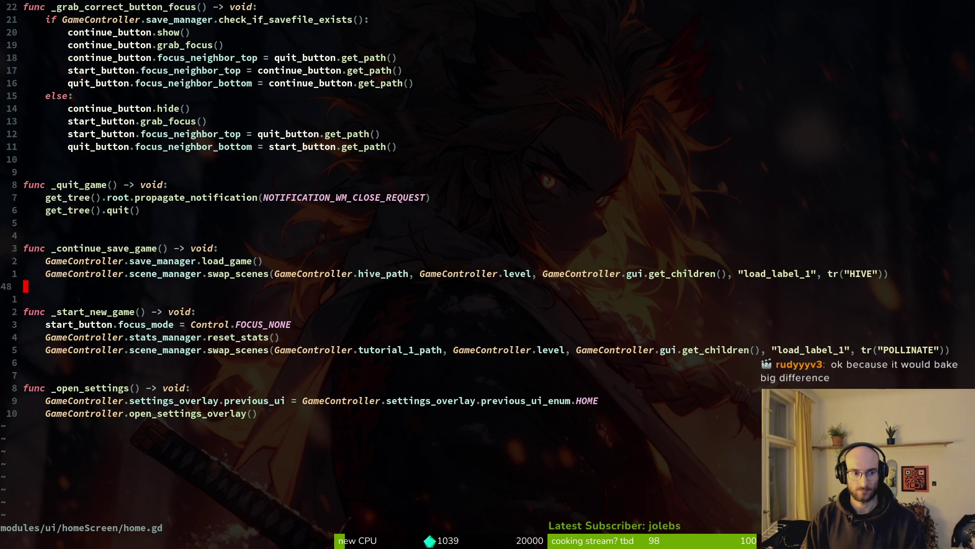
Search for POLLINATE, open its translations.csv entry, and undo a stray edit on the ORDIE row.
key("h")
key("h")
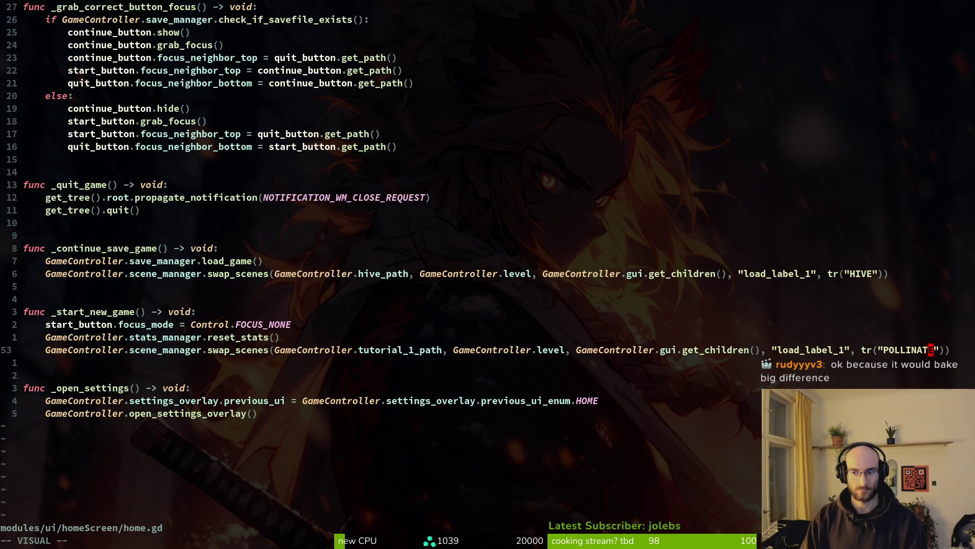
key("space")
key("f")
key("w")
key("Return")
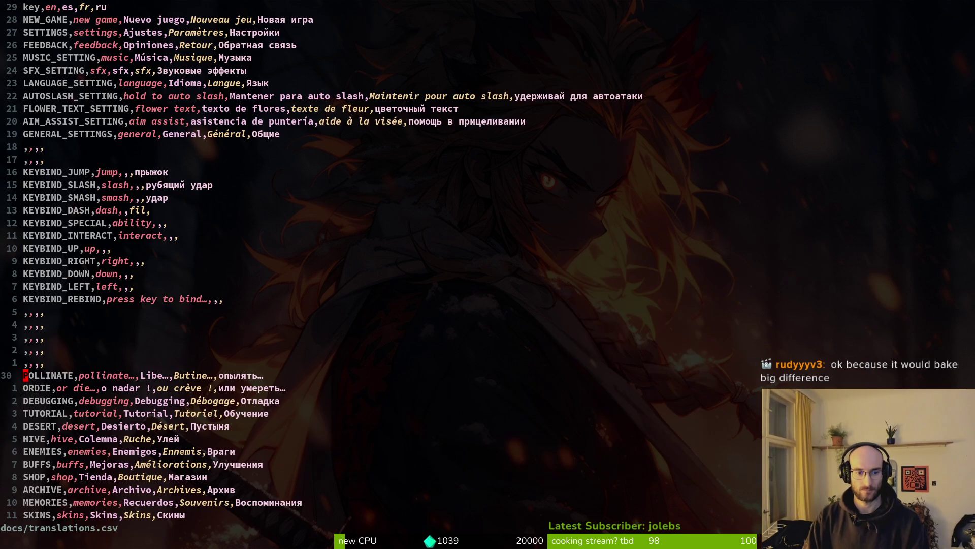
key("j")
key("l")
key("l")
key("l")
key("i")
key("Escape")
key("u")
Search the project for ORDIE and jump to its entry in translations.csv.
key("space")
key("f")
key("w")
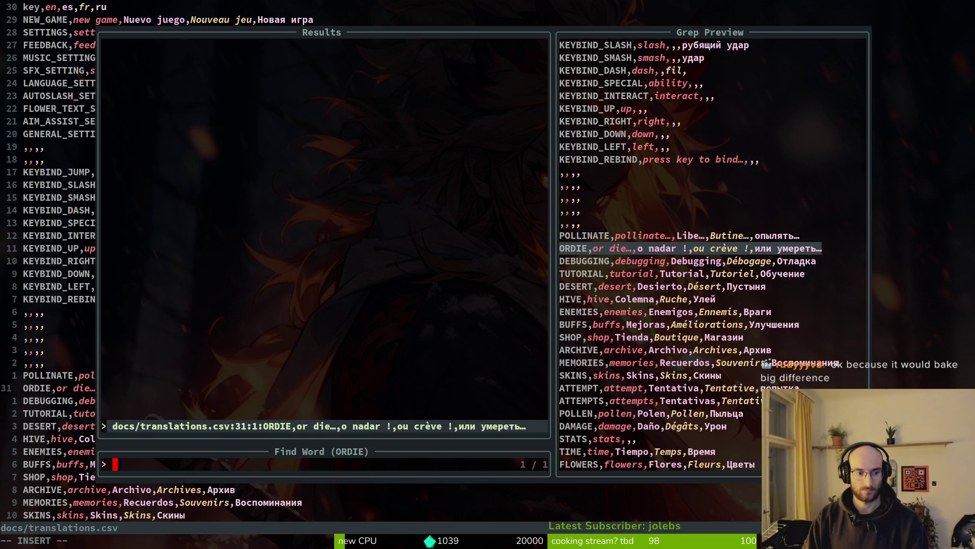
key("Return")
key("Return")
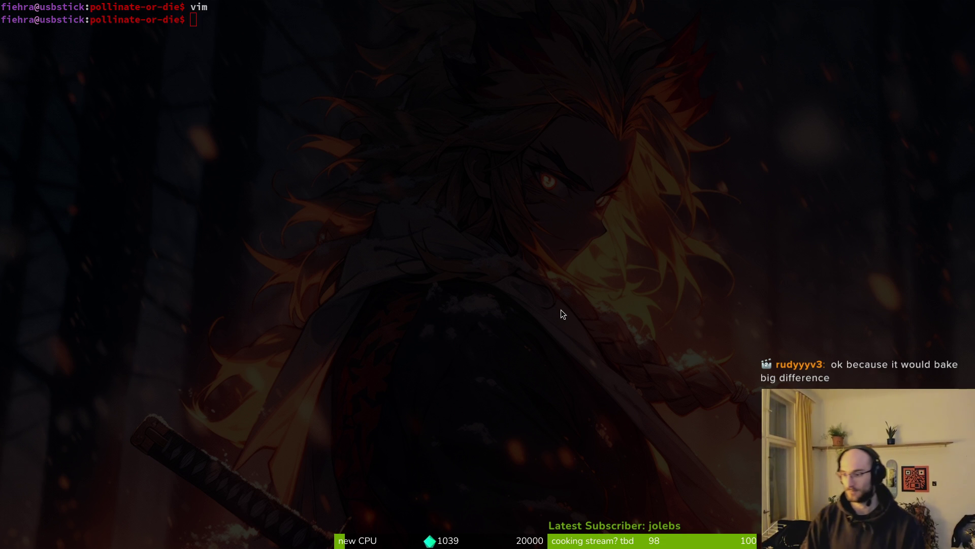
Switch from the terminal back to the Godot editor window.
key("super+2")
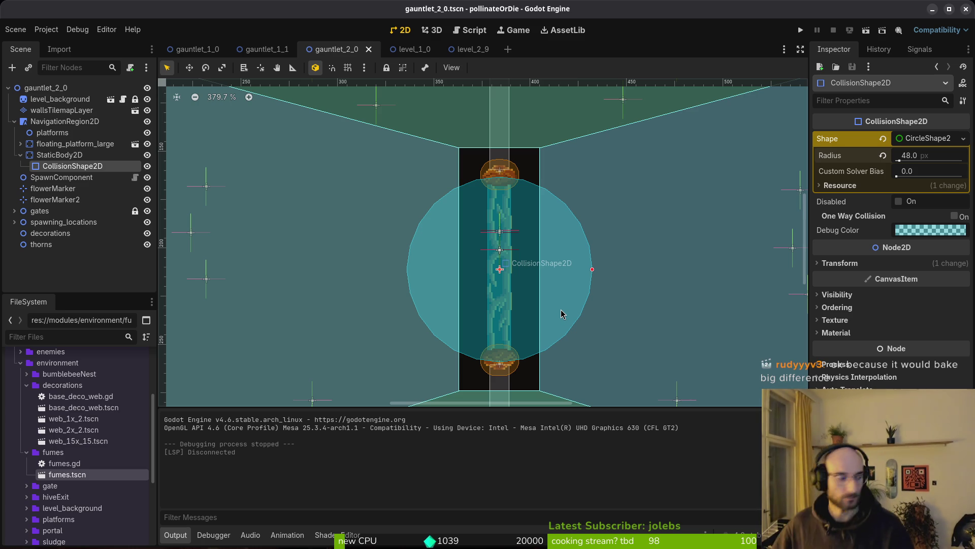
Toggle NavigationRegion2D navigation layer 8 on and back off.
scroll(514, 225, "down", 6)
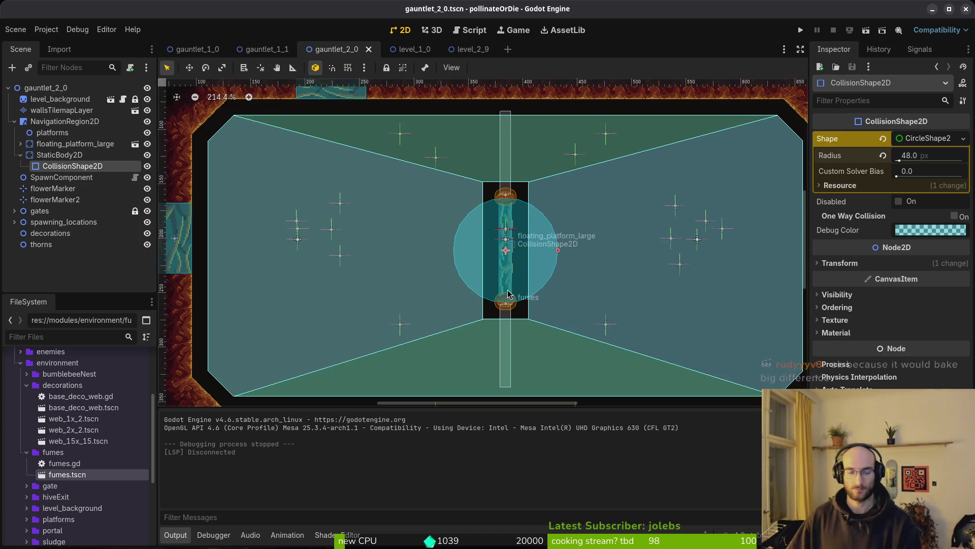
left_click(563, 274)
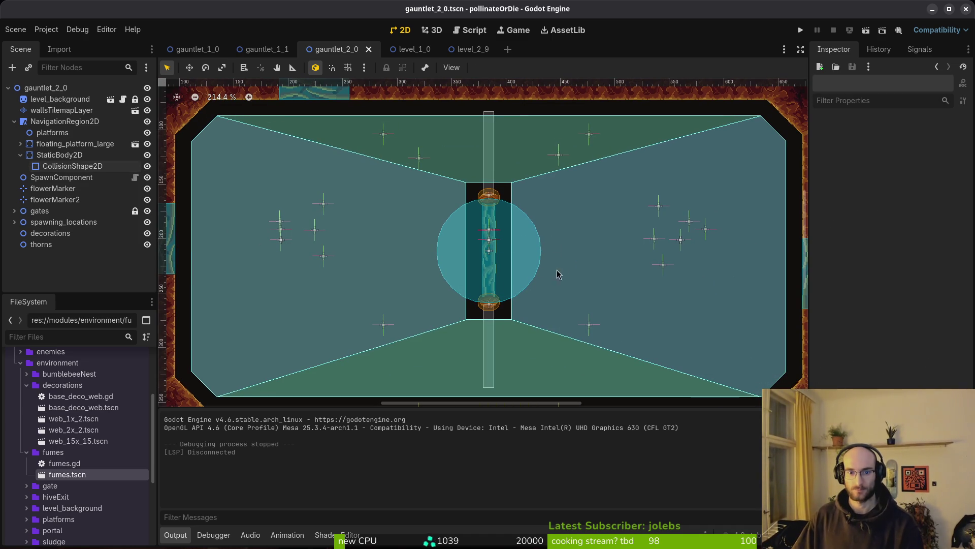
left_click(42, 155)
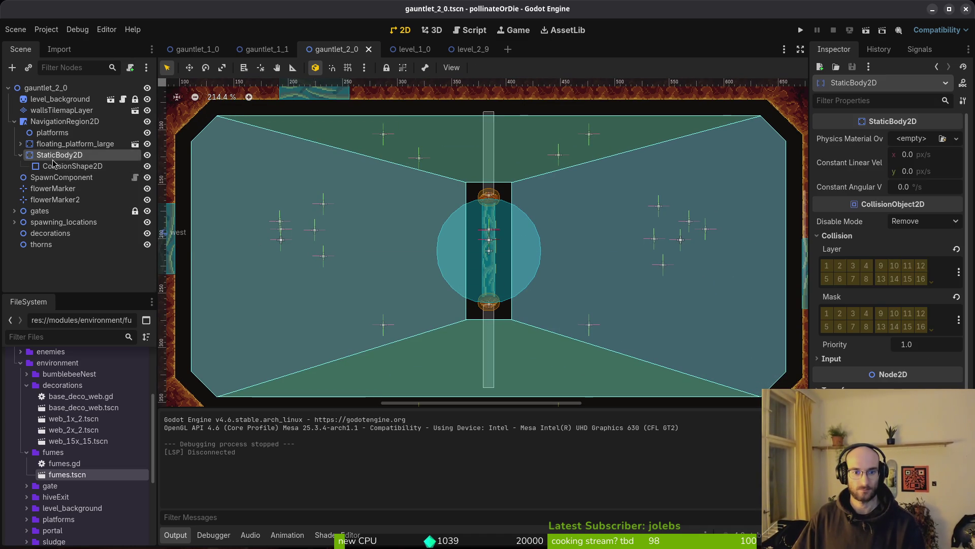
left_click(76, 122)
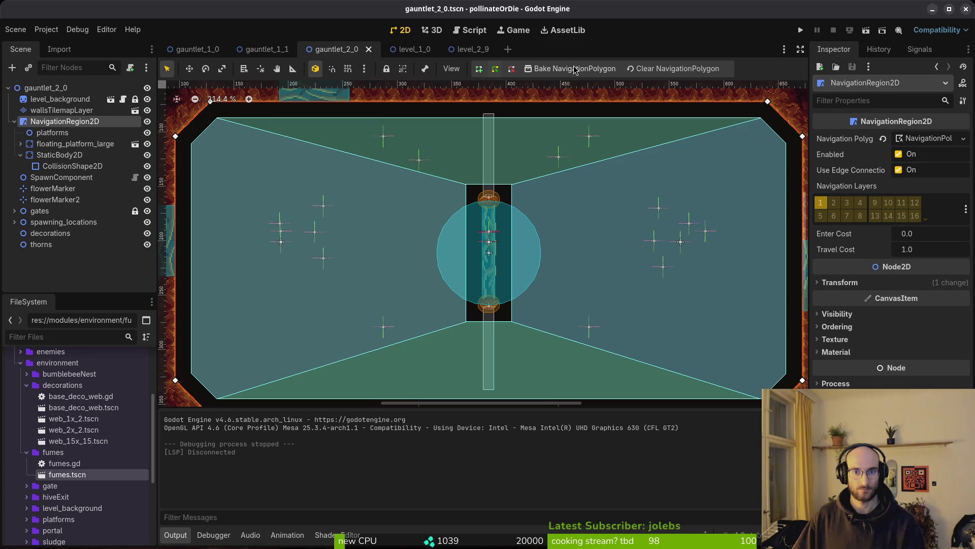
left_click(21, 155)
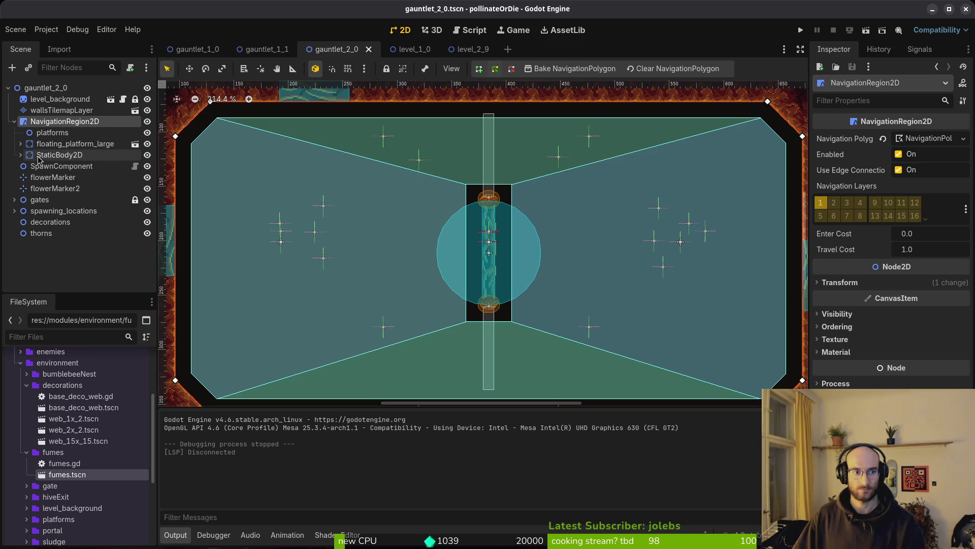
left_click(861, 216)
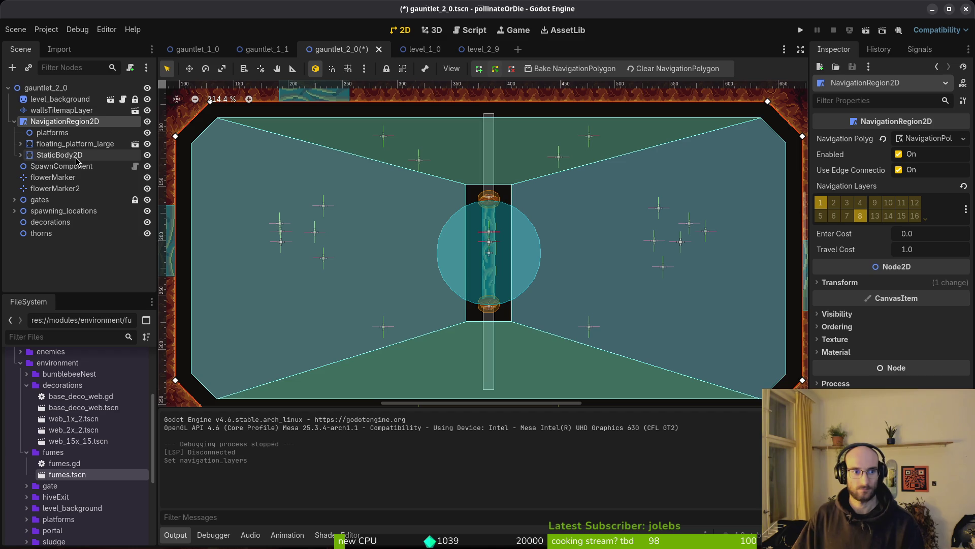
left_click(860, 215)
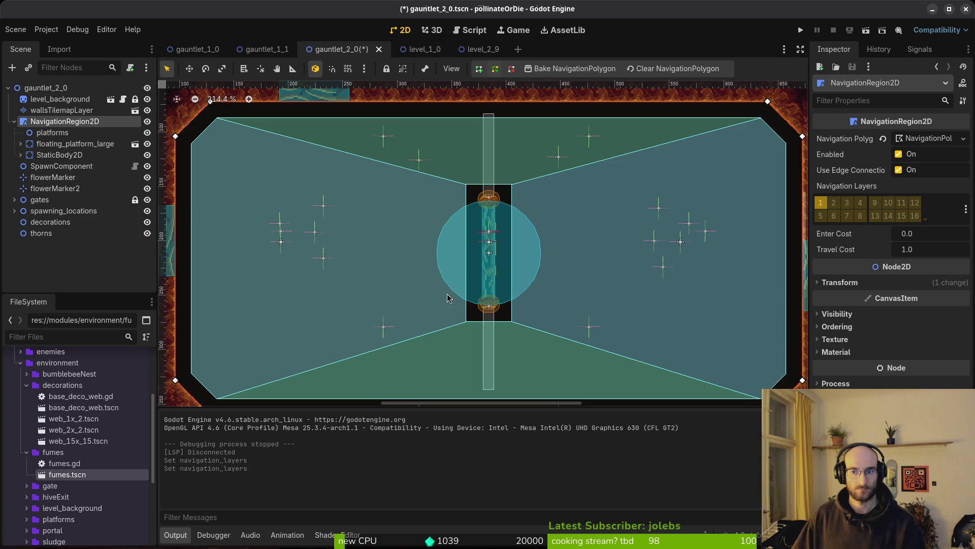
Enable collision mask layer 1 on StaticBody2D, then select the platforms node.
left_click(60, 154)
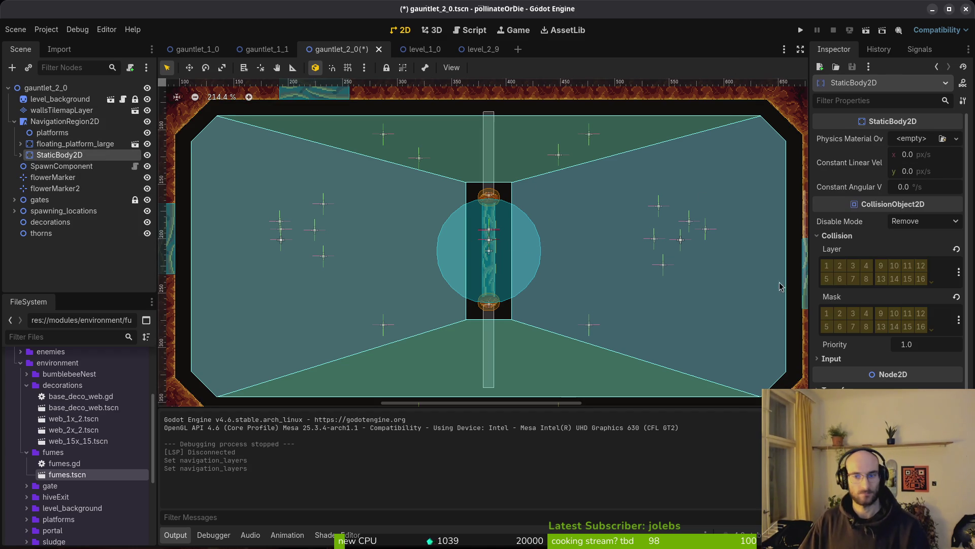
left_click(826, 314)
key("Up")
key("Up")
key("Up")
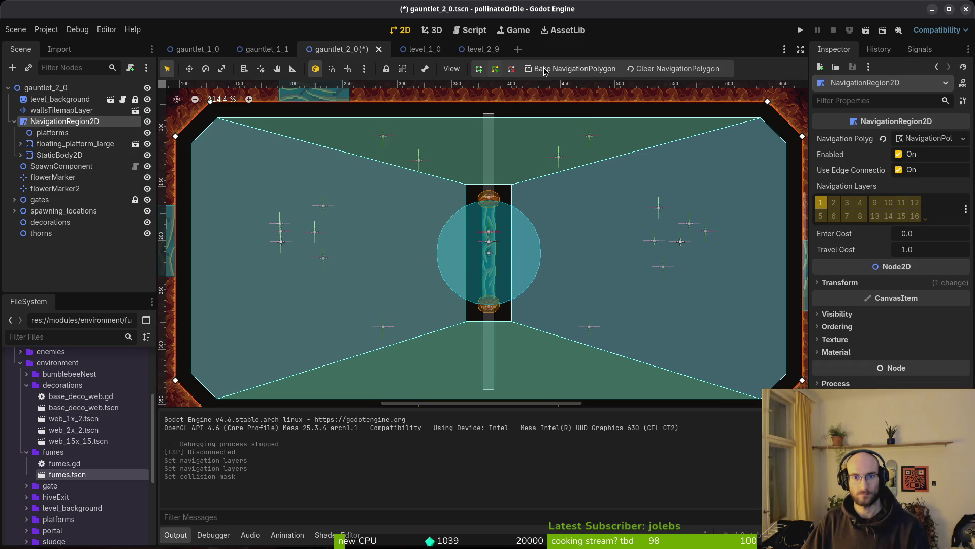
left_click(41, 146)
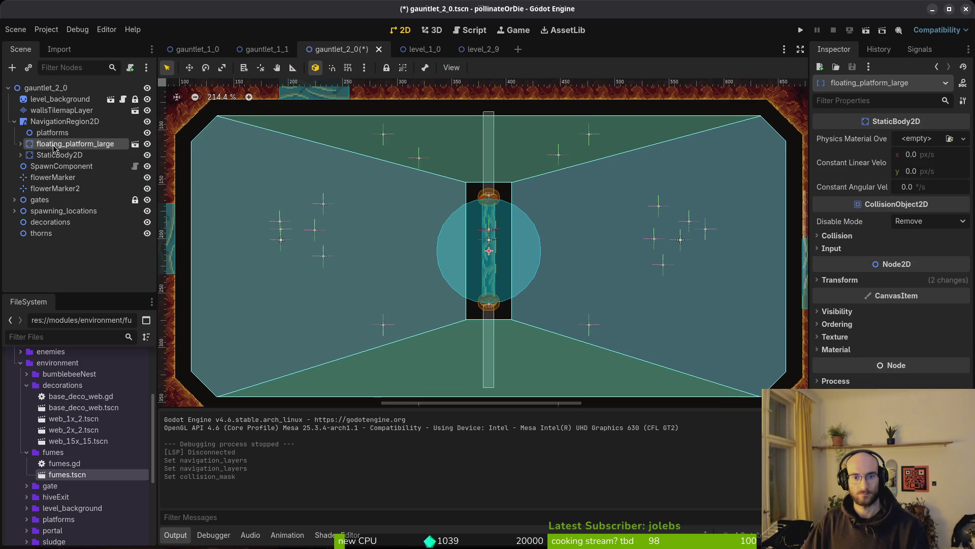
left_click(47, 133)
Delete the platforms node, enable StaticBody2D collision layer 1, and rebake the navigation polygon.
key("Delete")
key("Return")
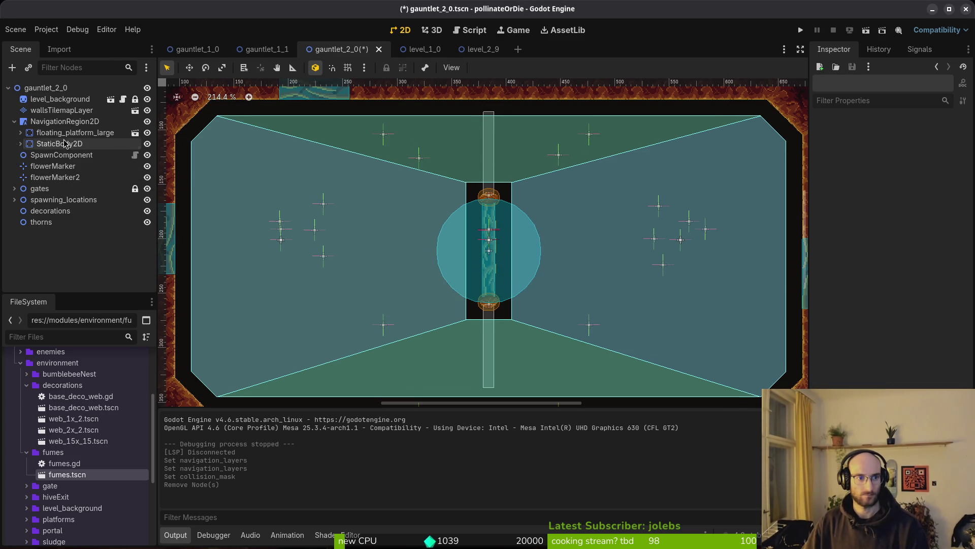
left_click(65, 144)
left_click(827, 265)
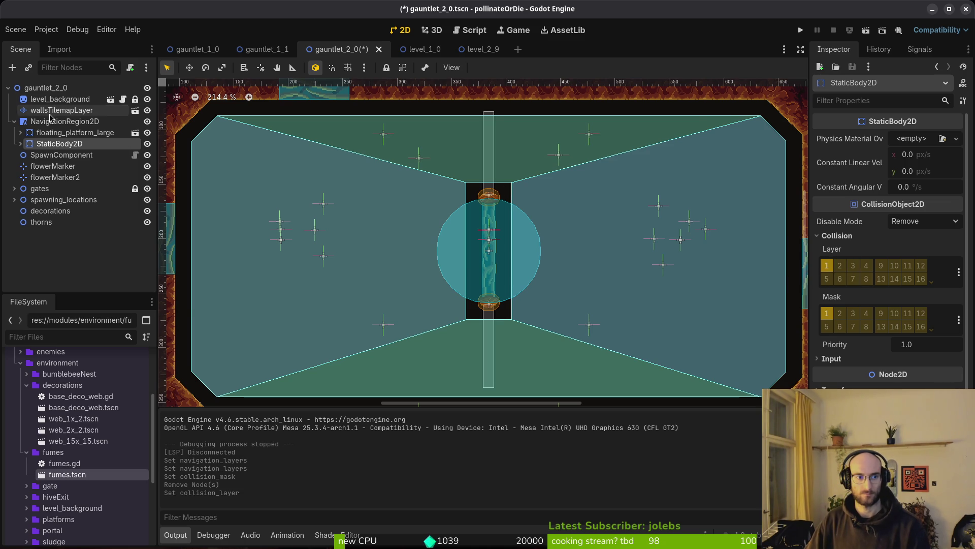
left_click(50, 115)
left_click(56, 121)
left_click(548, 70)
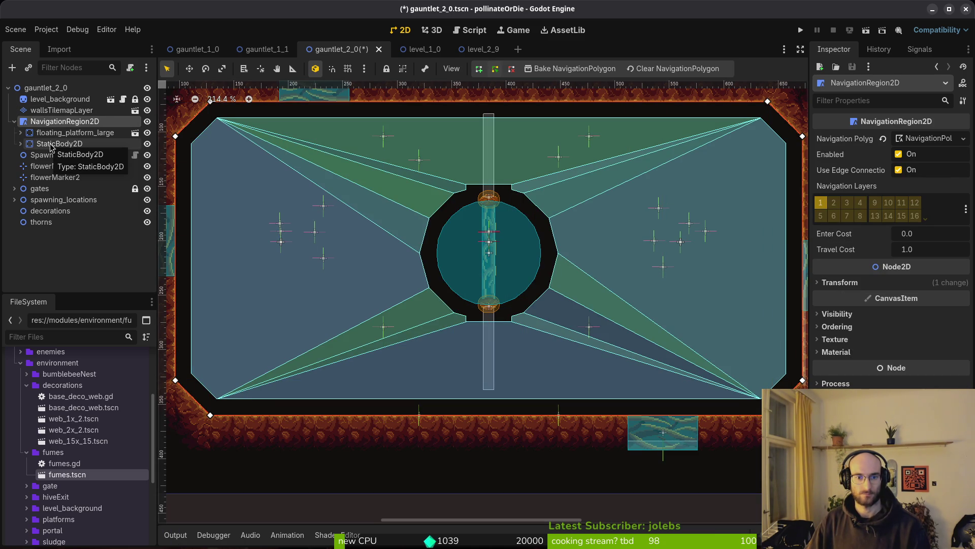
Enable navigation layer 8 and switch the StaticBody2D collision mask from layer 1 to layer 2.
left_click(860, 216)
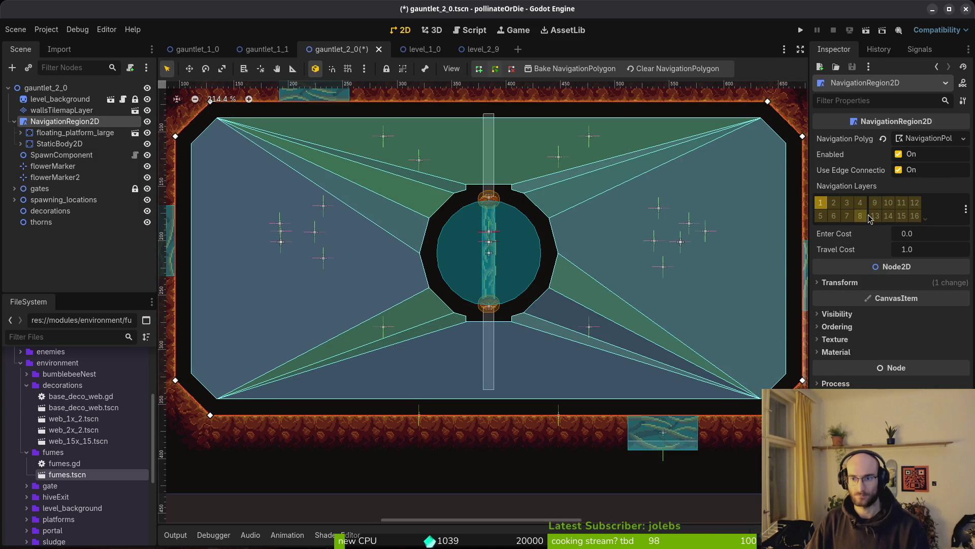
left_click(91, 145)
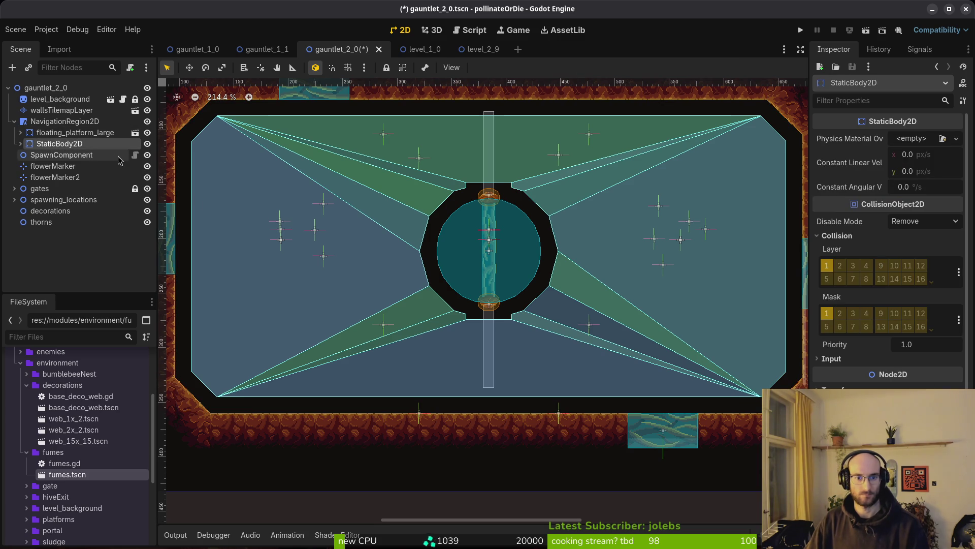
left_click(827, 313)
left_click(840, 314)
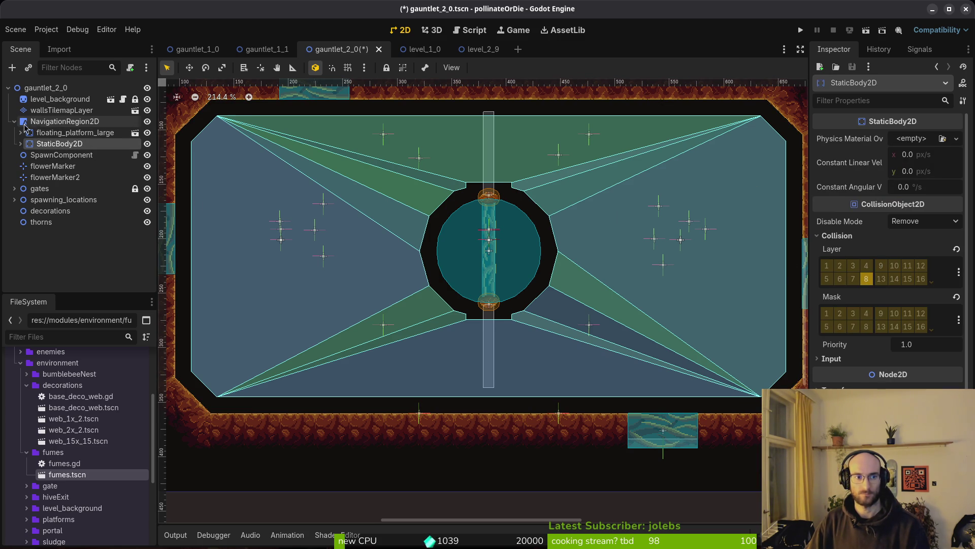
left_click(64, 122)
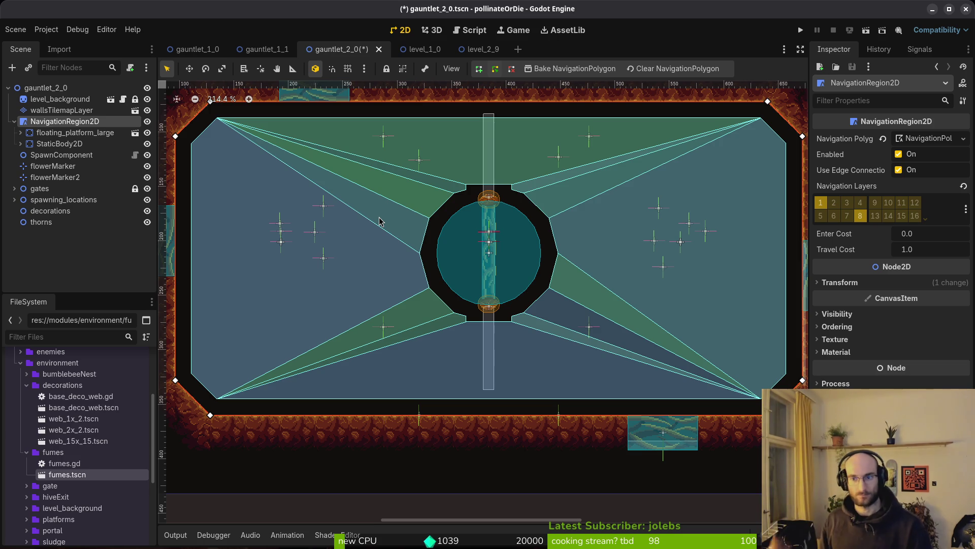
Test-run the game, move floating_platform_large to the root below thorns, save, and rebake the navigation mesh.
key("F5")
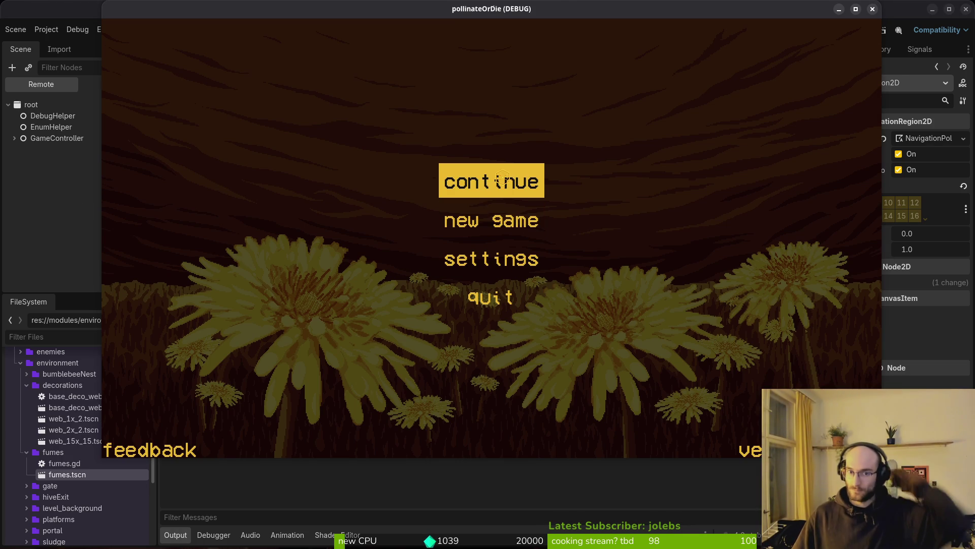
left_click(872, 10)
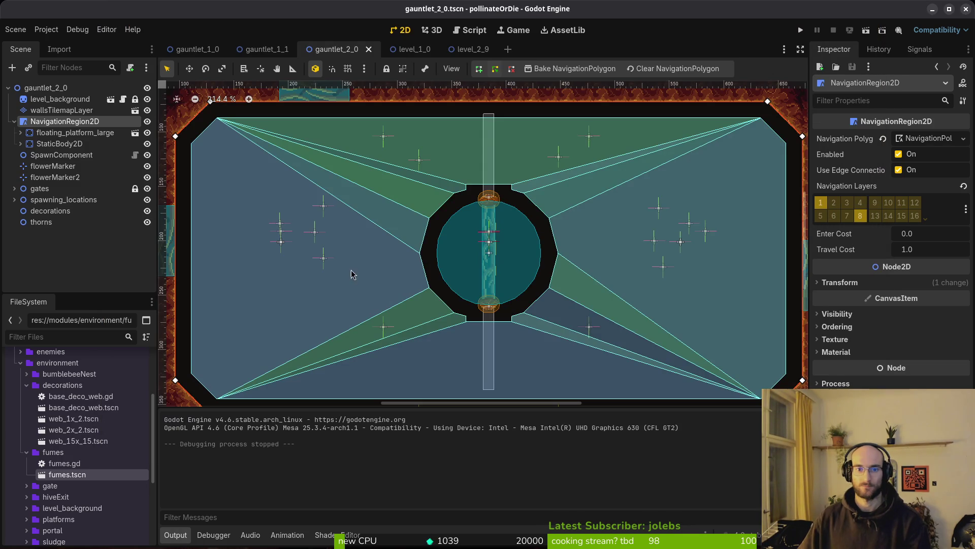
left_click(27, 135)
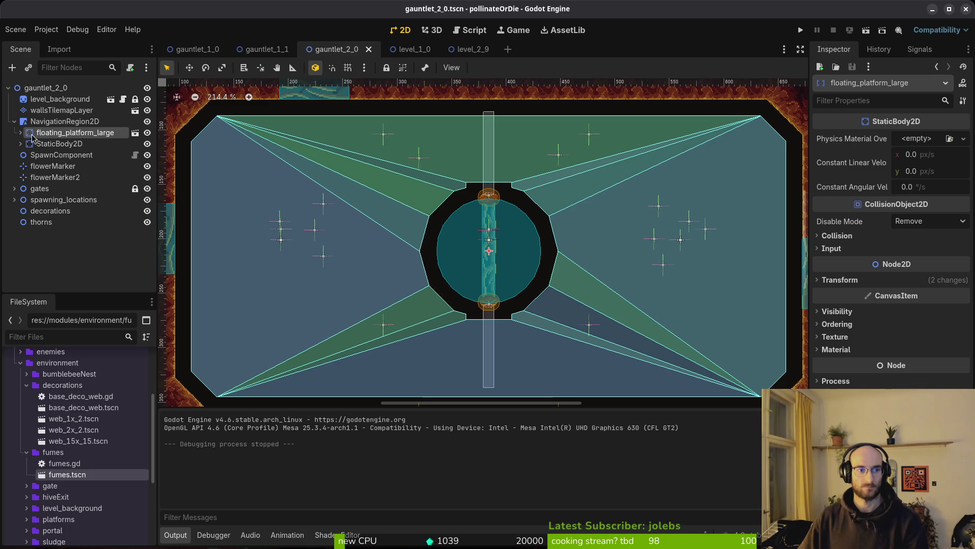
mouse_move(33, 136)
left_mouse_down()
mouse_move(68, 179)
mouse_move(70, 234)
left_mouse_up()
key("ctrl+s")
left_click(65, 121)
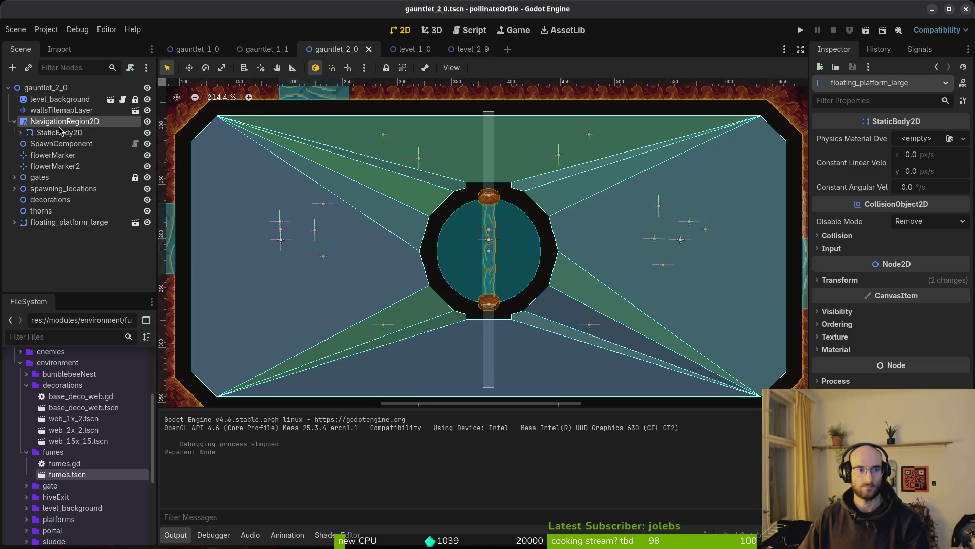
left_click(562, 70)
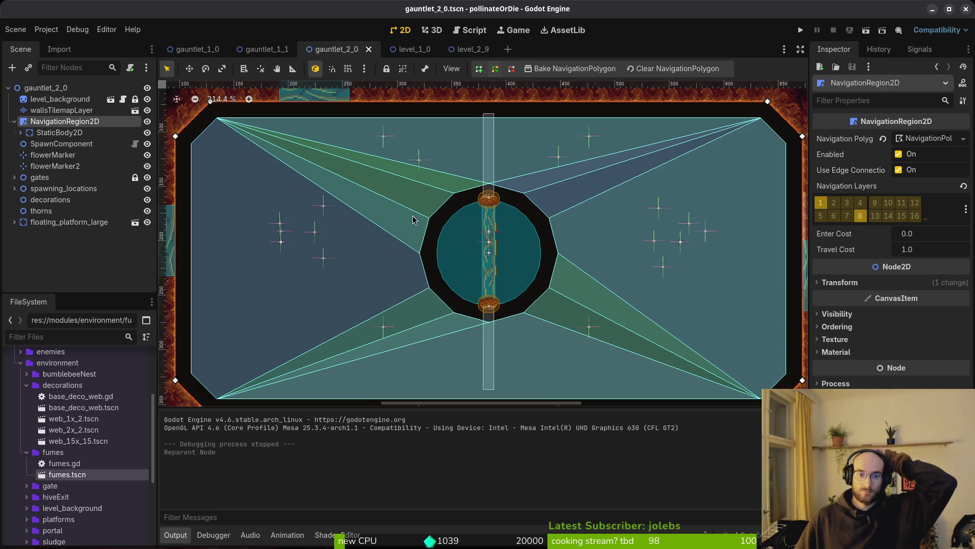
Set the central collision circle's radius to 32, then select and collapse NavigationRegion2D.
left_click(461, 258)
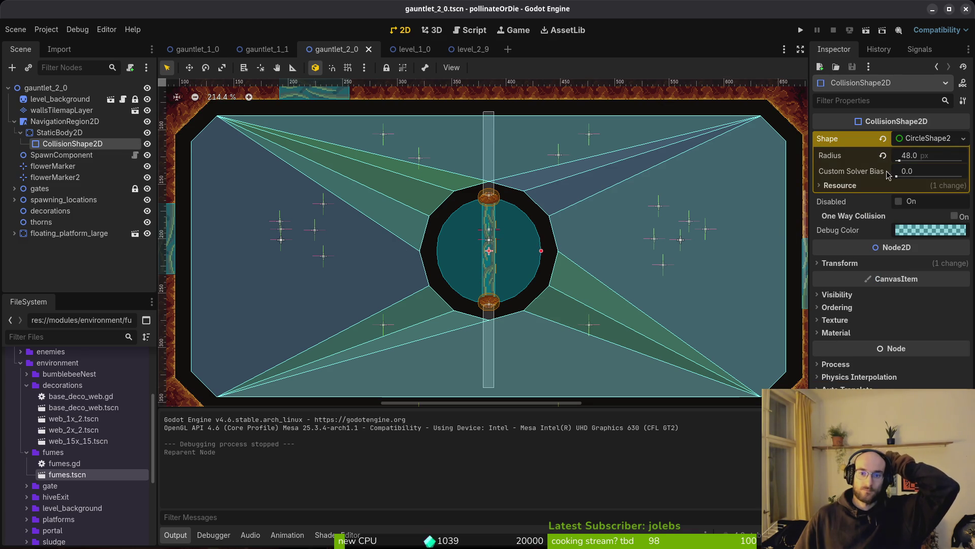
left_click(938, 159)
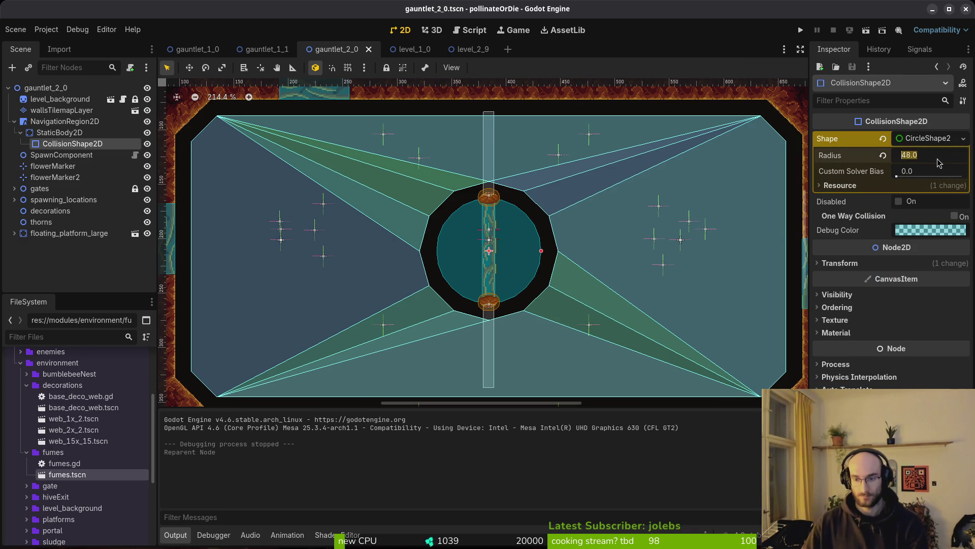
type("32")
key("Return")
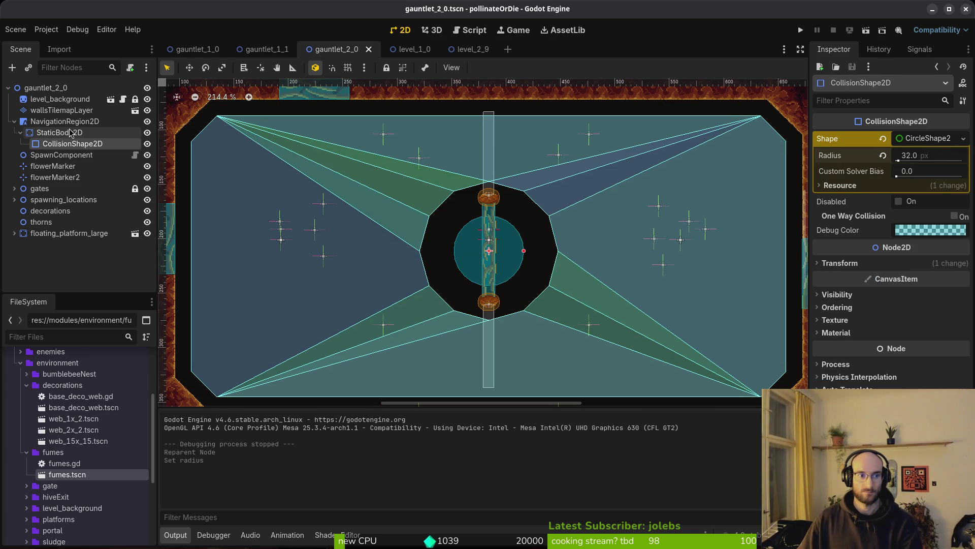
left_click(71, 123)
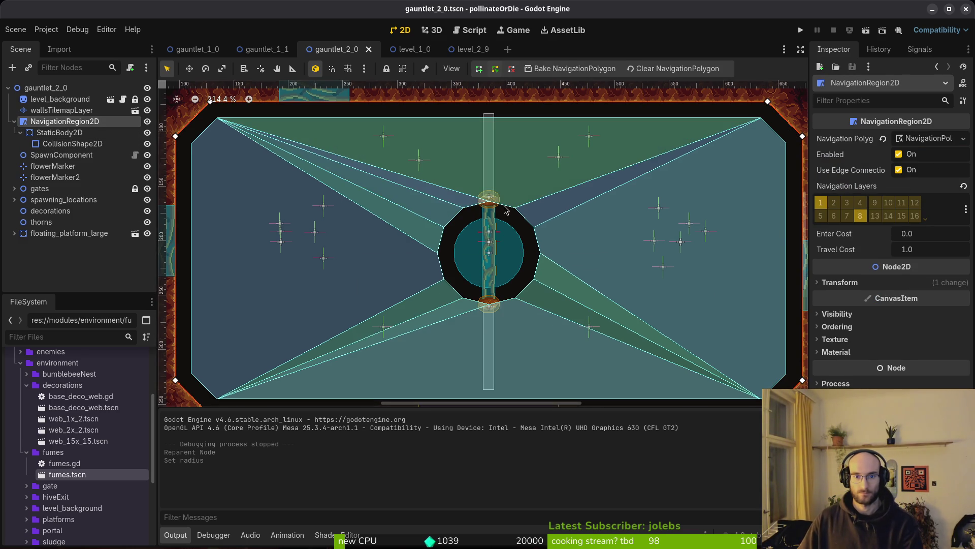
scroll(485, 211, "up", 5)
scroll(528, 244, "down", 5)
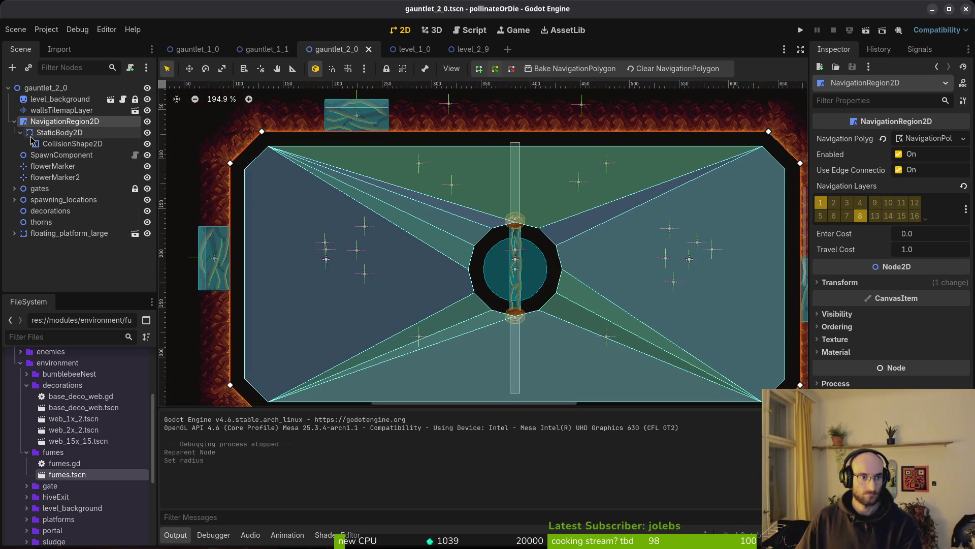
left_click(14, 120)
Save the scene and inspect NavigationRegion2D's SpawnComponent and StaticBody2D children.
key("ctrl+s")
key("f")
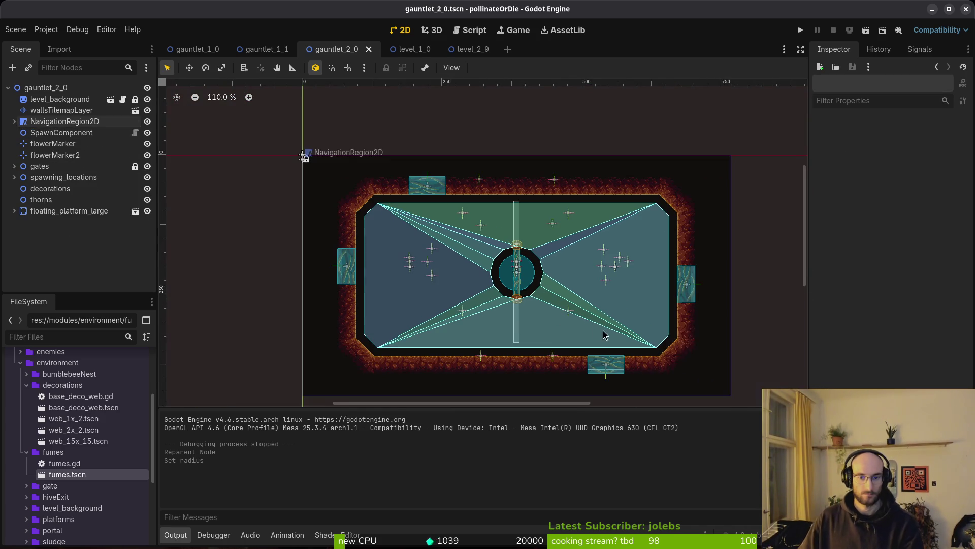
left_click(14, 121)
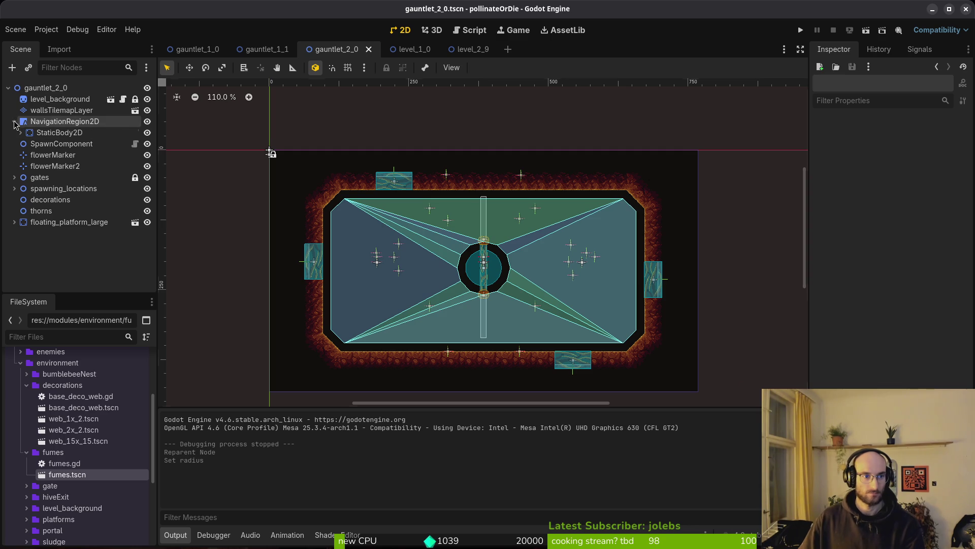
left_click(59, 144)
left_click(58, 132)
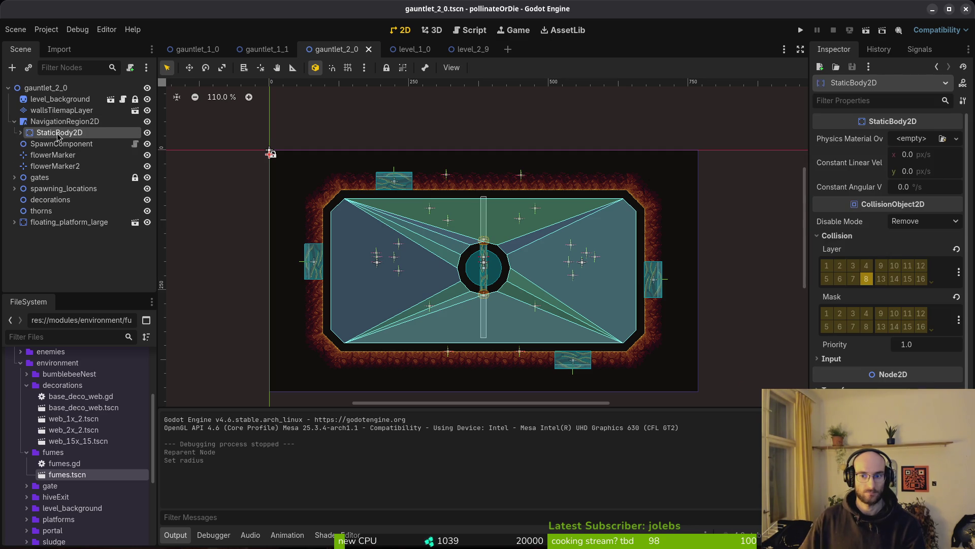
left_click(14, 120)
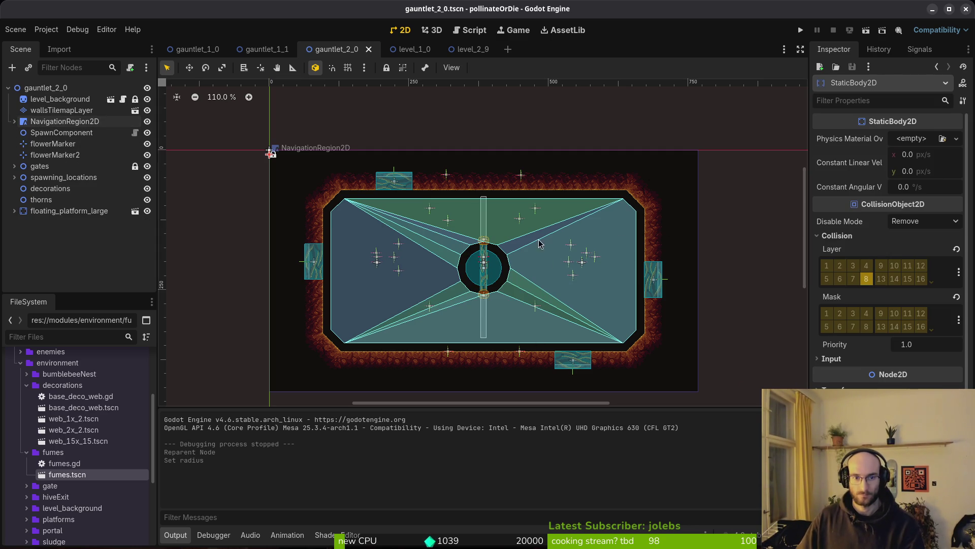
Expand spawning_locations and collapse the wave1 through wave4 nodes.
left_click(15, 178)
left_click(20, 188)
left_click(20, 199)
left_click(20, 210)
left_click(31, 222)
left_click(20, 222)
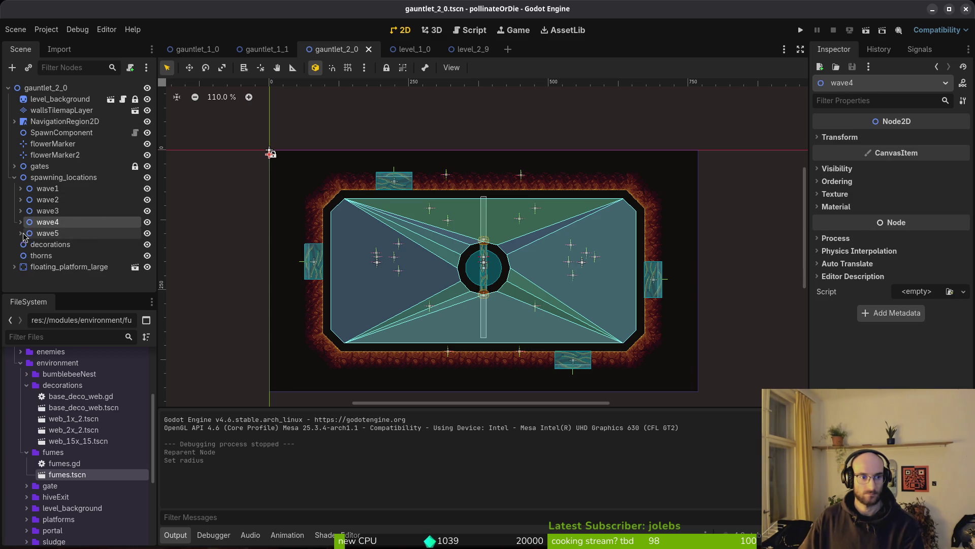
Hide wave5, wave4, wave3 and wave2 in the editor so only wave1's markers show.
left_click(147, 233)
left_click(148, 222)
left_click(147, 211)
left_click(147, 200)
scroll(531, 321, "up", 5)
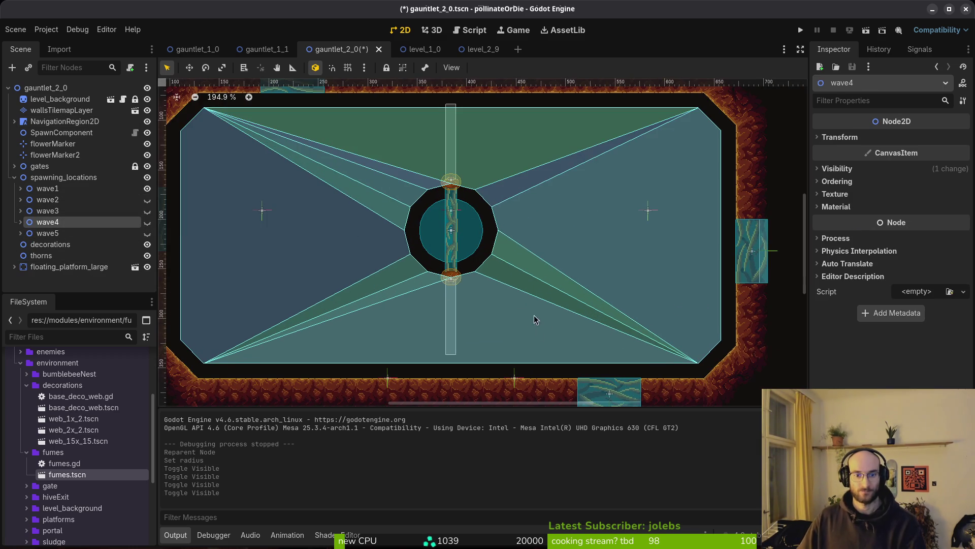
scroll(519, 382, "up", 6)
scroll(602, 309, "down", 3)
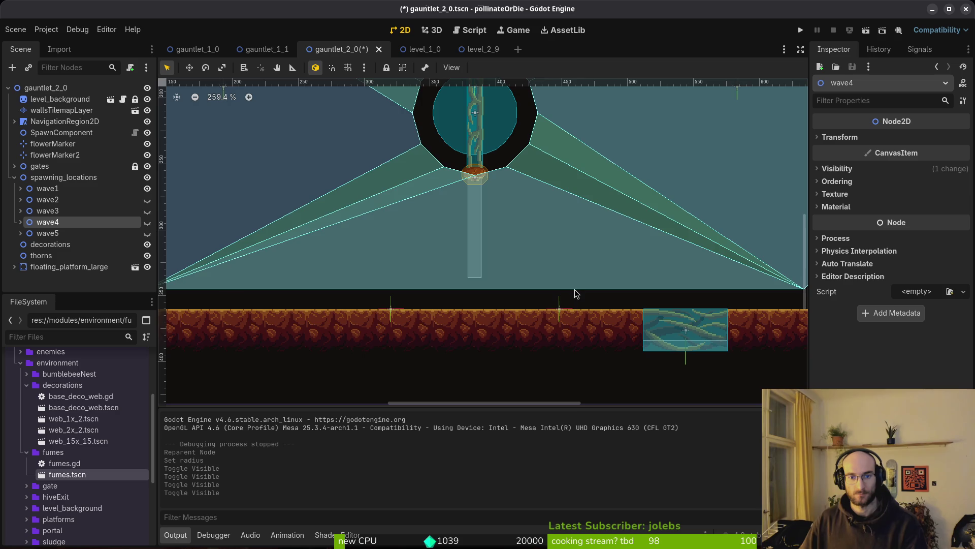
scroll(576, 292, "down", 2)
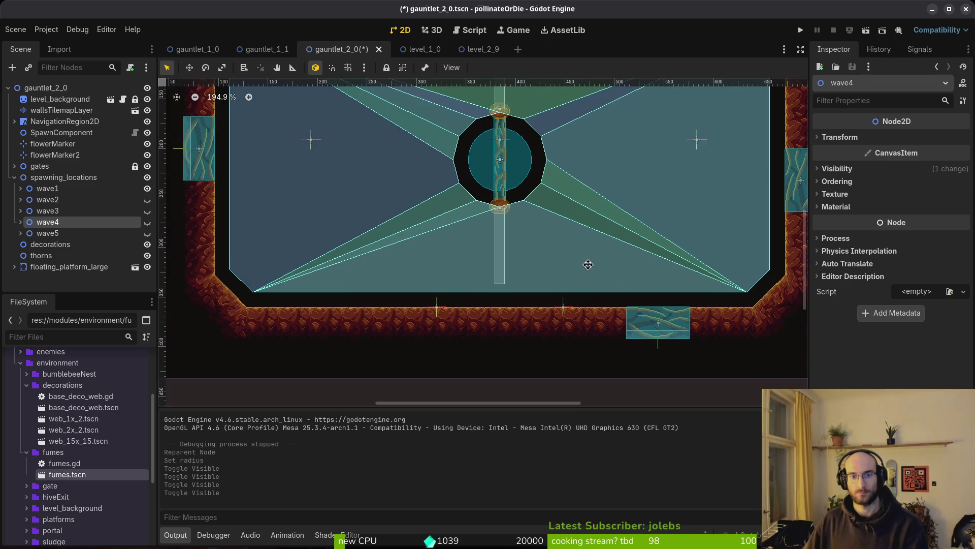
scroll(588, 260, "up", 4)
Drag flowerMarker along the arena floor to (465, 360).
mouse_move(549, 343)
left_mouse_down()
mouse_move(582, 344)
mouse_move(497, 342)
mouse_move(507, 343)
left_mouse_up()
scroll(559, 346, "left", 5)
scroll(529, 313, "down", 4)
scroll(637, 306, "right", 1)
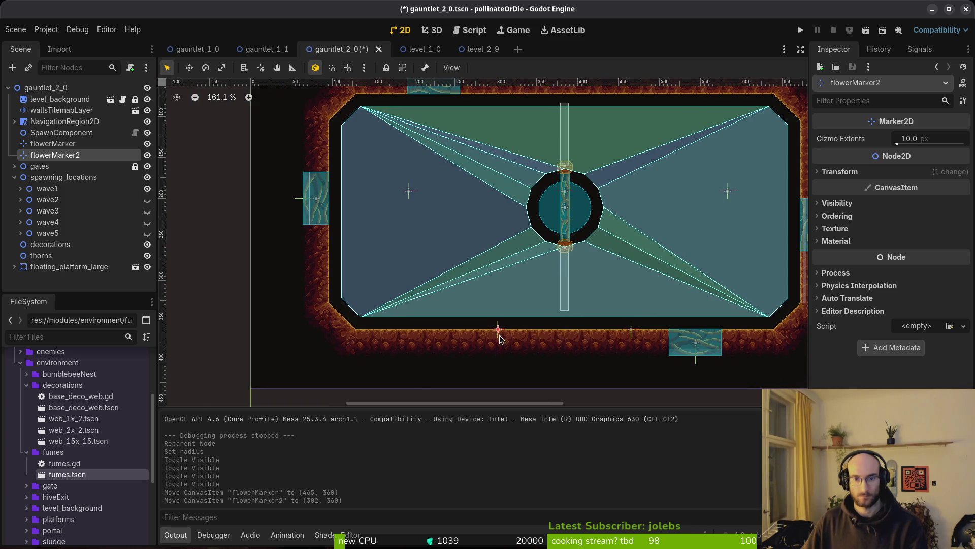
scroll(498, 331, "up", 5)
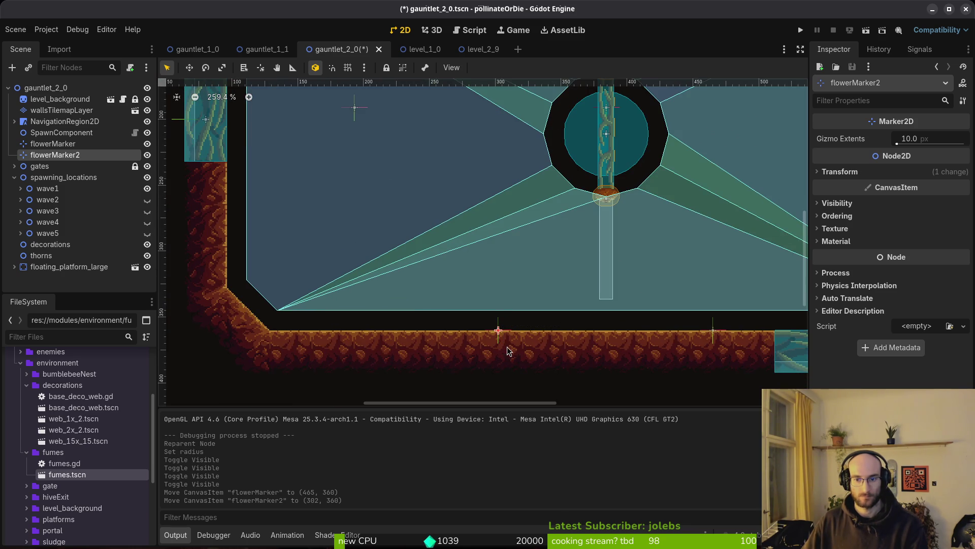
Nudge flowerMarker2 left to (294, 360), save the scene and recentre the arena.
left_click_drag(498, 332, 490, 335)
scroll(542, 290, "right", 3)
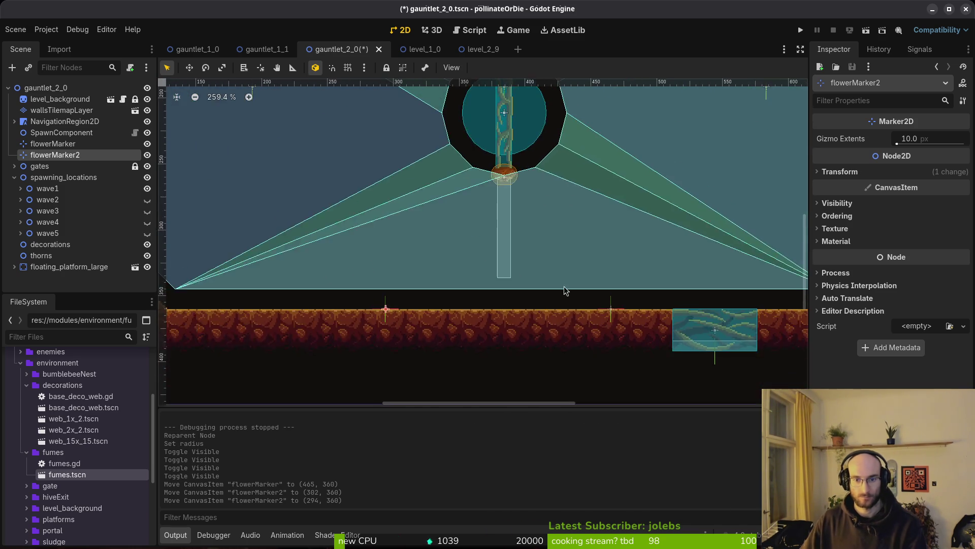
scroll(573, 254, "down", 4)
key("ctrl+s")
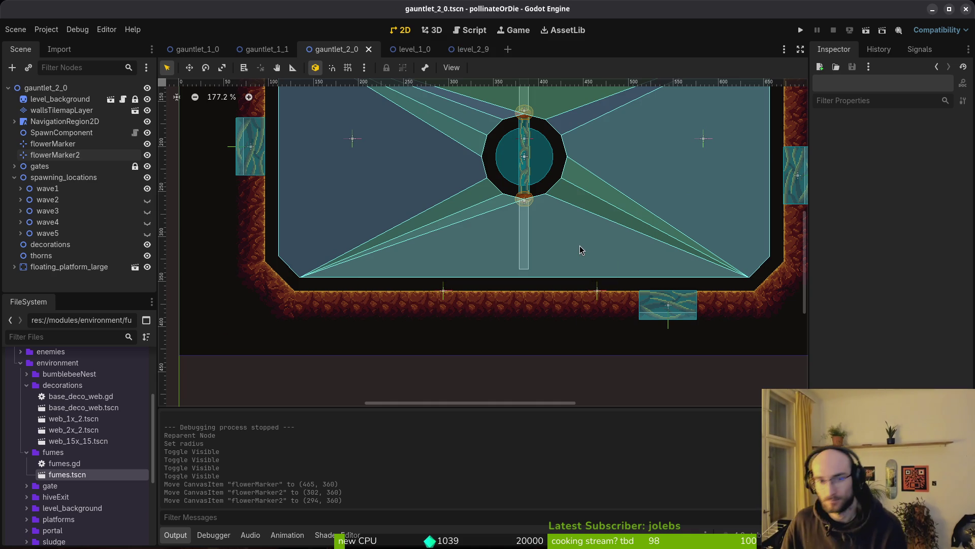
scroll(562, 202, "down", 4)
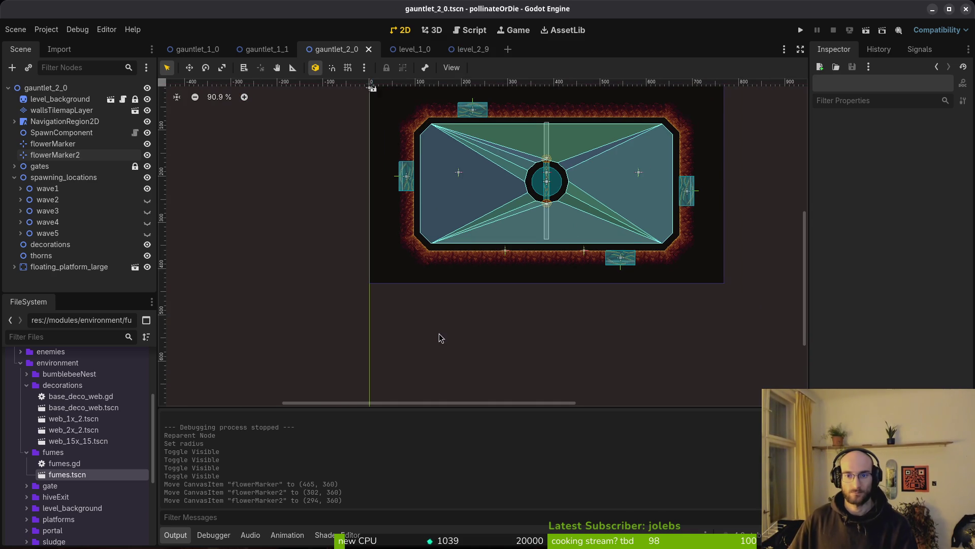
scroll(542, 206, "up", 1)
scroll(544, 208, "up", 2)
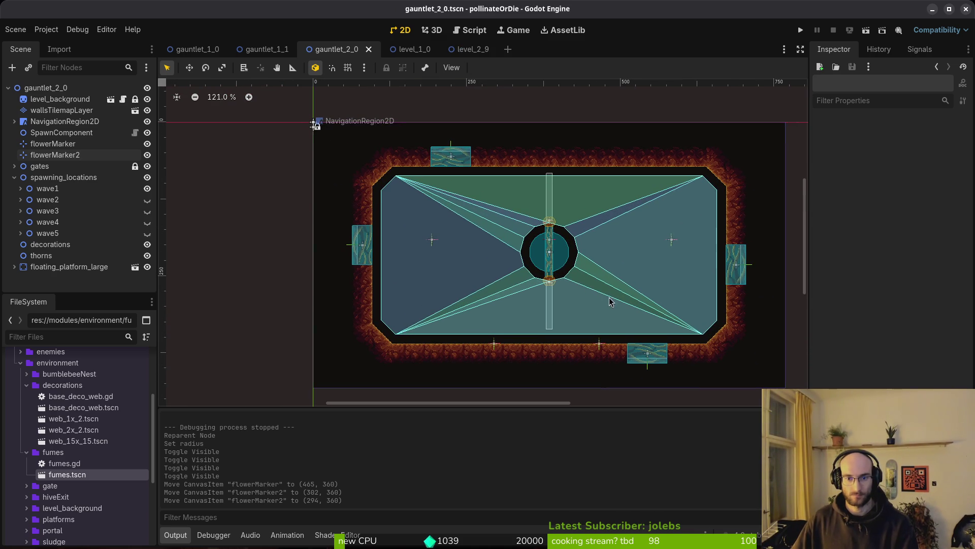
left_click_drag(644, 282, 574, 259)
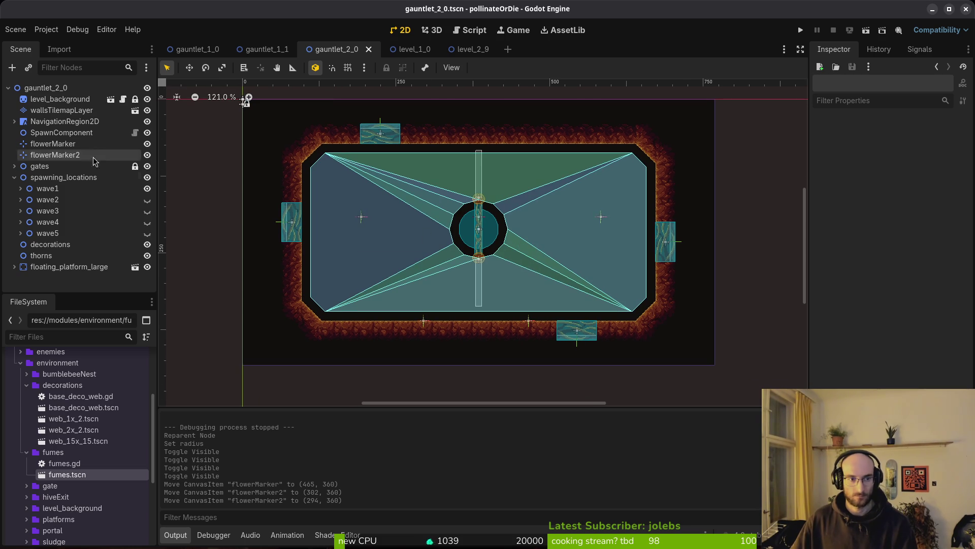
Attach level.gd to the gauntlet_2_0 root node, then undo that change.
right_click(100, 90)
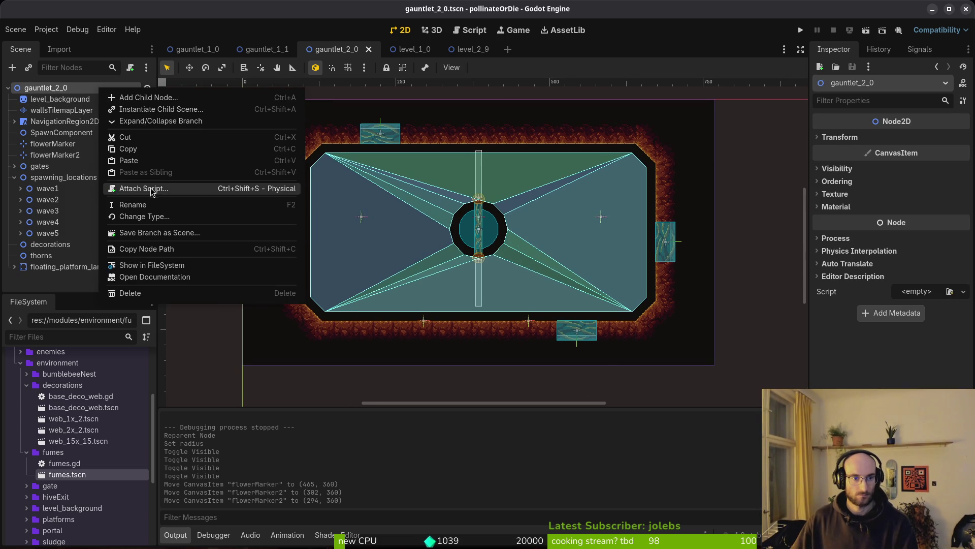
left_click(155, 189)
left_click(597, 263)
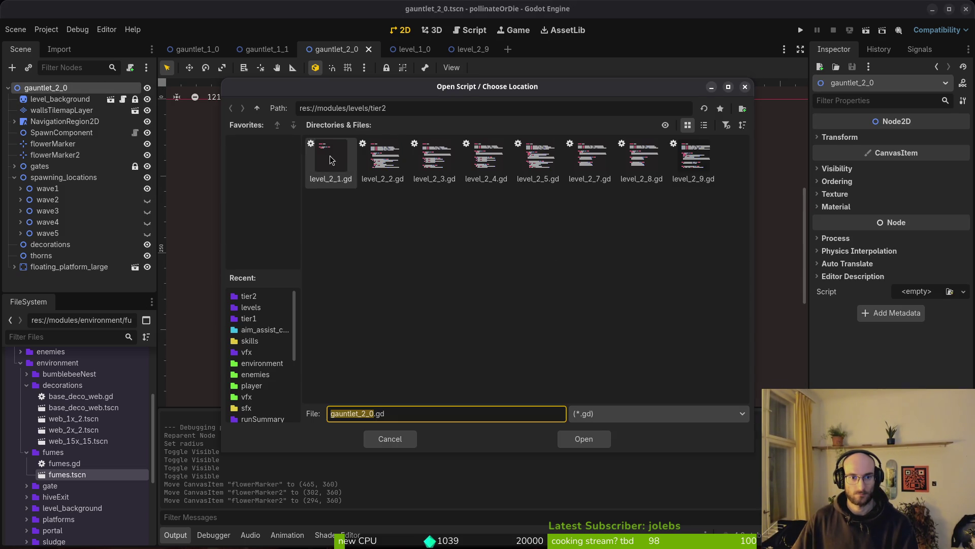
left_click(258, 109)
left_click(332, 208)
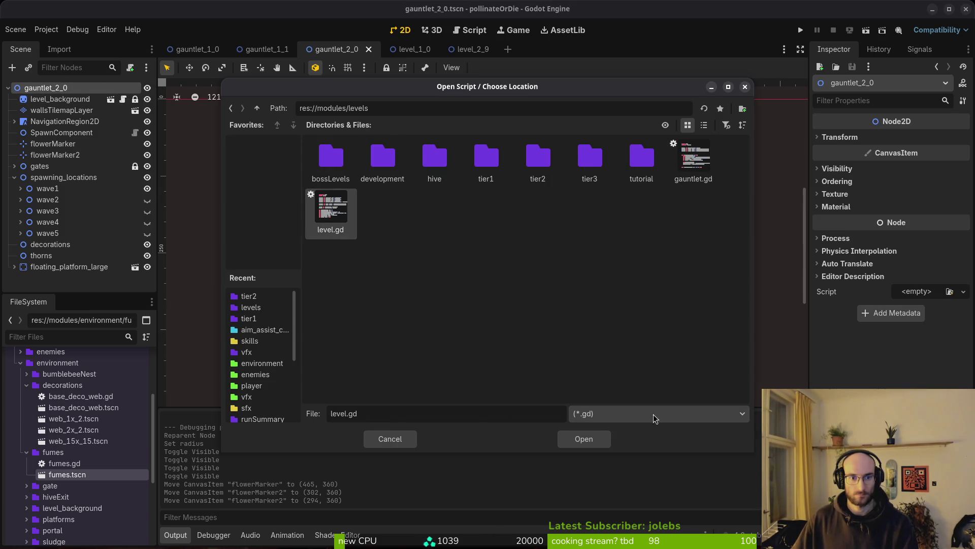
left_click(584, 438)
left_click(536, 354)
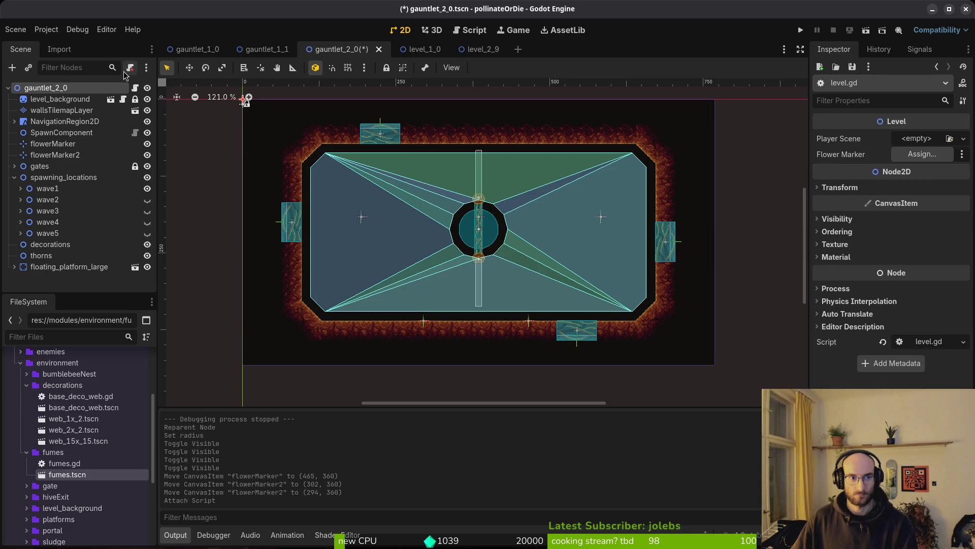
key("ctrl+z")
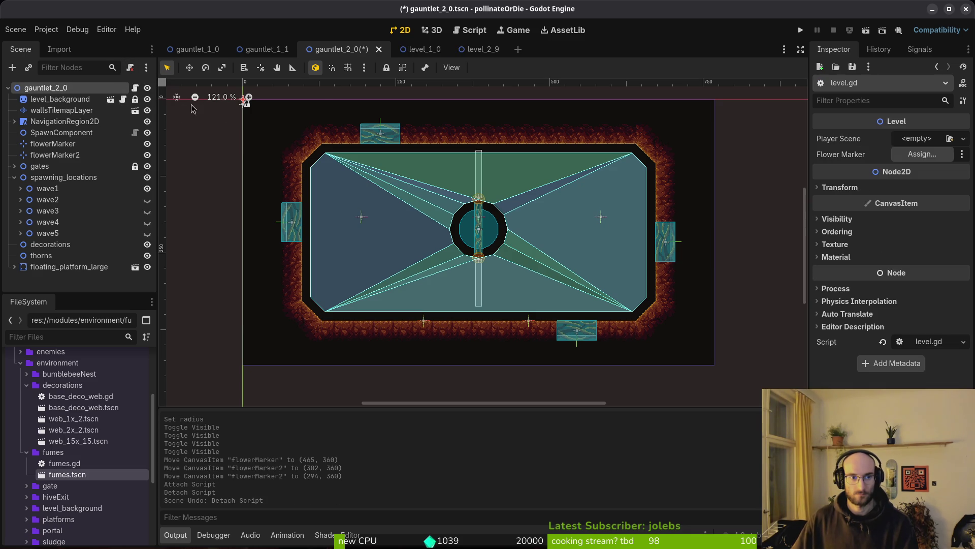
Give the gauntlet_2_0 root node the gauntlet.gd script from the levels folder.
right_click(122, 96)
left_click(178, 223)
left_click(597, 261)
left_click(257, 108)
left_click(694, 159)
left_click(582, 439)
left_click(540, 354)
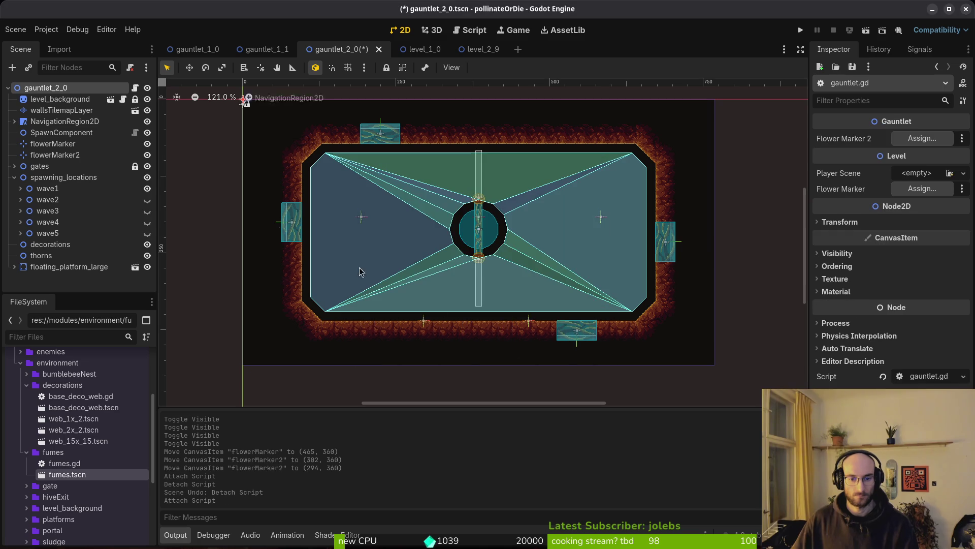
Extend the Gauntlet script with a new gauntlet_2_0.gd script on the root node.
right_click(44, 93)
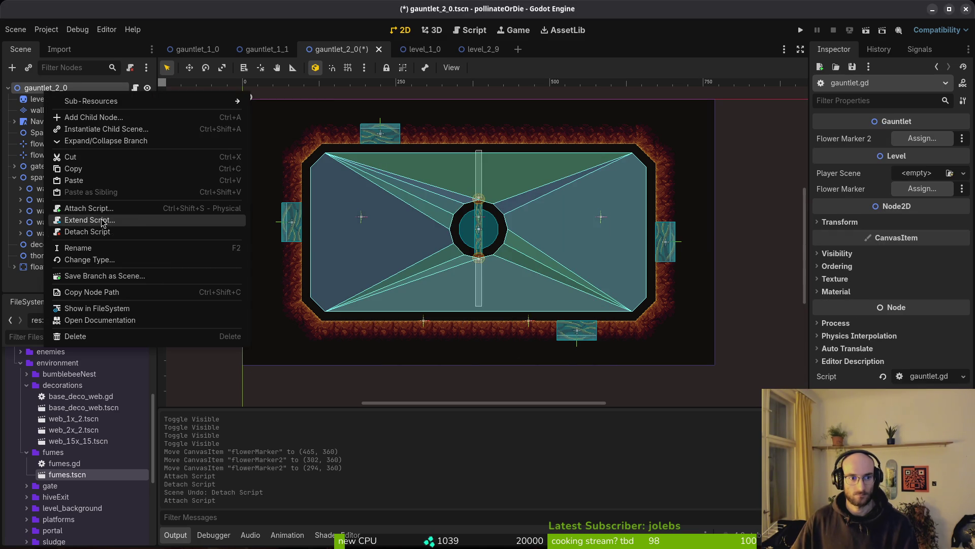
left_click(103, 220)
left_click(543, 356)
key("super+1")
Launch vim and open gauntlet.gd and gauntlet_2_0.gd through the file finder.
key("Return")
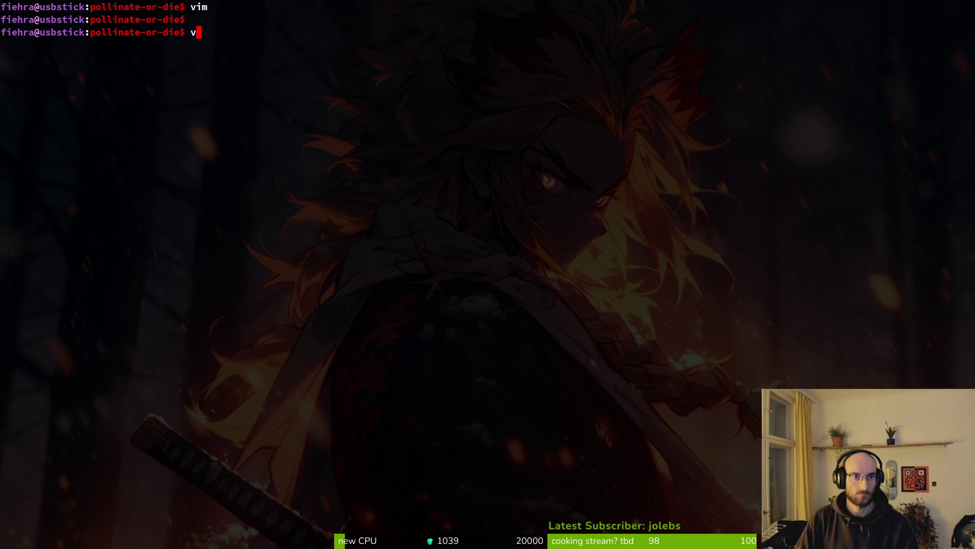
type("im")
key("ctrl+p")
type("ga")
key("Return")
key("ctrl+p")
type("ga2_0")
key("Return")
Open level_2_9.gd in a vertical split beside gauntlet_2_0.gd.
key("ctrl+p")
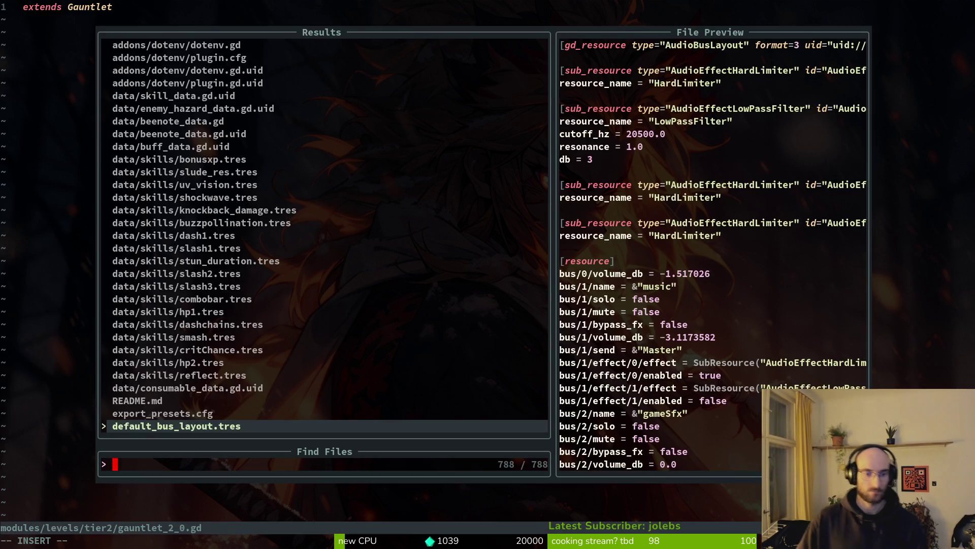
type("2b")
key("BackSpace")
type("9t")
key("BackSpace")
key("Up")
key("ctrl+v")
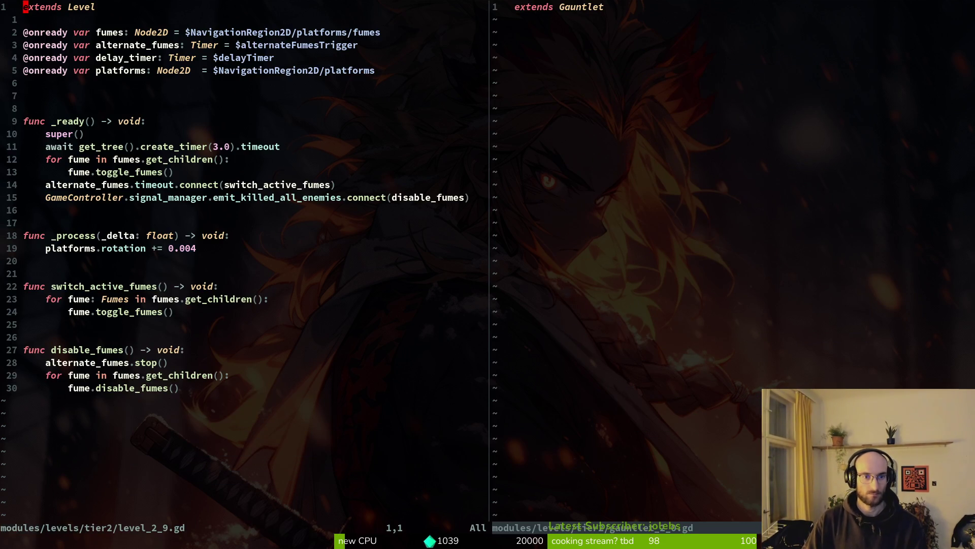
key("j")
key("y")
key("ctrl+w")
key("l")
key("p")
key("O")
key("Escape")
type(":w")
key("Return")
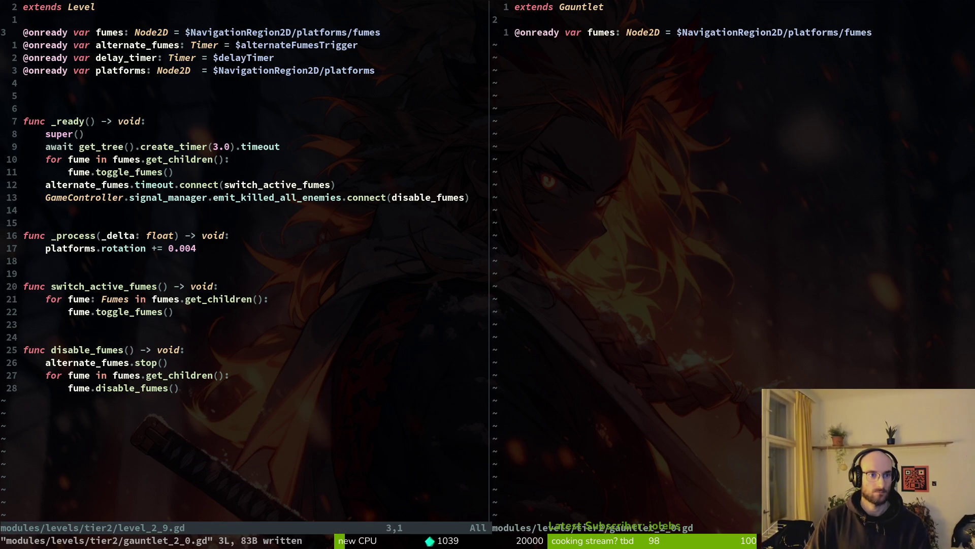
key("ctrl+w")
type("h:w")
key("Return")
key("alt+Tab")
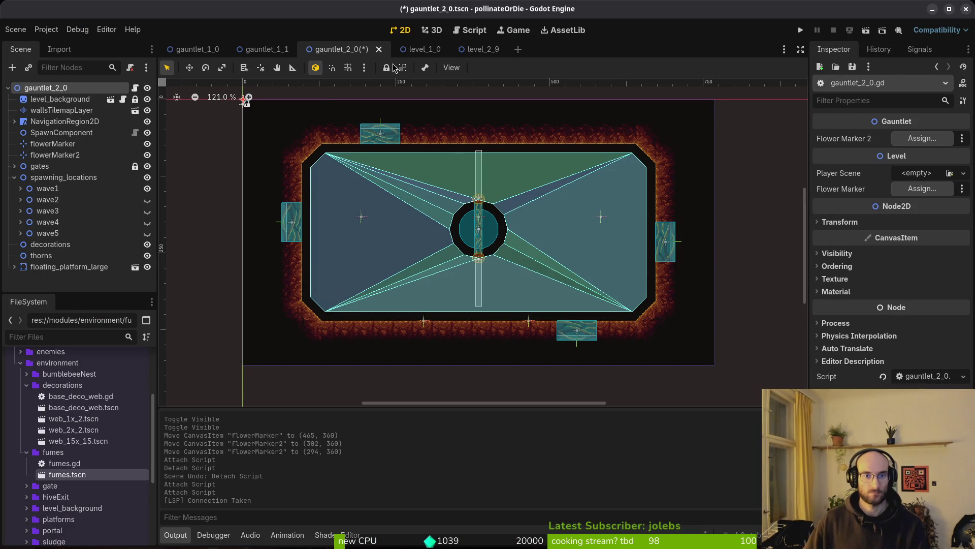
key("alt+Tab")
left_click(125, 45)
key("j")
key("j")
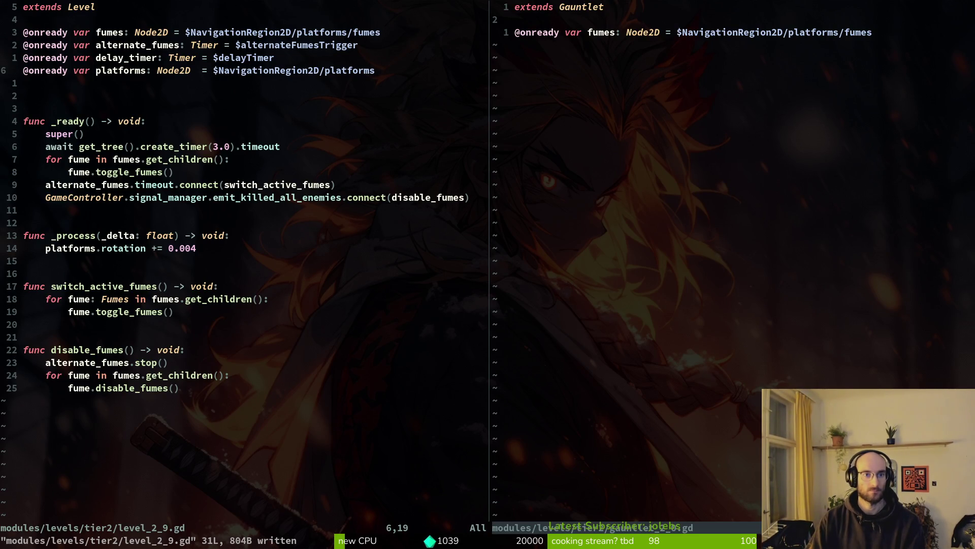
key("j")
key("j")
key("j")
key("k")
key("k")
key("k")
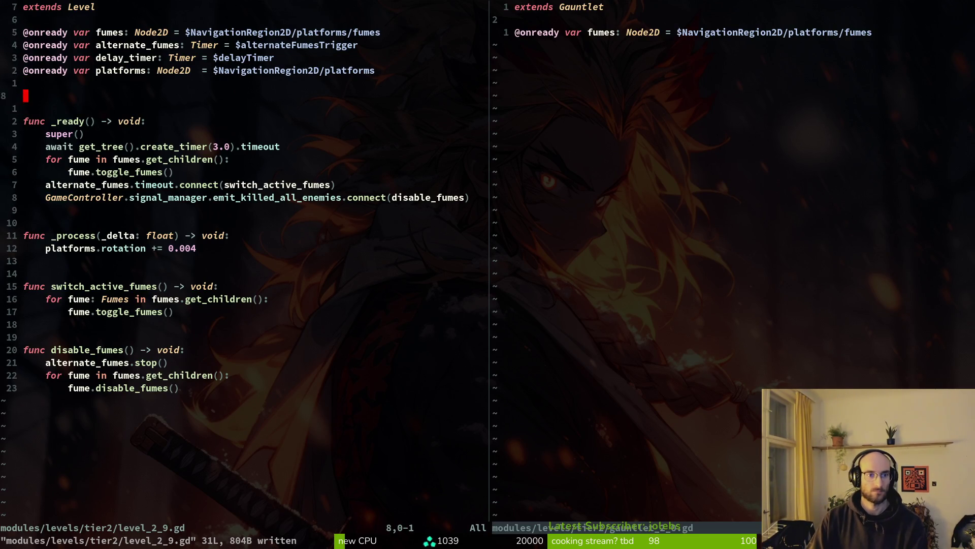
key("0")
key("ctrl+w")
key("l")
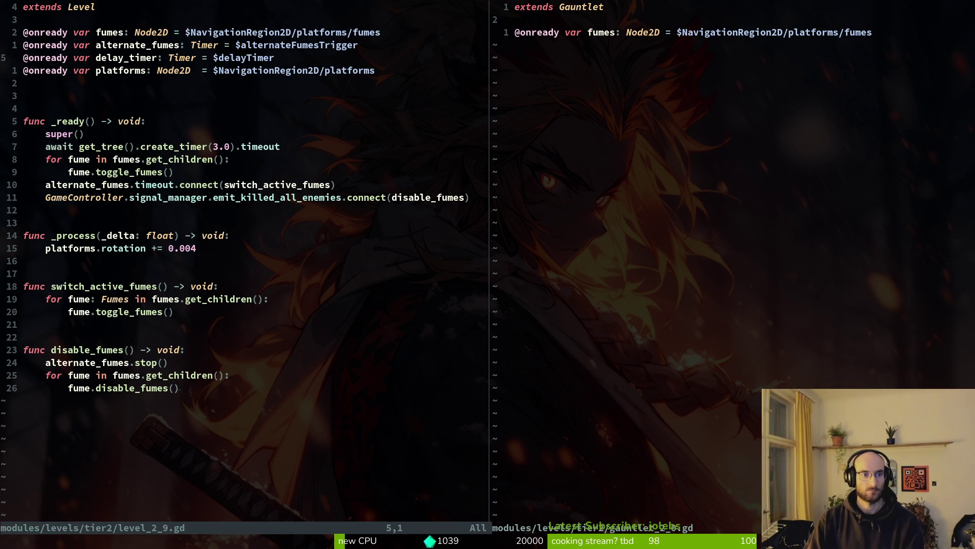
key("ctrl+w")
key("h")
key("j")
key("j")
key("j")
key("j")
key("j")
Select and copy the five-line _ready function from level_2_9.gd.
key("j")
key("j")
key("j")
key("k")
key("k")
key("j")
key("shift+v")
key("j")
key("Escape")
key("k")
key("k")
key("shift+v")
key("Escape")
key("k")
key("shift+v")
key("j")
key("j")
Paste the _ready function into gauntlet_2_0.gd below the fumes line.
key("j")
key("j")
key("y")
key("ctrl+w")
key("l")
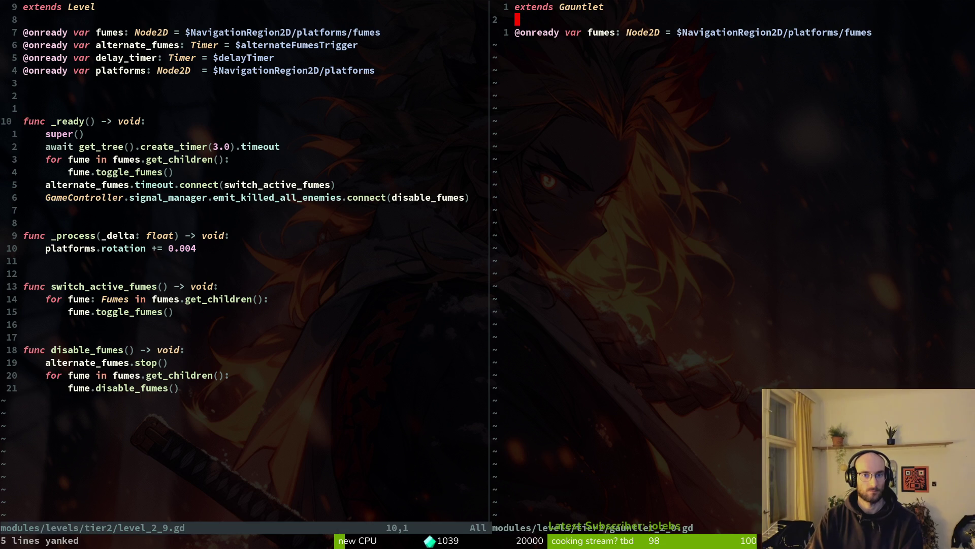
key("j")
key("o")
key("Return")
key("Return")
key("Escape")
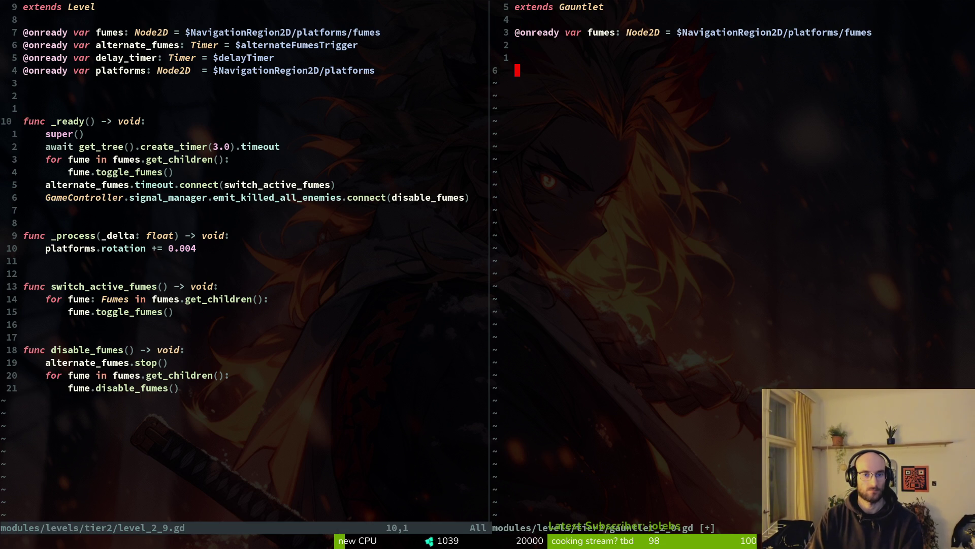
key("p")
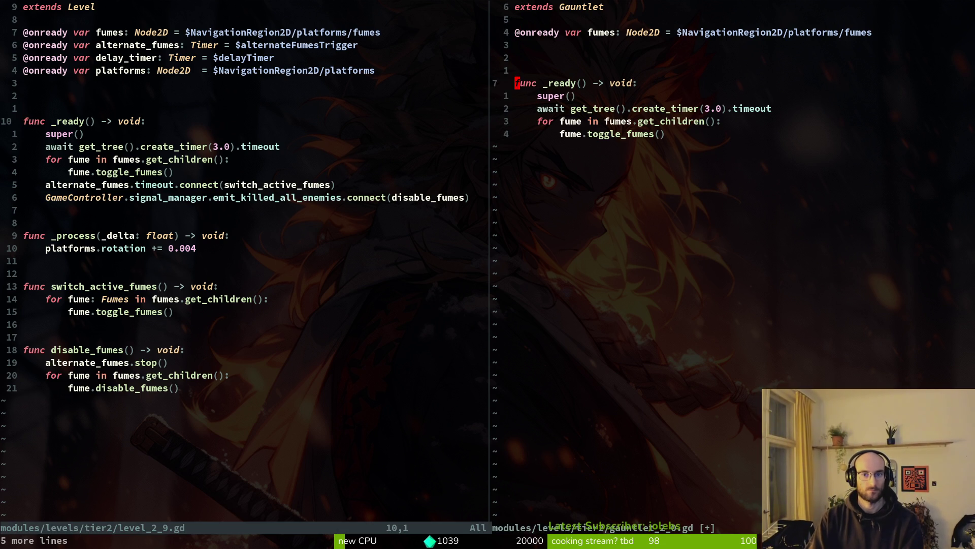
Delete NavigationRegion2D/ from the fumes node path in gauntlet_2_0.gd.
key("k")
key("k")
key("k")
key("j")
key("j")
key("j")
key("k")
key("k")
key("k")
key("w")
key("w")
key("w")
key("w")
key("w")
key("l")
key("d")
key("t")
key("/")
key("x")
key("h")
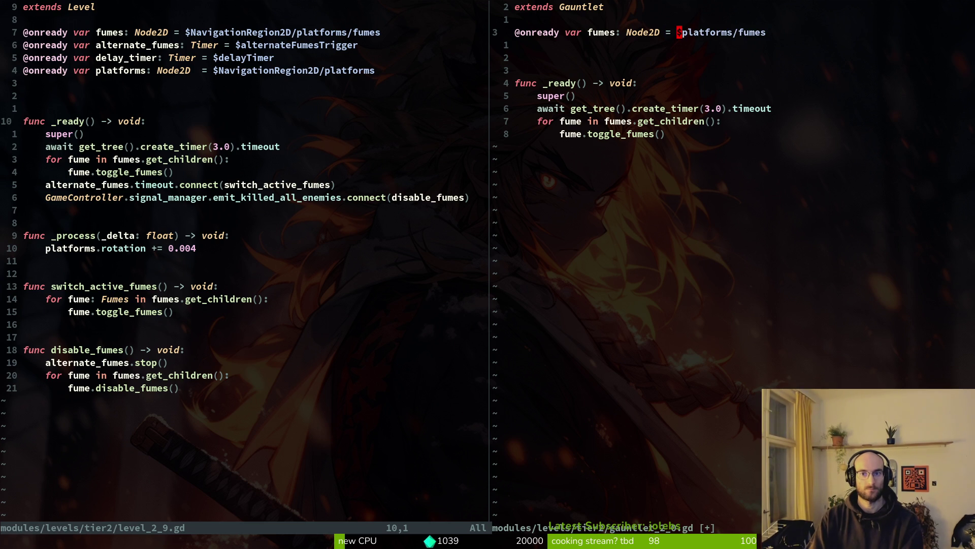
Check the scene tree in Godot and start inserting a new path after $.
key("alt+Tab")
key("alt+Tab")
type("aflo")
key("alt+Tab")
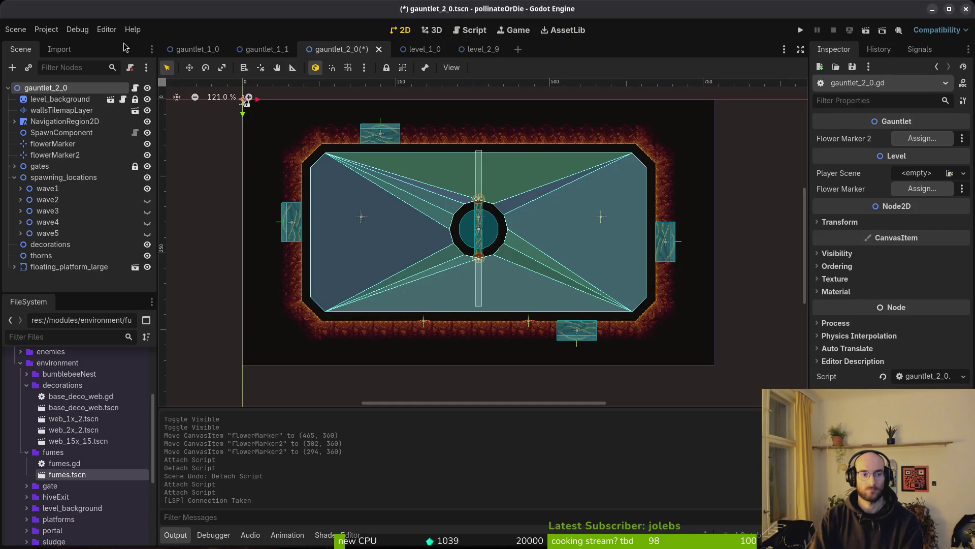
Expand floating_platform_large, then replace the old fumes path with $floating_platforms in Vim.
left_click(13, 268)
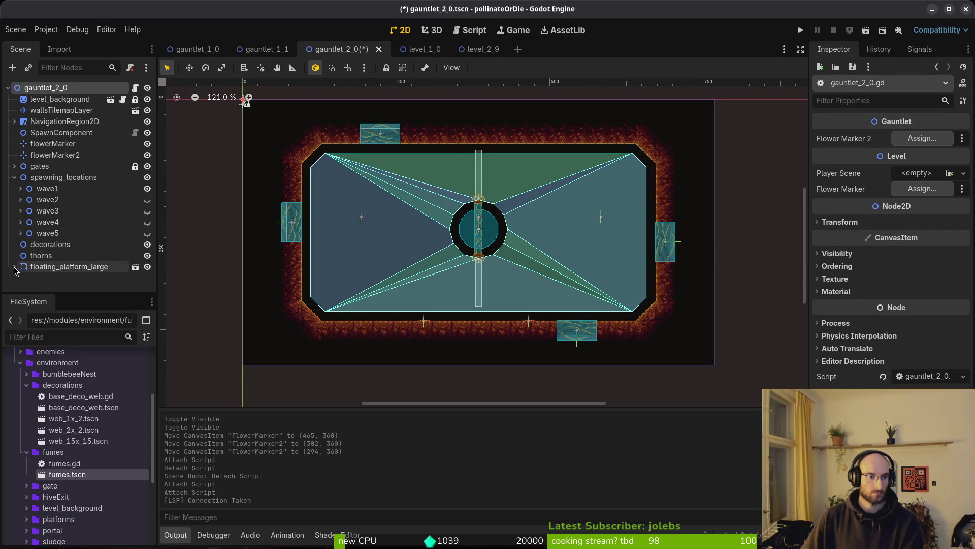
key("alt+Tab")
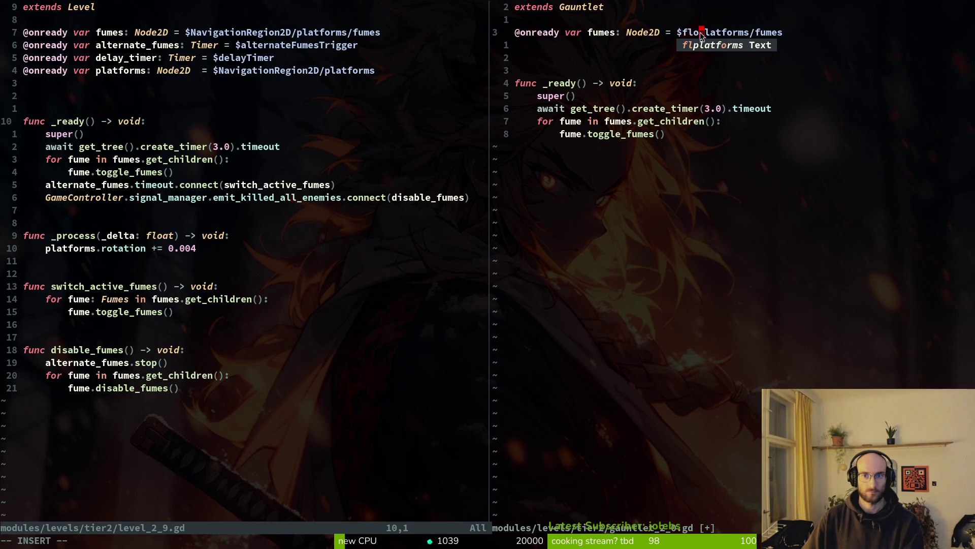
key("Escape")
key("h")
key("c")
key("f")
key("/")
key("Delete")
key("Delete")
key("Delete")
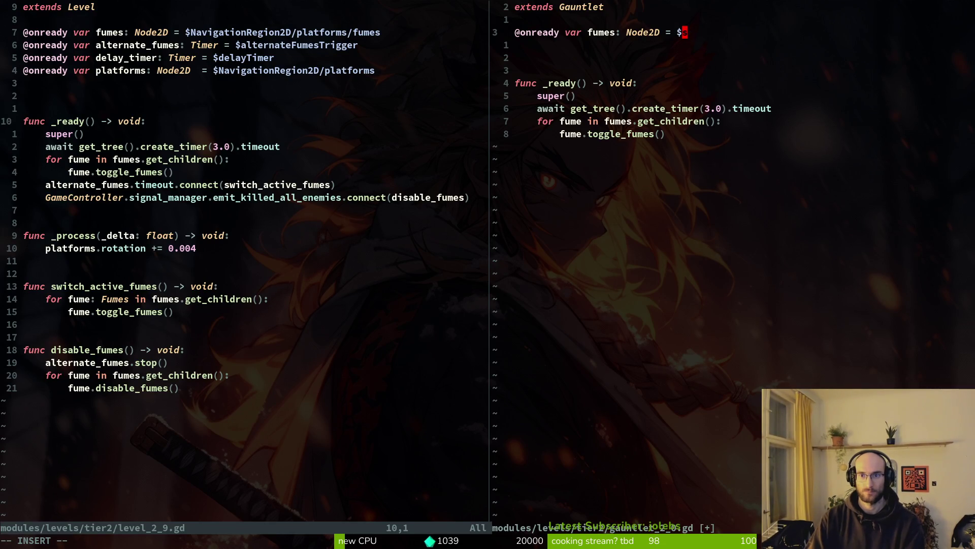
type("flo")
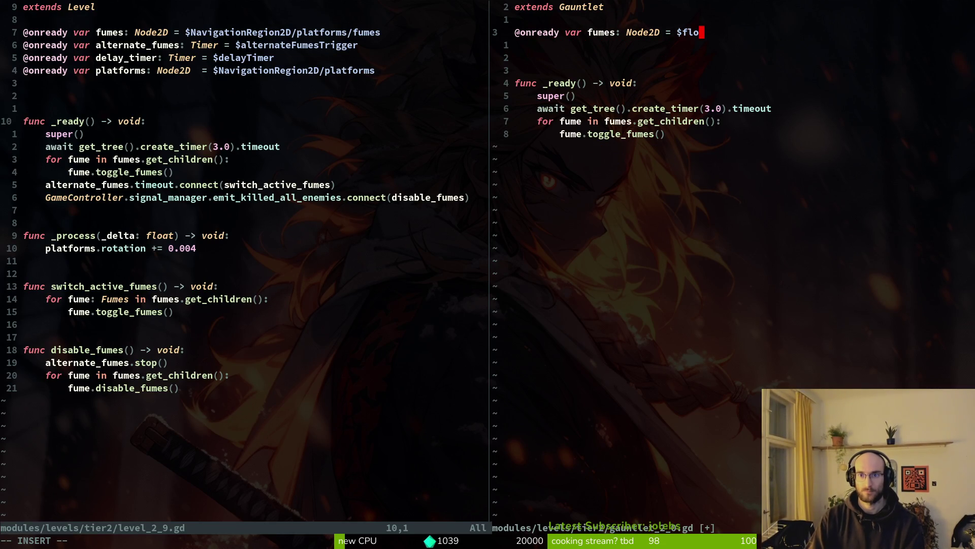
type("ating_platof")
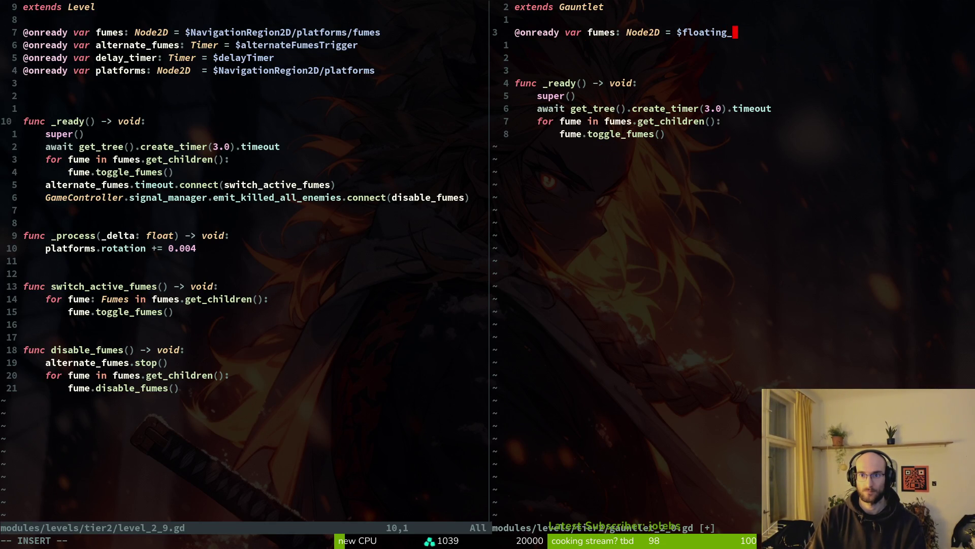
key("BackSpace")
key("BackSpace")
type("forms_lagr")
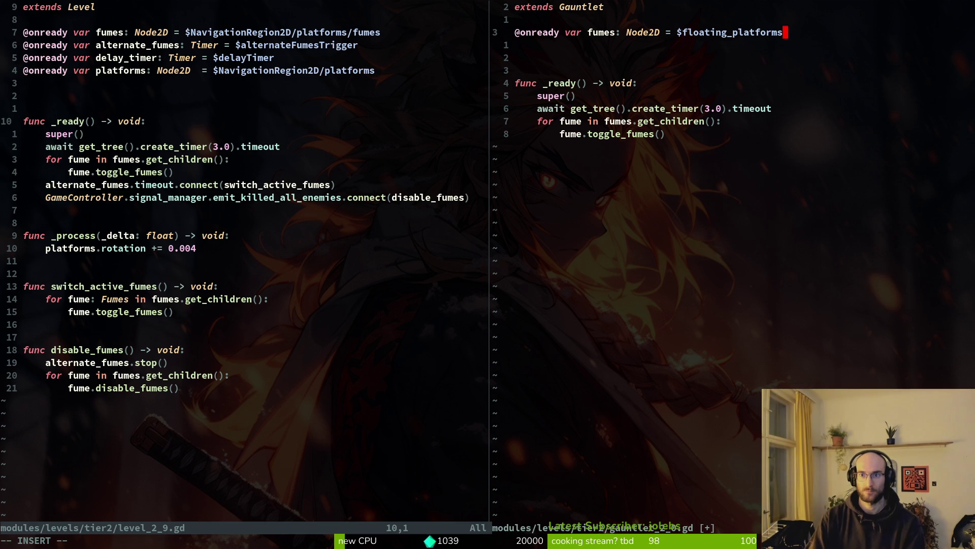
key("alt+Tab")
Rename the floating_platform_large node to 'floater' and save the gauntlet_2_0 scene.
left_click(46, 266)
left_click(45, 266)
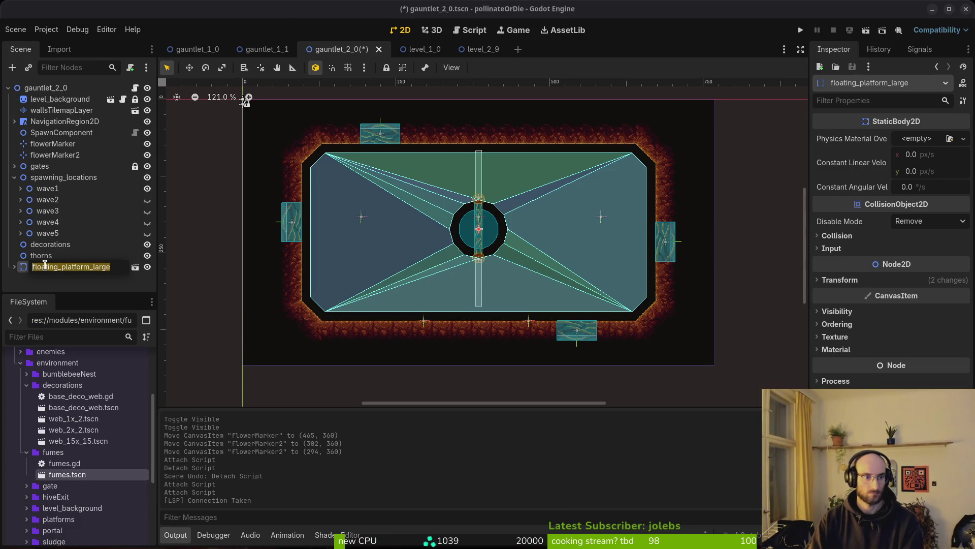
type("floater")
key("Return")
key("ctrl+s")
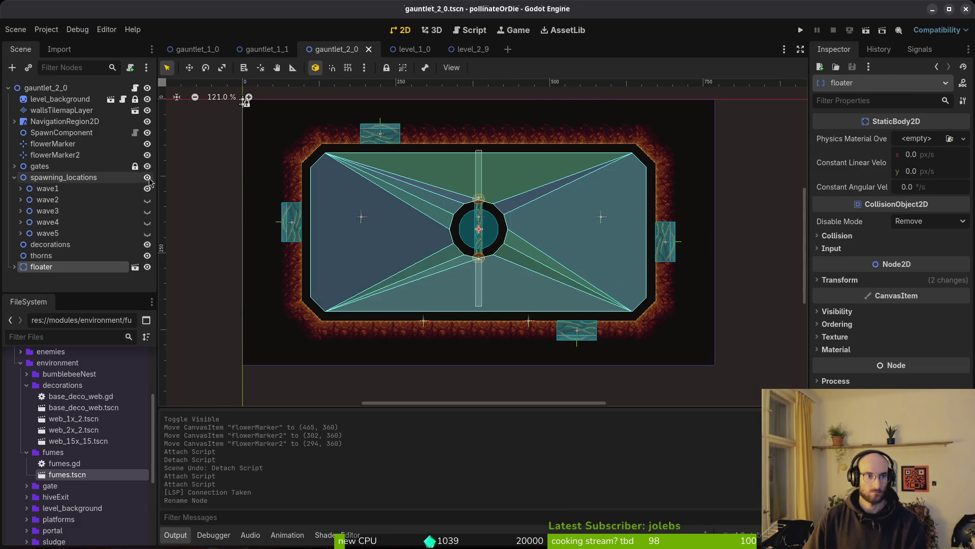
key("alt+Tab")
Point the fumes variable in gauntlet_2_0.gd at $floater and save the file.
type("cow")
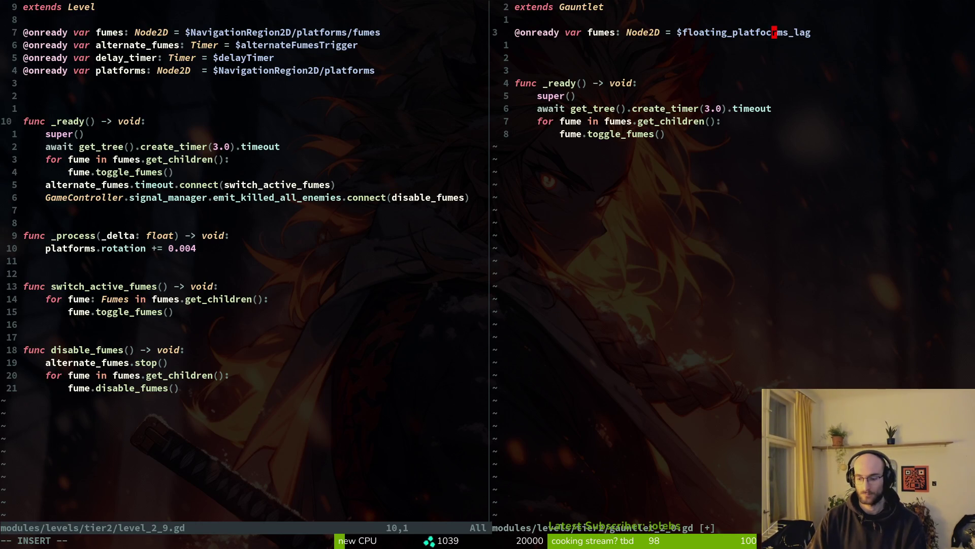
key("Escape")
type("floater")
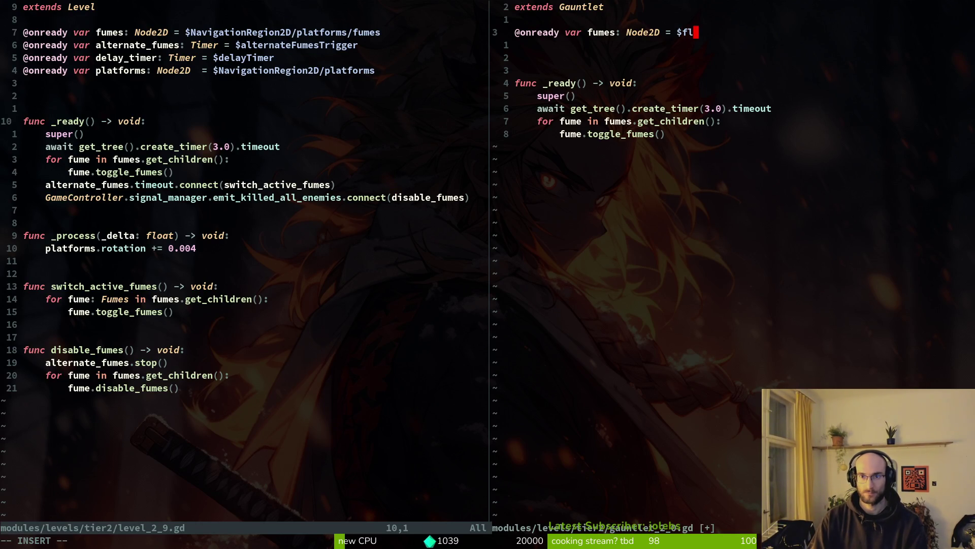
key("Escape")
type(":write")
key("Return")
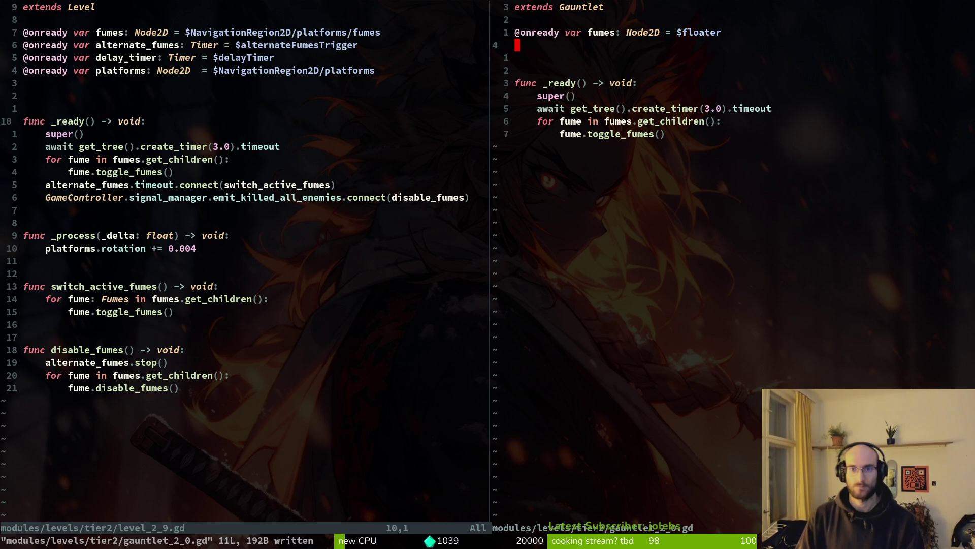
Review the end of _ready, the 3.0 timer value and the fume.toggle_fumes() line.
key("j")
key("j")
key("j")
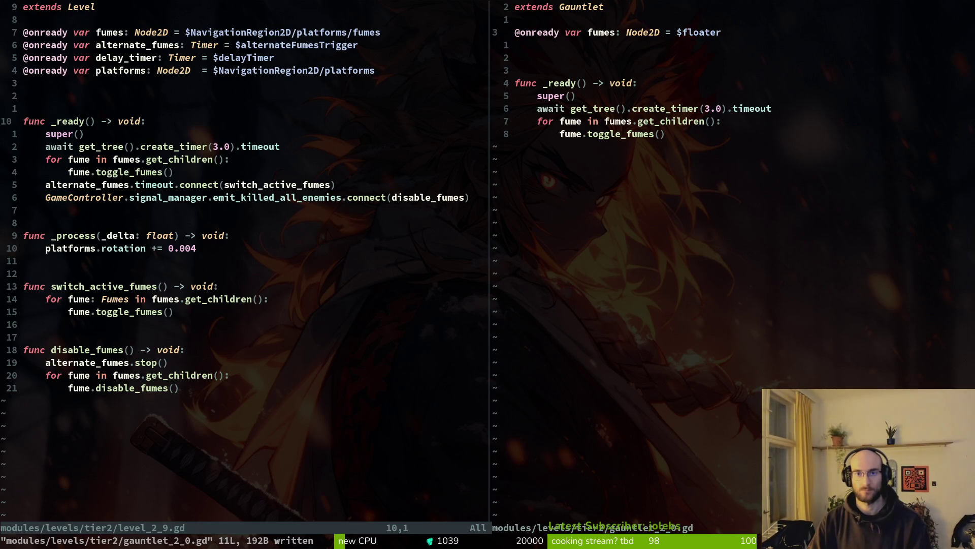
left_click(719, 108)
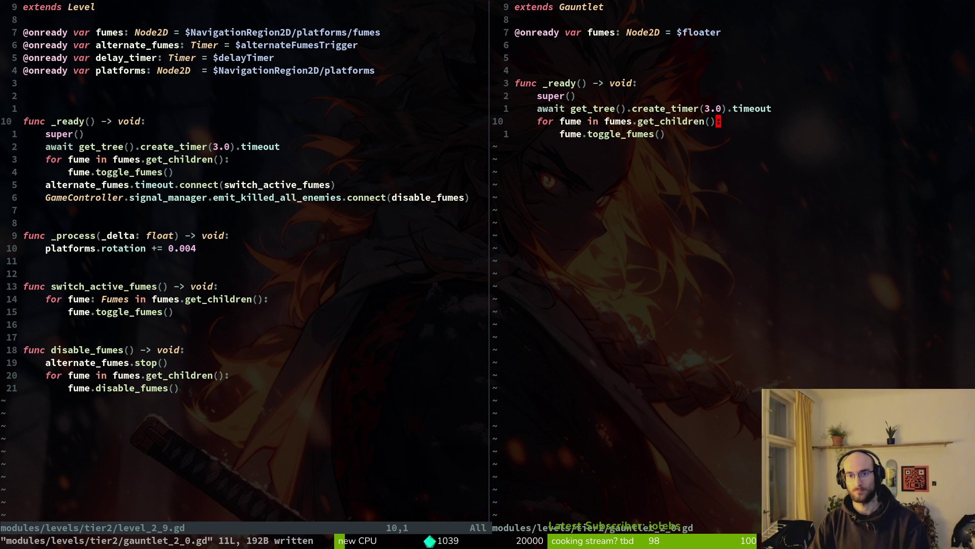
key("j")
key("j")
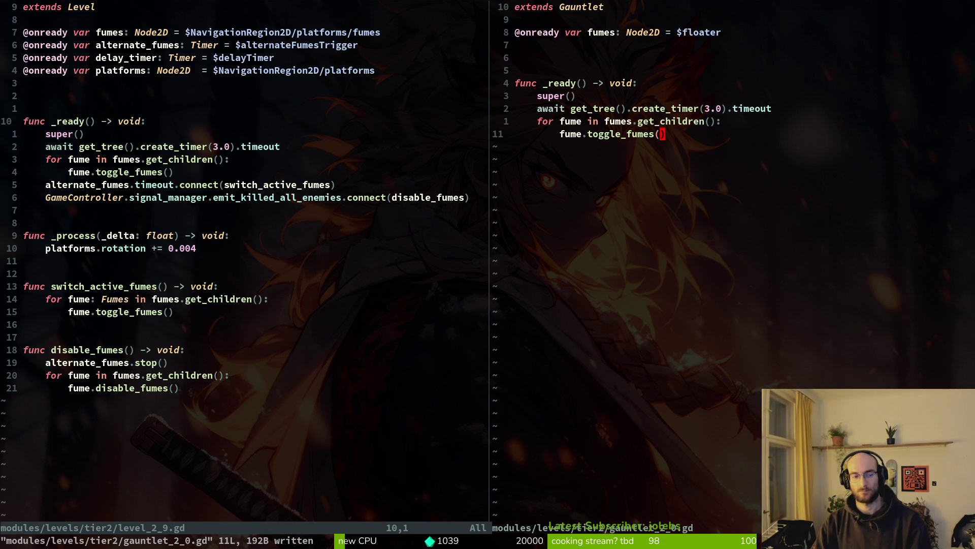
key("alt+Tab")
Rename the floater node to 'fumesPlatform' in the Scene dock.
left_click(15, 267)
left_click(14, 267)
double_click(45, 269)
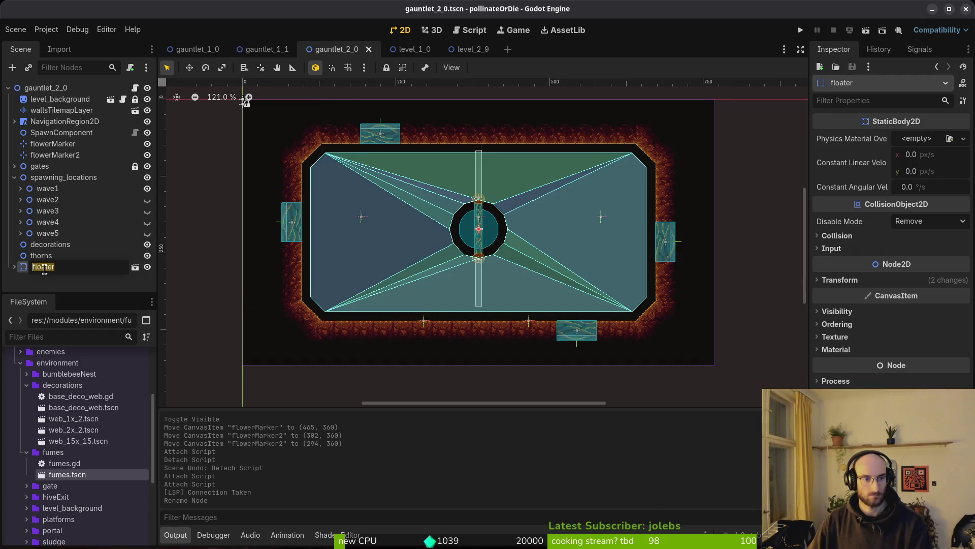
type("/")
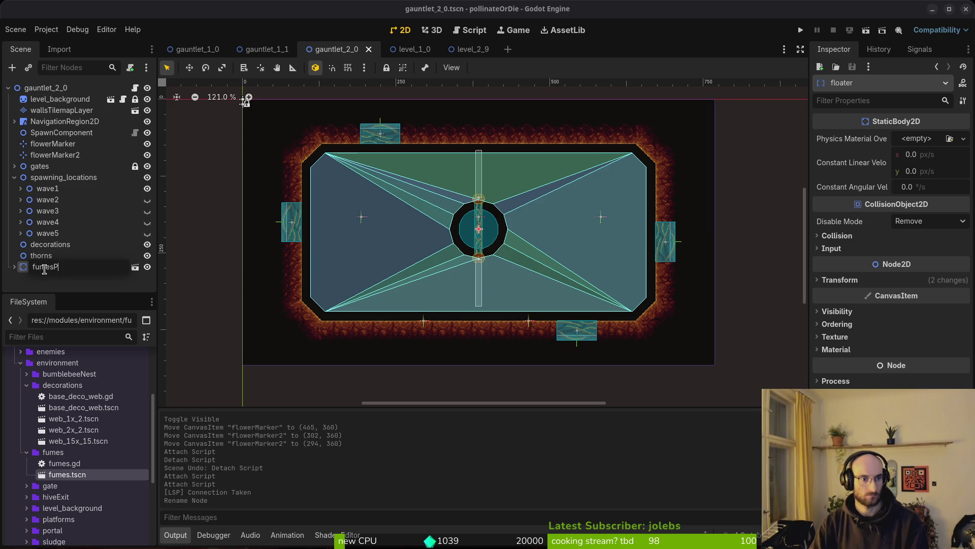
key("Return")
key("alt+Tab")
left_click(602, 32)
key("c")
key("i")
key("w")
key("Escape")
type("uea_platform")
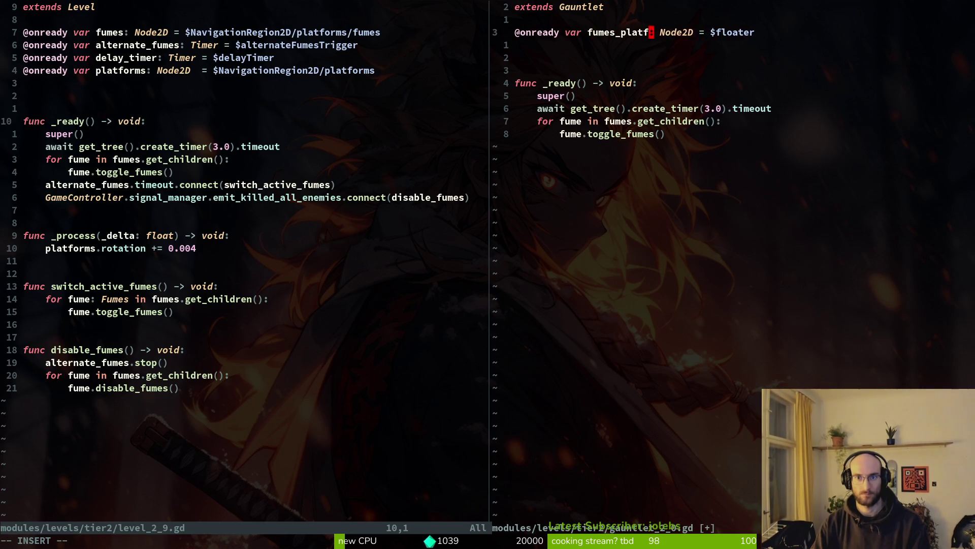
key("Escape")
type(":w")
key("Return")
Change the variable's node path to $fumesPlatform and save.
key("W")
key("W")
key("W")
type("lcwfumes")
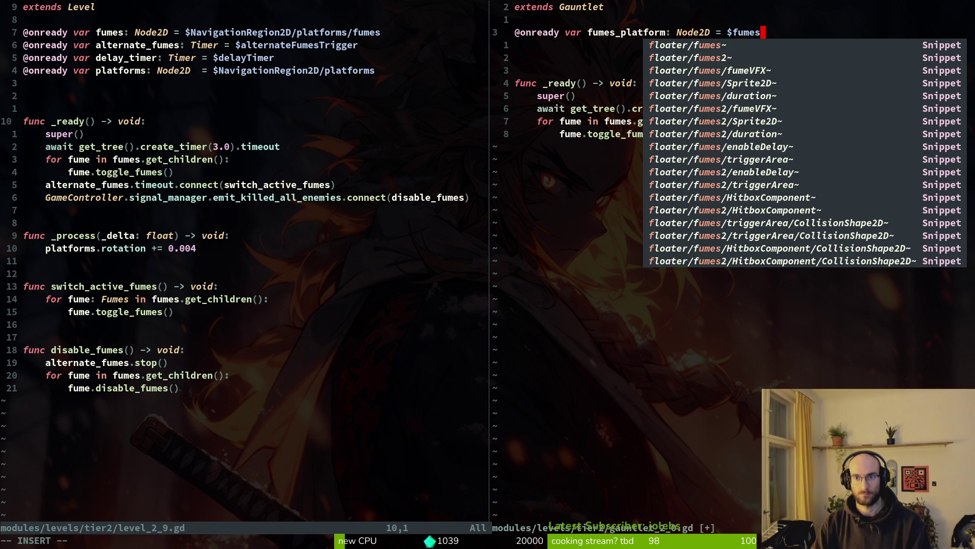
key("alt+Tab")
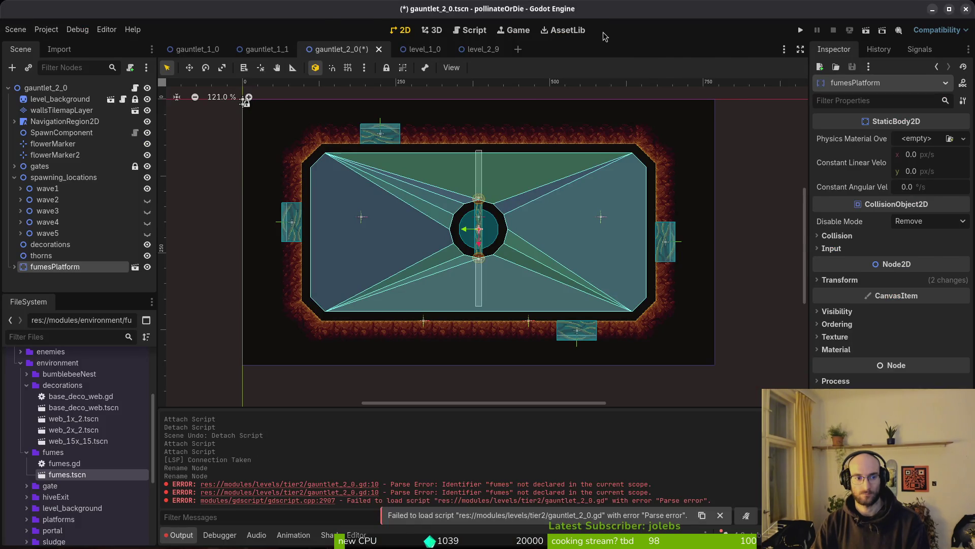
key("alt+Tab")
type("Plat")
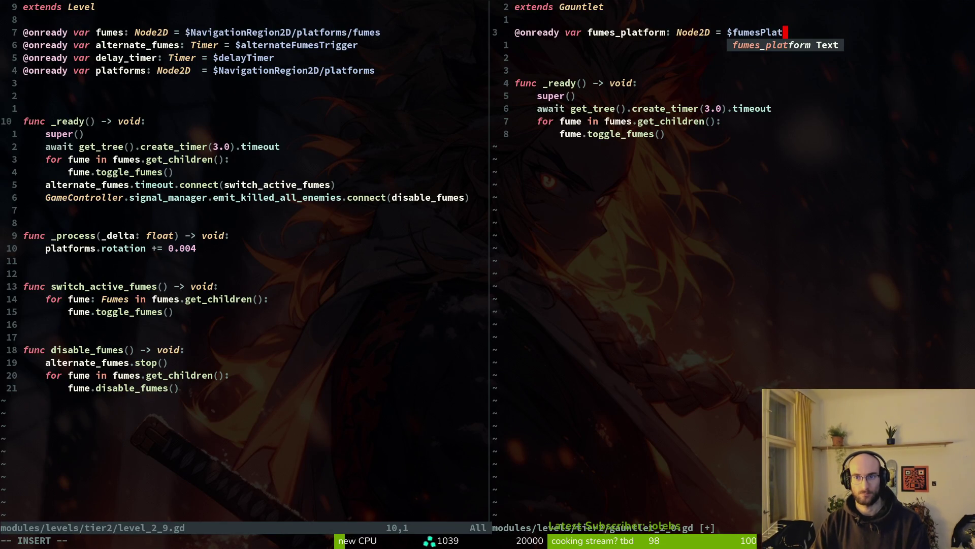
type("for:w")
key("Return")
Make the _ready for-loop iterate over fumes_platform and save.
key("j")
key("j")
key("j")
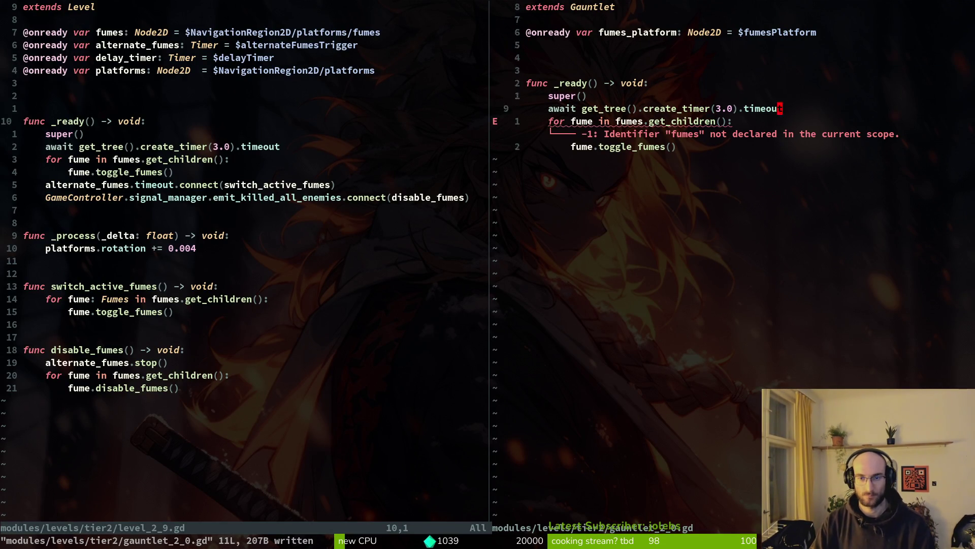
type("Bf.")
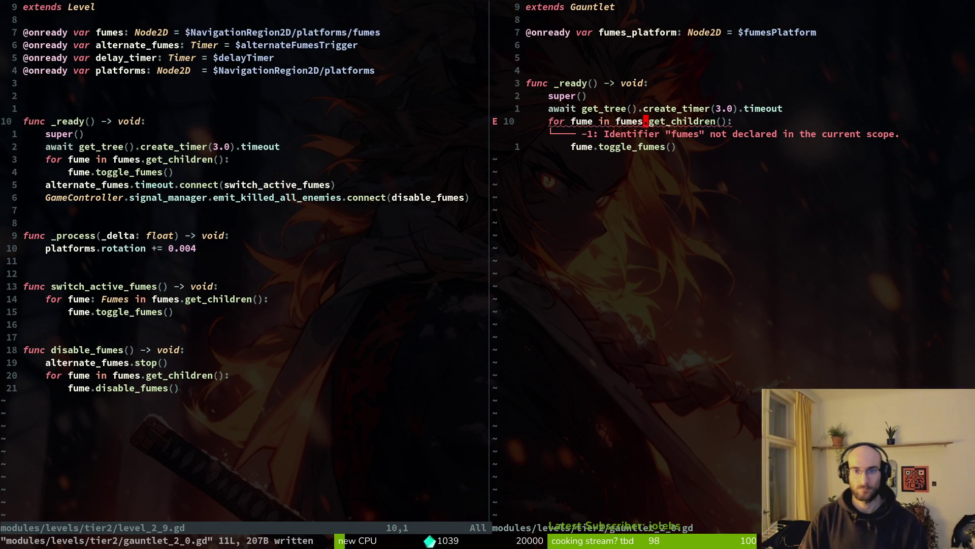
type("i_")
key("Tab")
key("Escape")
type(":w")
key("Return")
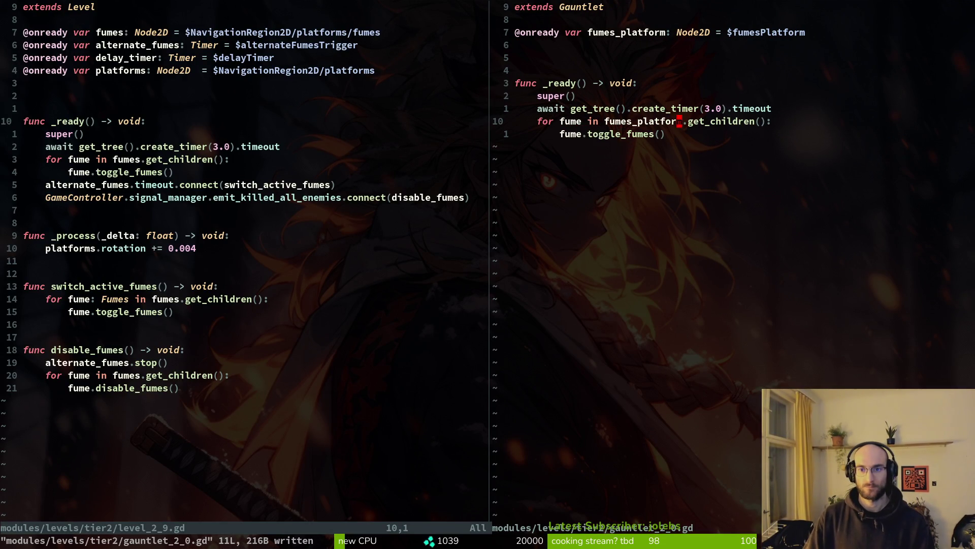
Locate the alternate_fumes connect line in the level_2_9.gd pane.
key("ctrl+w")
key("h")
key("j")
key("j")
key("j")
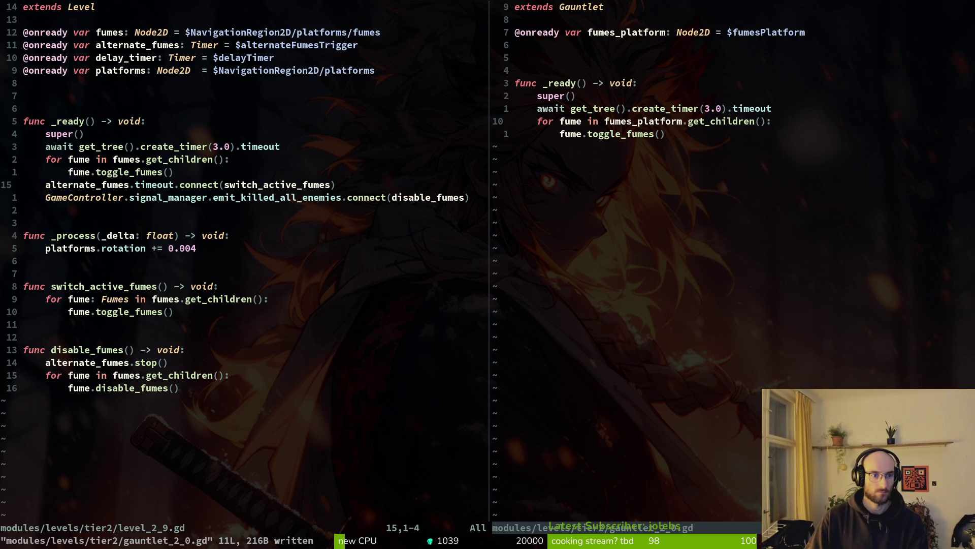
key("alt+Tab")
key("alt+Tab")
key("space")
key("f")
key("f")
key("Escape")
key("Escape")
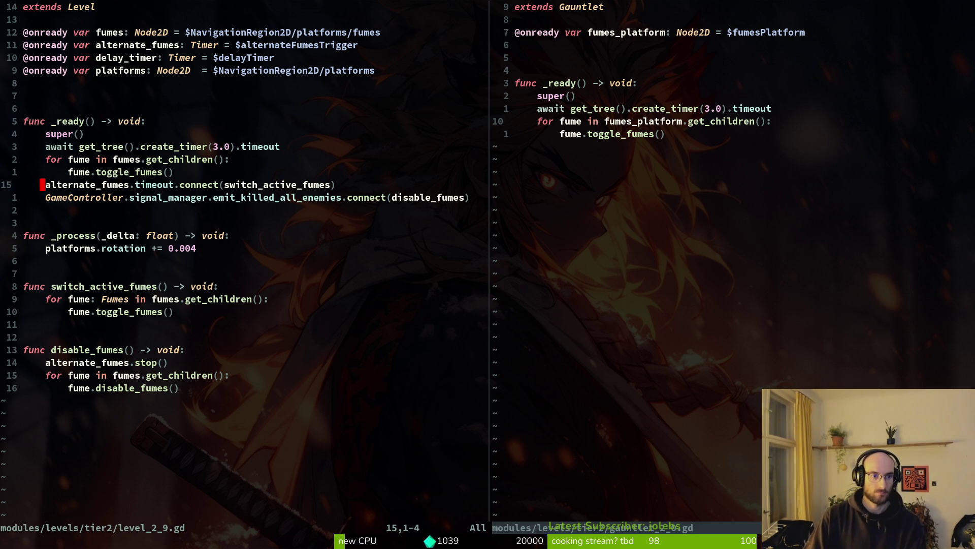
Copy the alternate_fumes timeout and GameController connect lines from level_2_9.gd into _ready.
key("ctrl+w")
key("l")
key("j")
key("p")
key("j")
key("shift+v")
key("y")
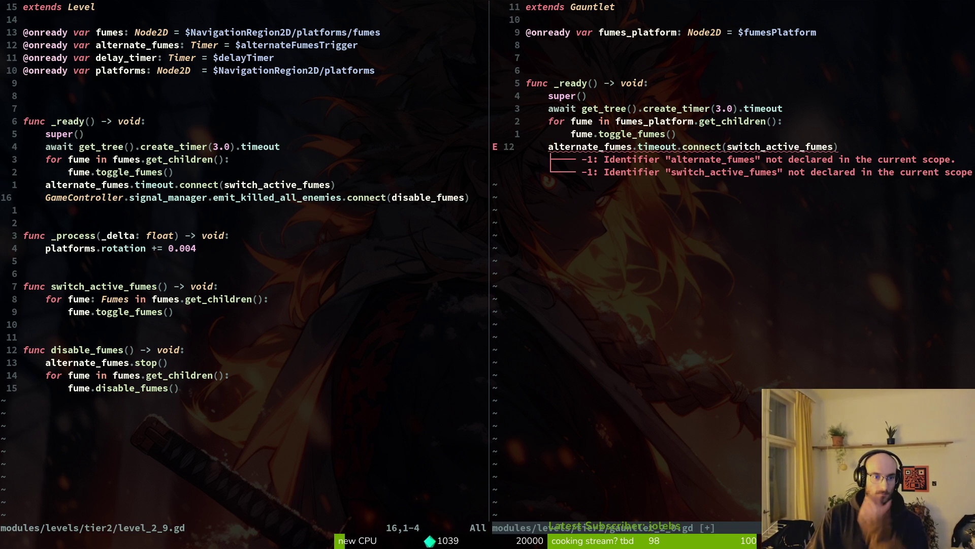
key("ctrl+w")
key("l")
key("p")
Paste the _process function below _ready with a blank separator line and save.
key("ctrl+w")
key("h")
key("j")
key("j")
key("j")
key("shift+v")
Copy switch_active_fumes and disable_fumes into gauntlet_2_0.gd and save.
key("j")
key("y")
key("ctrl+w")
key("l")
key("p")
key("shift+o")
key("Return")
key("Escape")
type(":w")
key("Return")
key("ctrl+w")
key("h")
key("j")
key("j")
key("j")
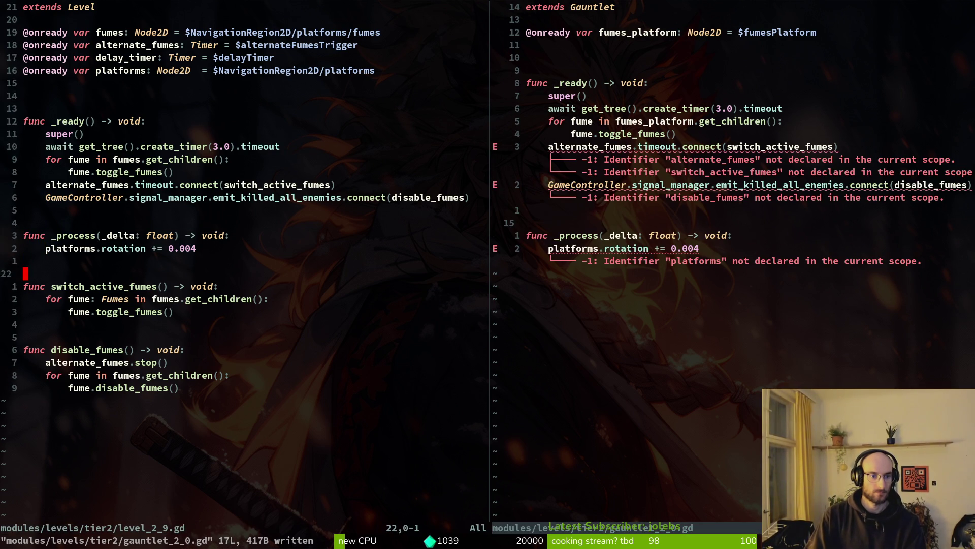
key("j")
key("shift+v")
key("j")
key("j")
key("j")
key("j")
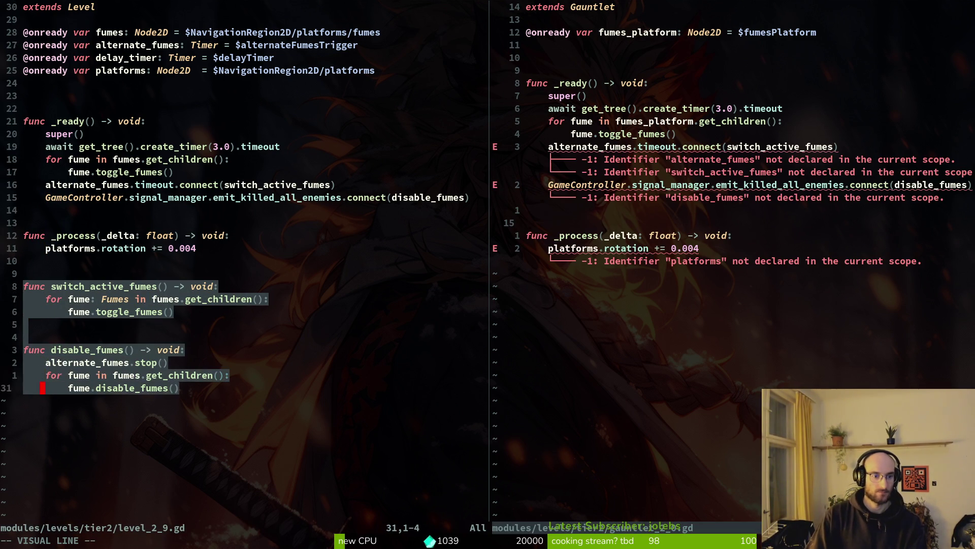
key("y")
key("j")
key("j")
key("p")
key("shift+o")
key("Escape")
type(":w")
key("Return")
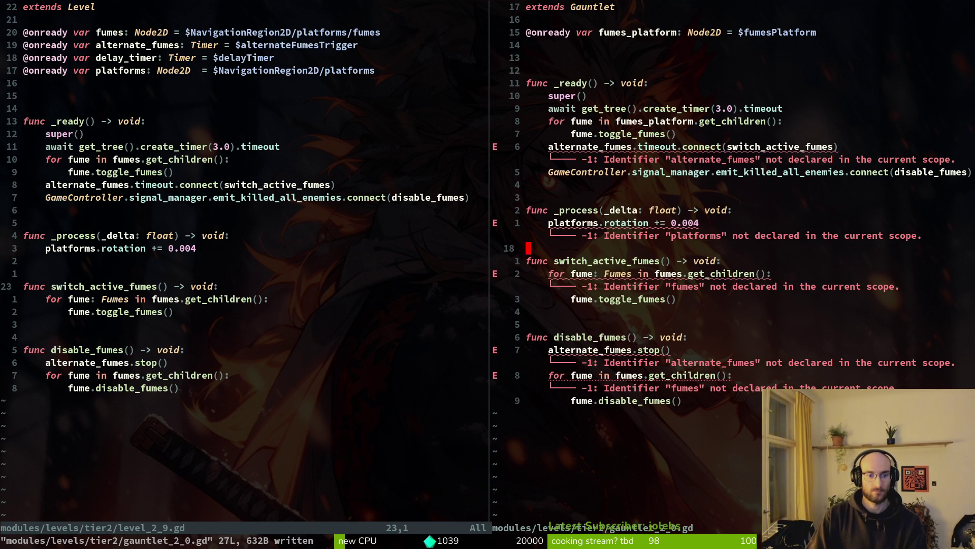
left_click(551, 7)
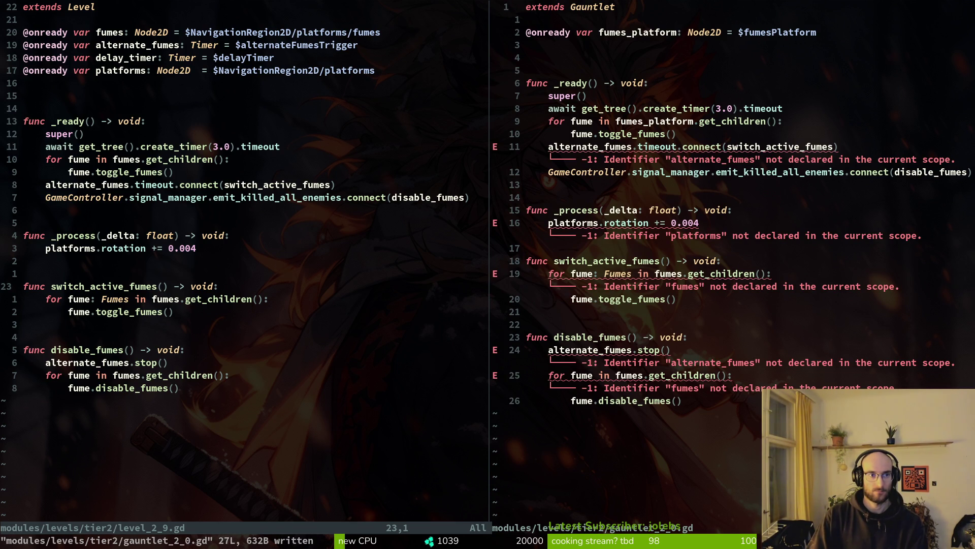
key("ctrl+w")
key("h")
key("k")
key("k")
key("k")
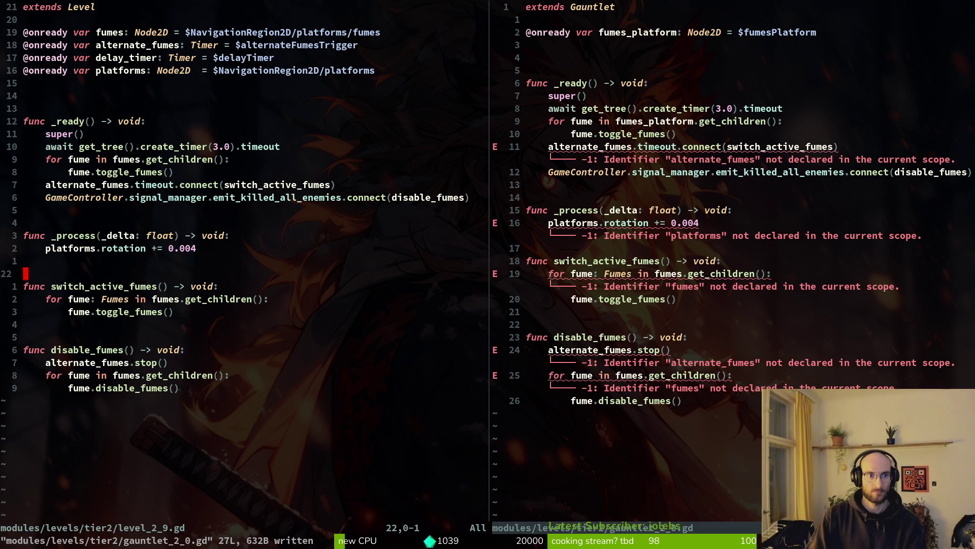
key("ctrl+w")
key("l")
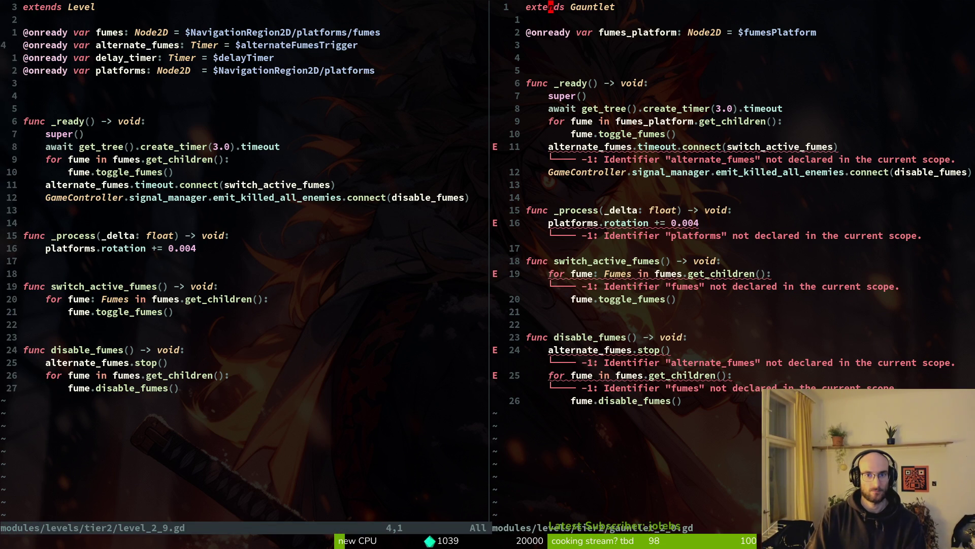
key("j")
key("j")
key("p")
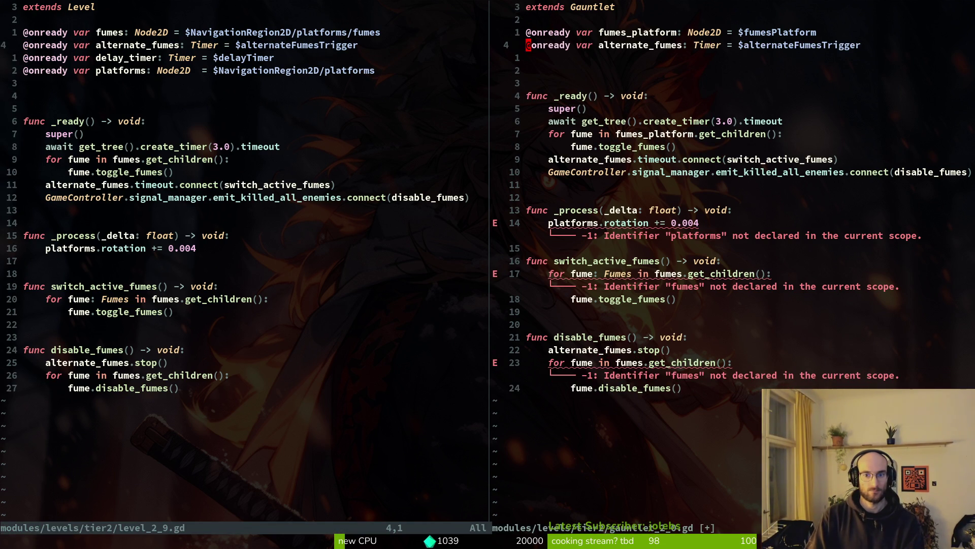
Change platforms to fumes_platform on the rotation line in _process and save.
key("Return")
key("Return")
key("Return")
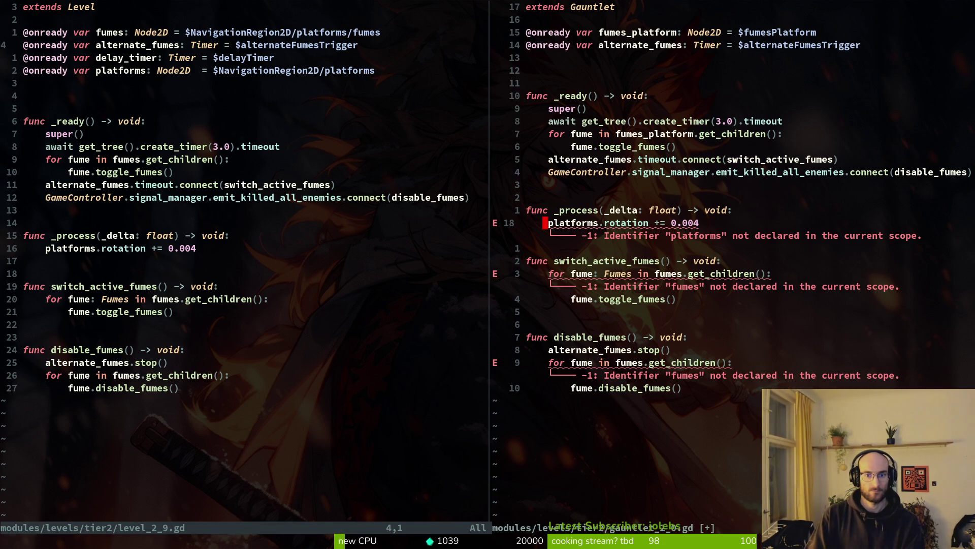
type("cwfu")
key("Return")
key("Escape")
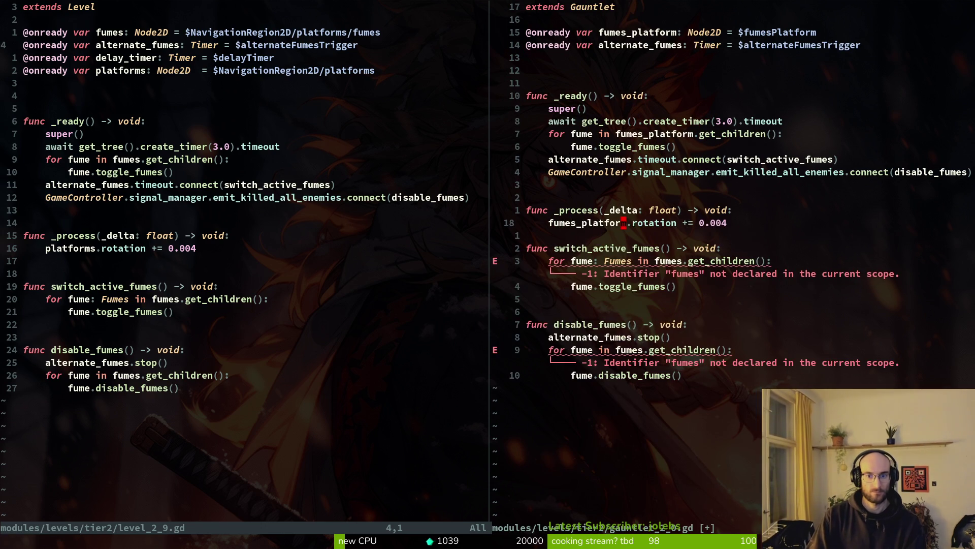
type(":w")
key("Return")
Replace fumes with fumes_platform in the switch_active_fumes and disable_fumes loops.
key("Return")
key("Return")
key("Return")
key("t")
key("period")
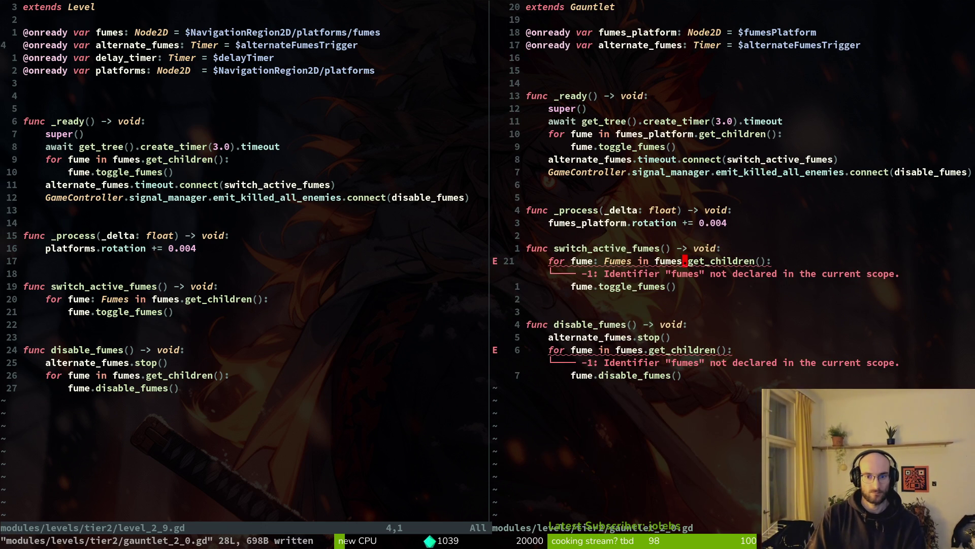
type("ar fumes_platform")
key("Escape")
key("j")
key("j")
key("j")
key("F")
key("period")
type("in fumes_platform")
key("Escape")
type(":w")
key("Return")
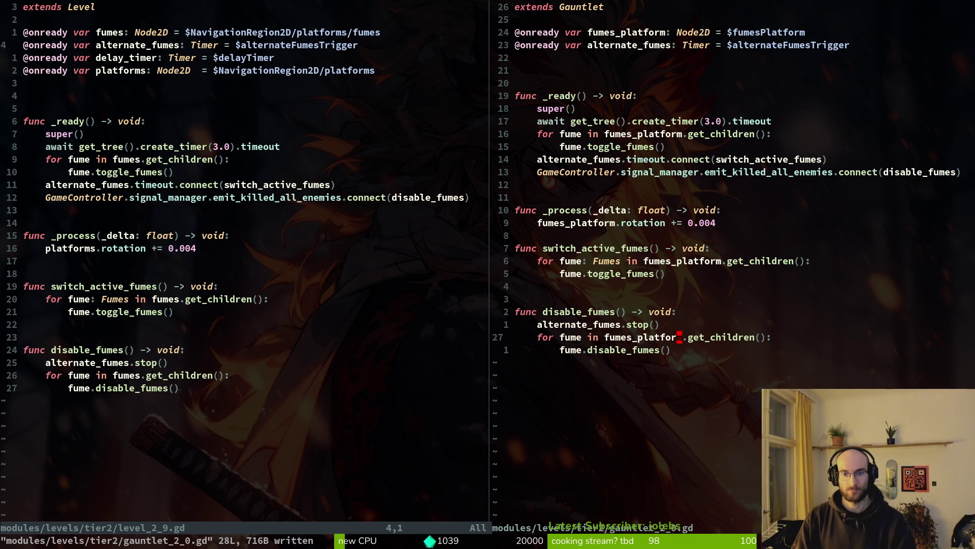
Add a blank line after _process and save gauntlet_2_0.gd.
key("8")
key("k")
key("o")
key("Escape")
type(":w")
key("Return")
key("ctrl+w")
Close both Neovim splits with :q and return to the Godot editor.
key("h")
key("G")
key("asciicircum")
type(":q")
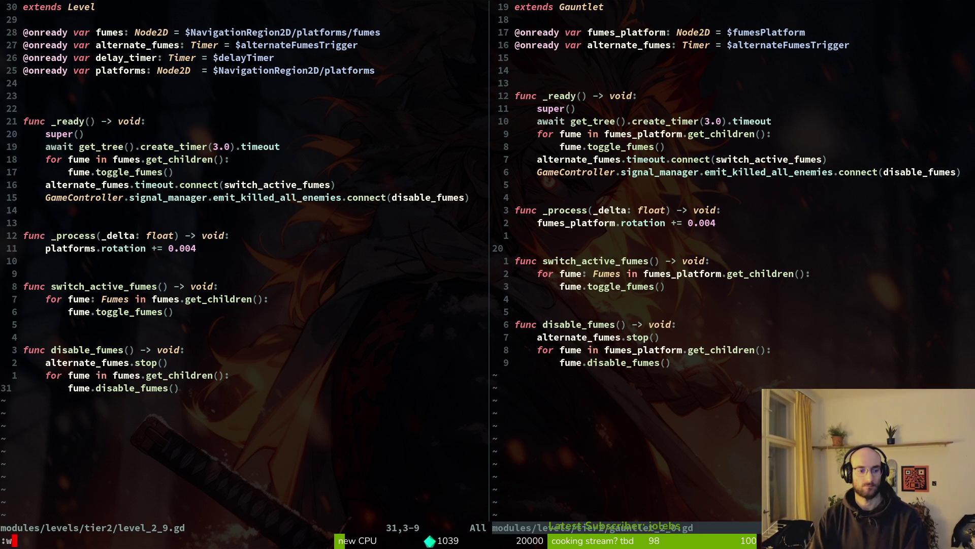
key("Return")
type(":q")
key("Return")
key("alt+Tab")
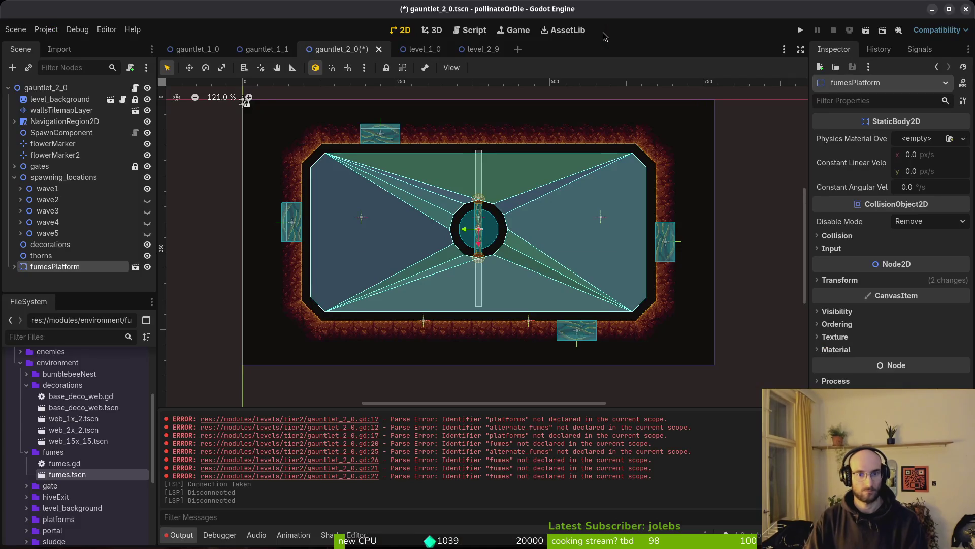
Open levelselector.tscn and paste a copy of the G_1_1 button into the gauntlets group.
key("shift+alt+o")
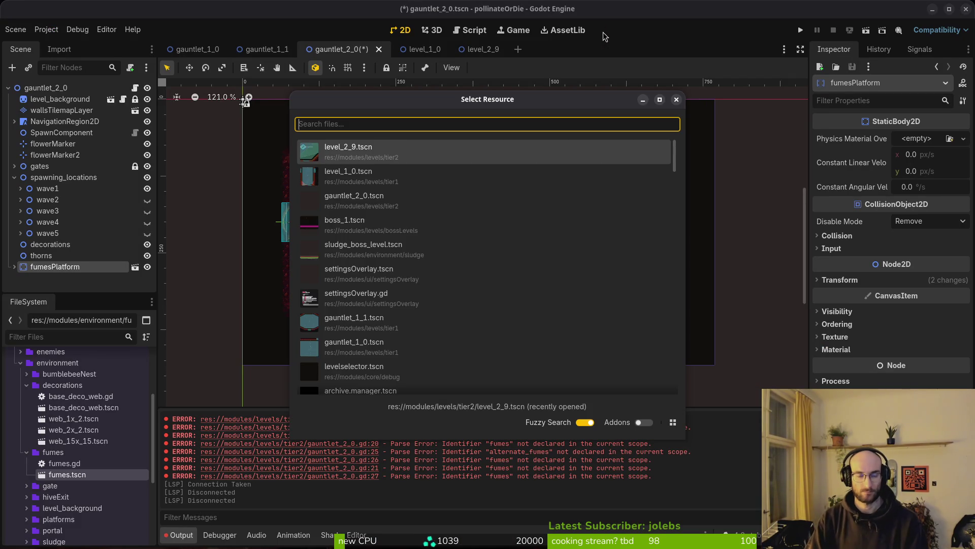
type("levsel")
key("Down")
key("Return")
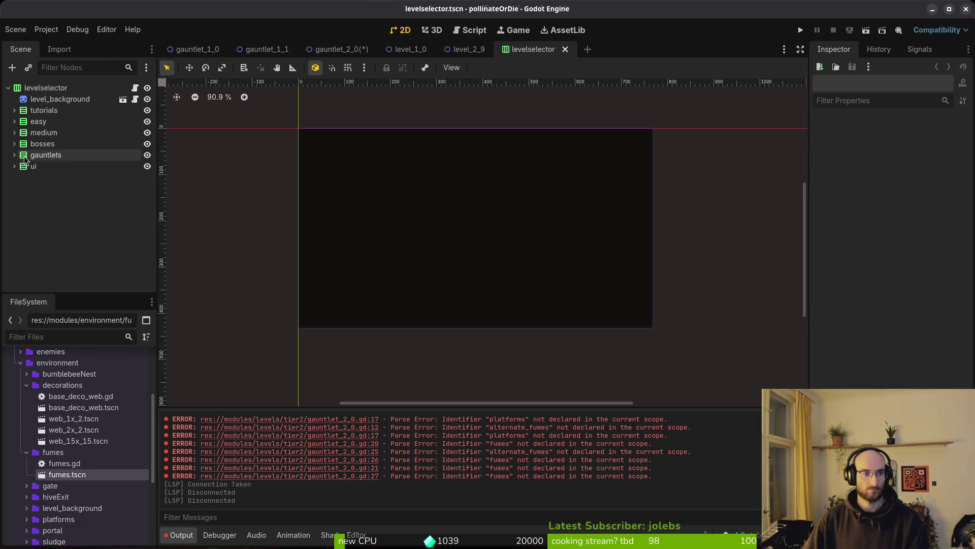
left_click(14, 155)
left_click(53, 177)
key("ctrl+c")
left_click(47, 157)
key("ctrl+v")
Rename the copy to G_2_0, set its Button Text to G2-0, and save the scene.
left_click(75, 187)
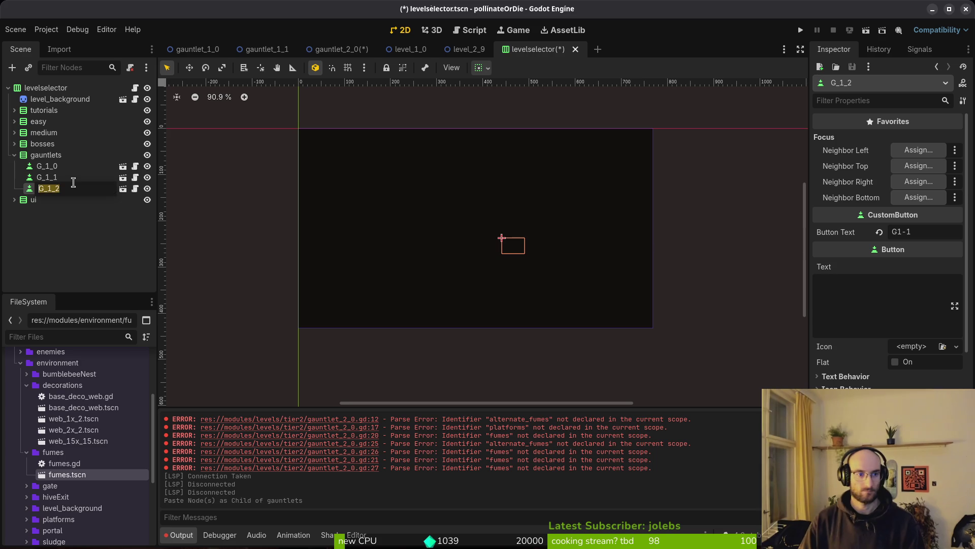
left_click(74, 183)
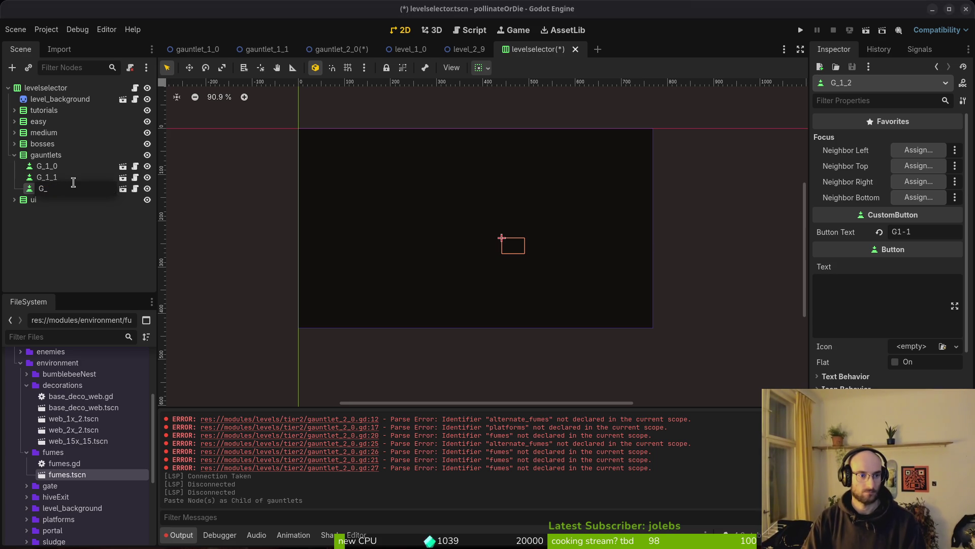
type("2_0")
key("Return")
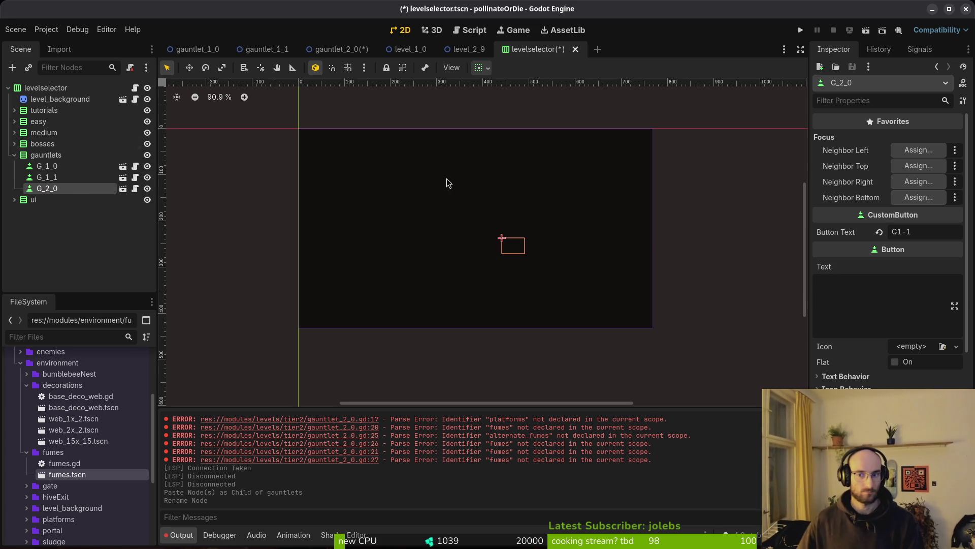
left_click(928, 229)
key("BackSpace")
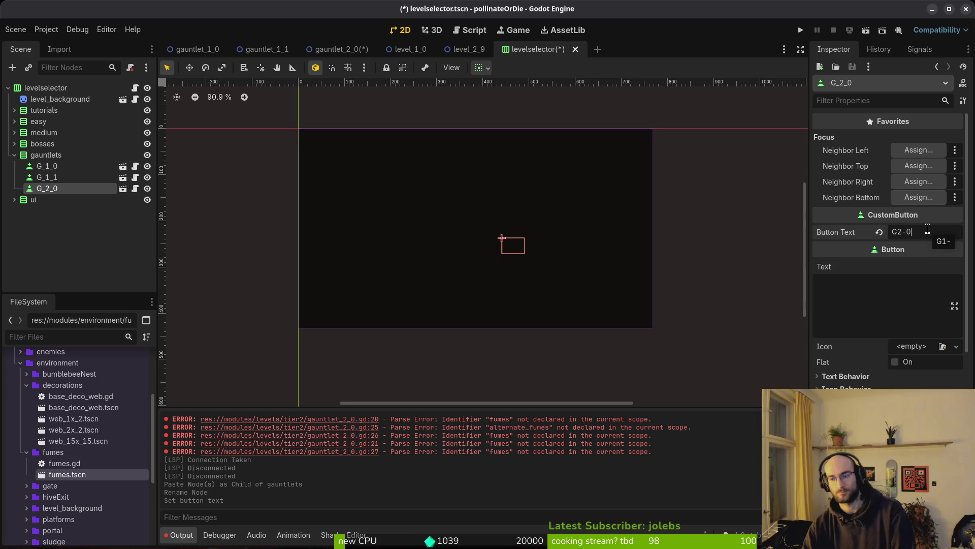
key("Return")
key("ctrl+s")
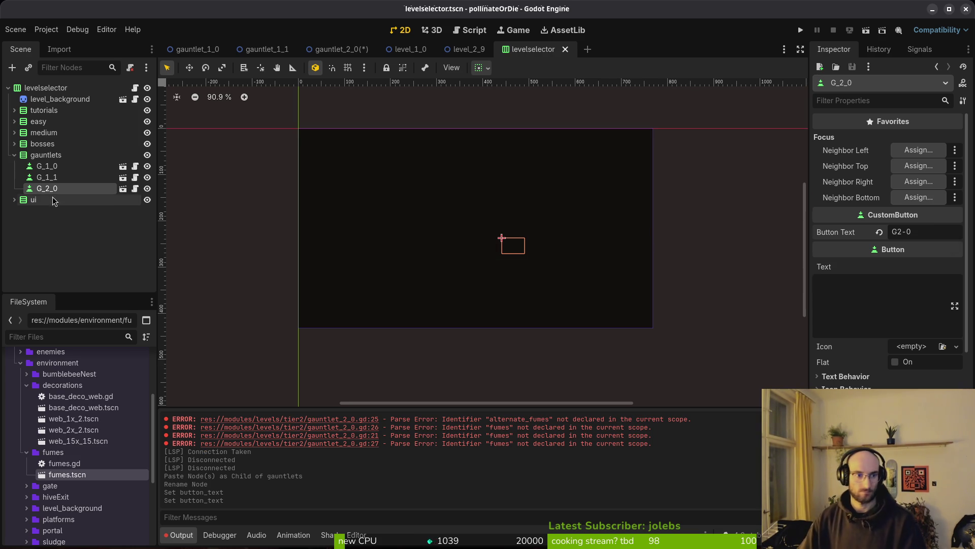
Launch Vim on the project folder from the terminal with 'vim .'.
key("super+1")
type("vim .")
key("Return")
key("space")
Open levelselector.gd in Neovim through the file finder.
key("f")
key("f")
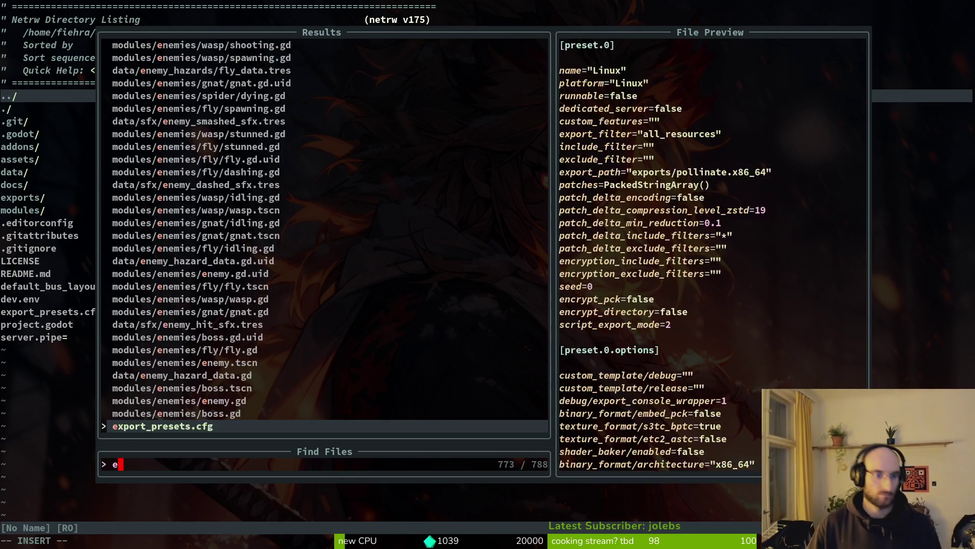
type("leveslele")
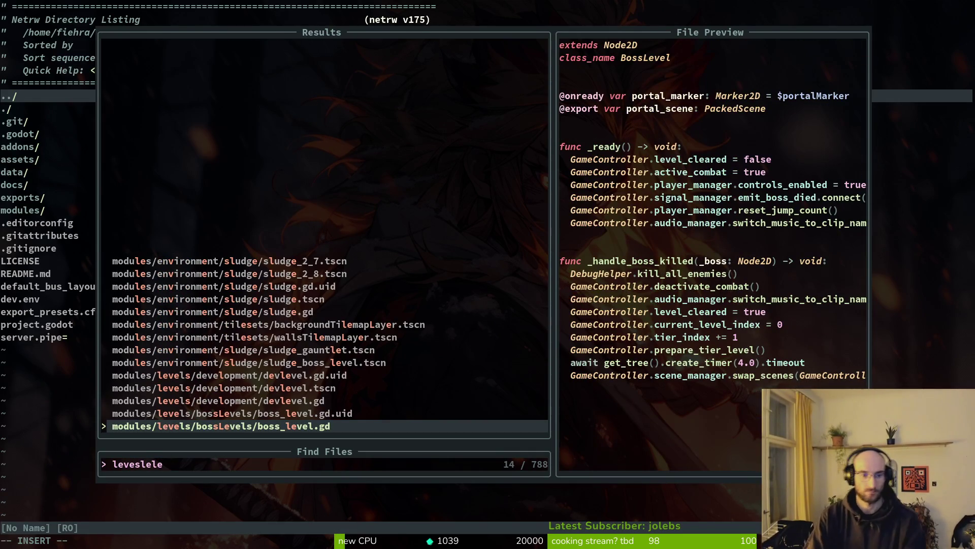
key("BackSpace")
key("BackSpace")
key("BackSpace")
type("lsele")
key("Return")
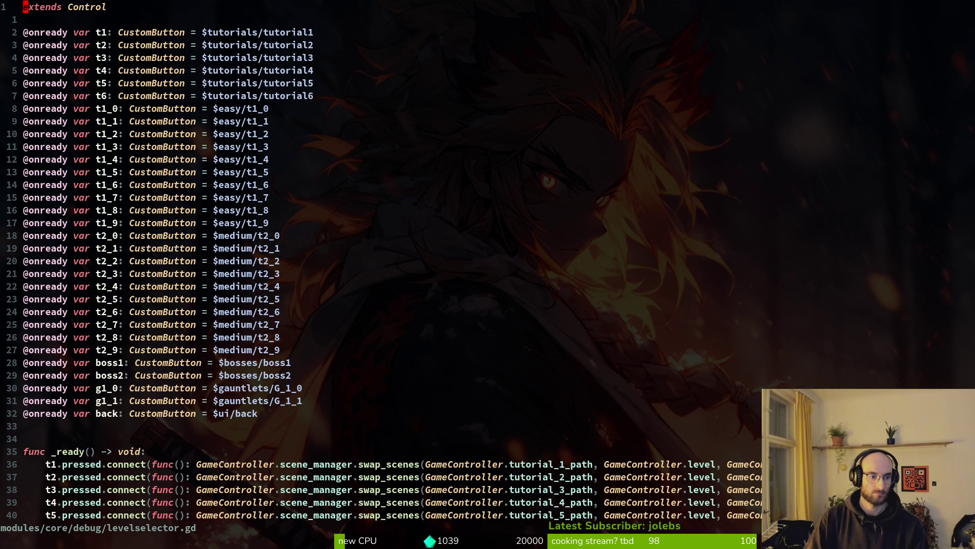
Duplicate the g1 gauntlet button onready declarations.
key("3")
key("1")
key("j")
key("y")
key("y")
key("p")
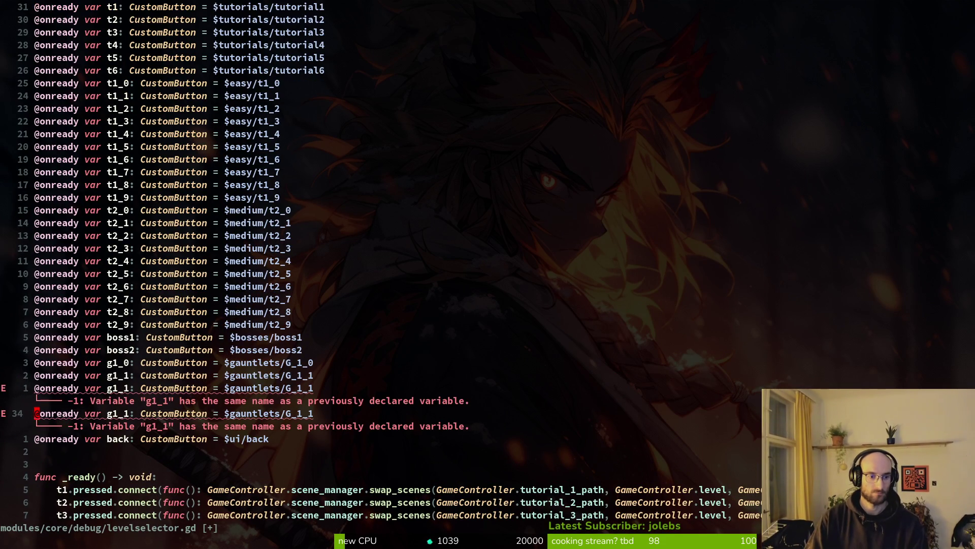
Rename the copied declarations to g2_0 and g2_1 for $gauntlets/G_2_0 and G_2_1, then save.
key("k")
key("f")
key("1")
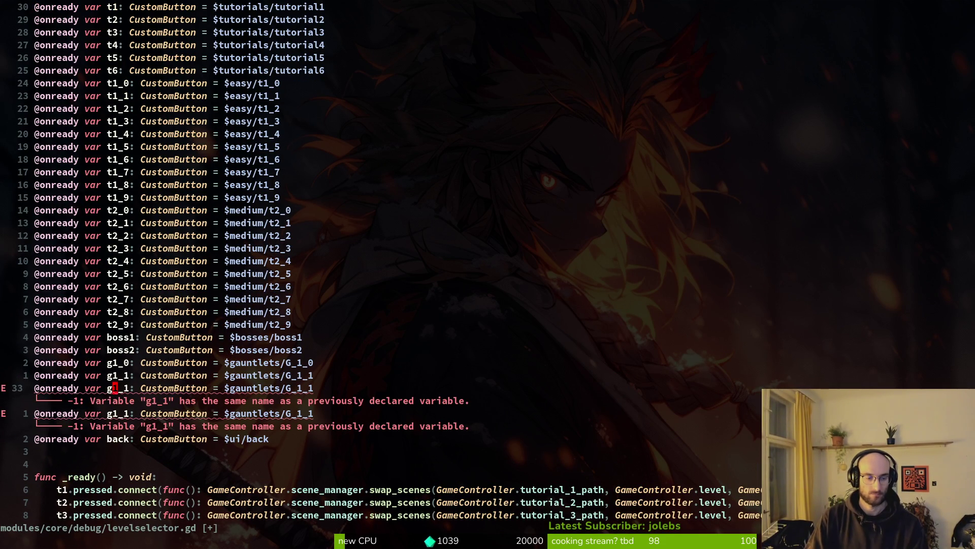
key("r")
key("2")
key("r")
key("0")
key("j")
type("r2")
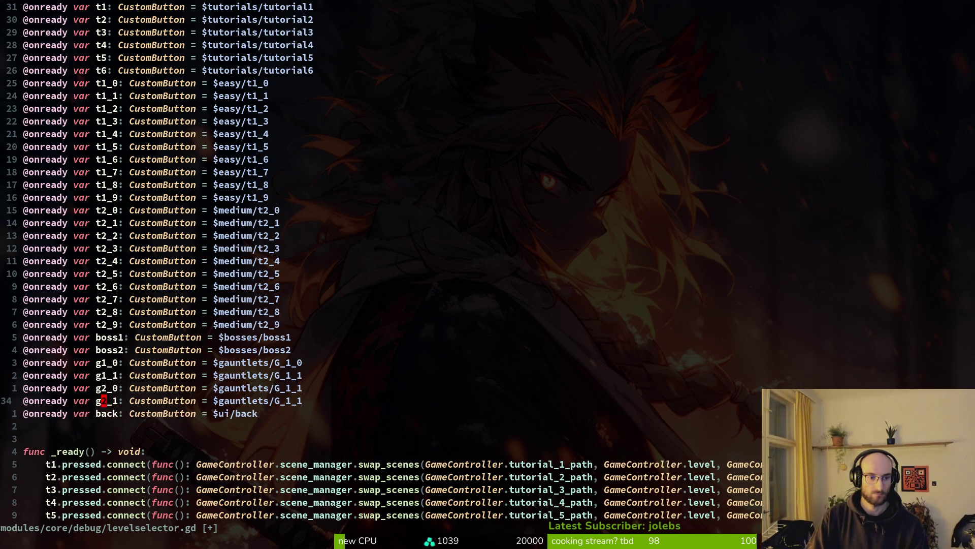
type("k")
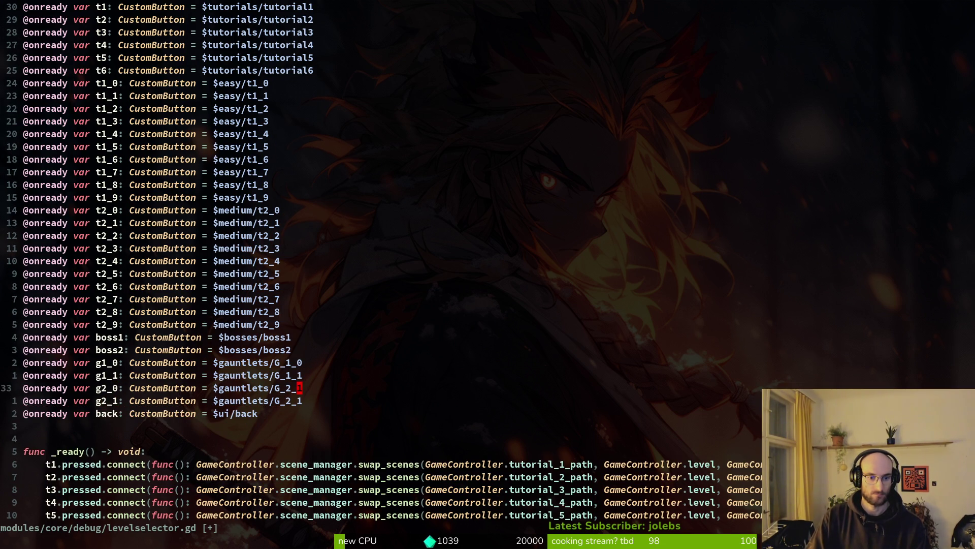
type(":w")
key("Return")
Paste copies of the gauntlet pressed.connect lines and rename them to g2_0 and g2_1.
key("ctrl+d")
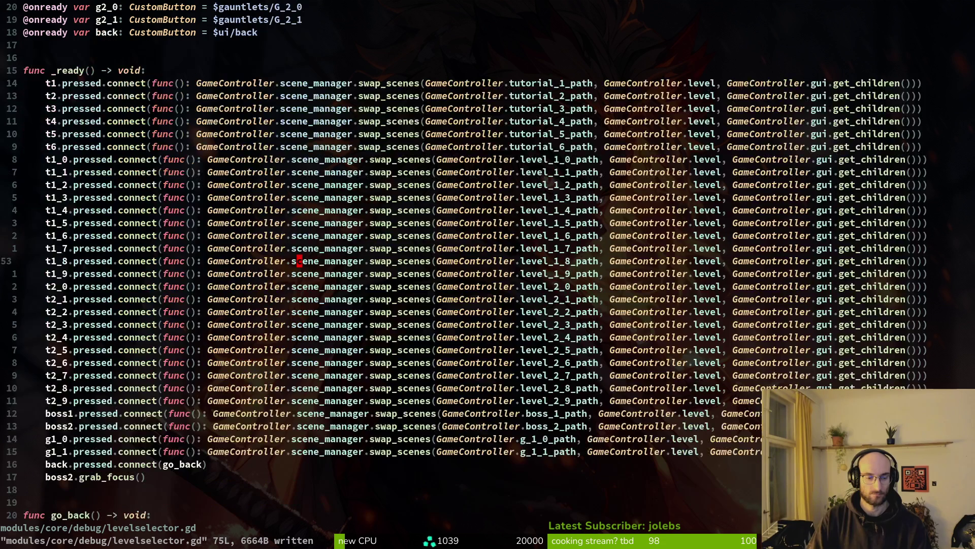
key("j")
key("j")
key("j")
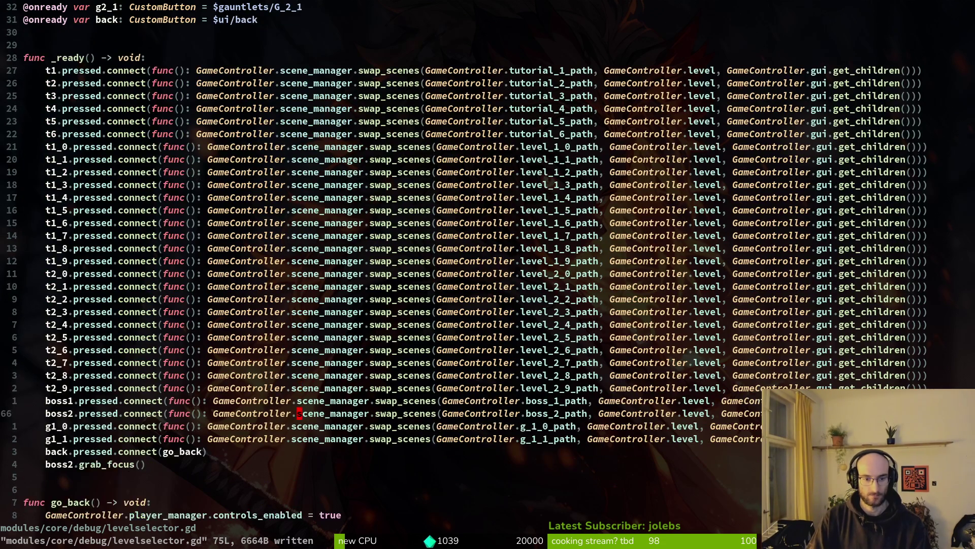
key("asciicircum")
key("p")
key("r")
key("2")
key("j")
key("r")
key("2")
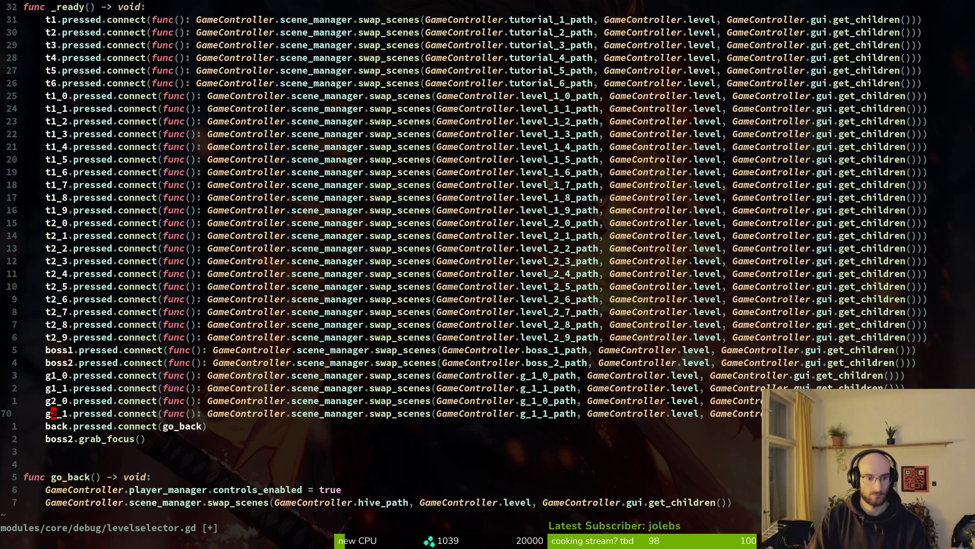
key("k")
key("space")
Open game.controller.gd and duplicate the two g_1 gauntlet path constants.
key("f")
key("f")
type("gamecontr")
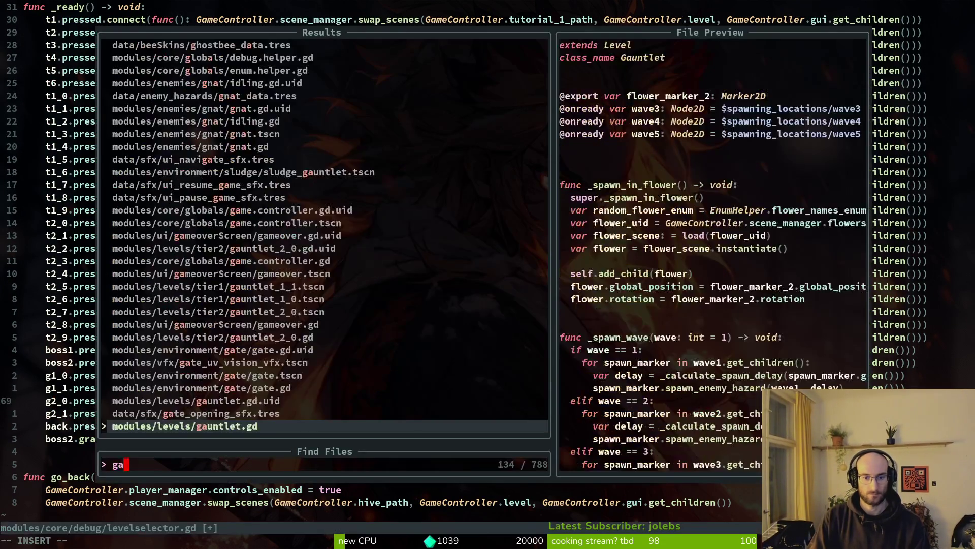
key("Return")
key("k")
key("k")
key("k")
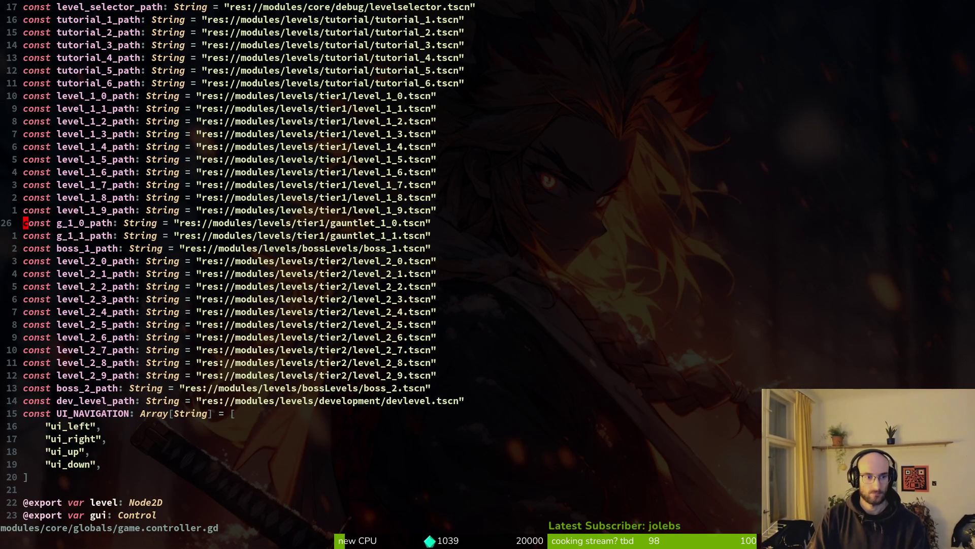
key("shift+v")
key("j")
key("y")
key("p")
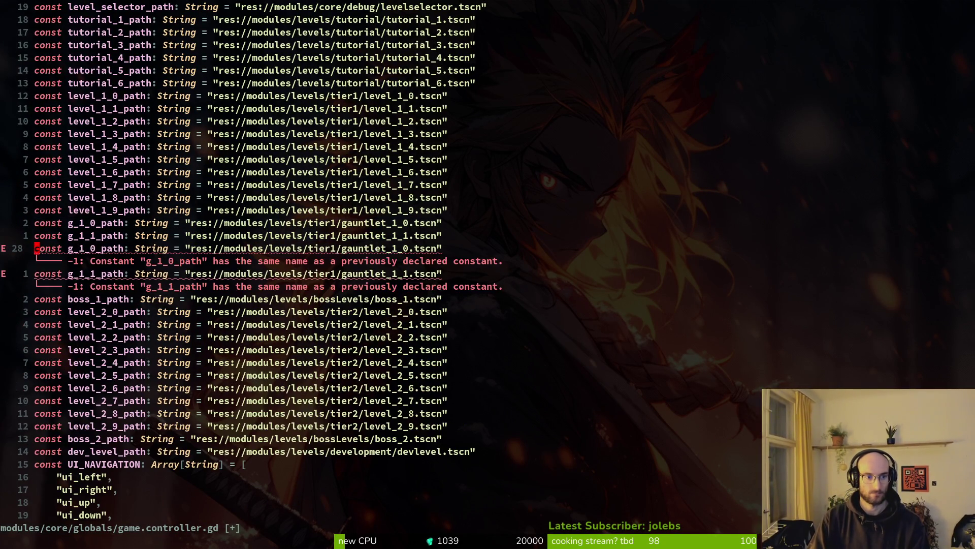
Rename the copies to g_2_0_path and g_2_1_path pointing at tier2, then save.
key("r")
key("2")
key("j")
key("r")
key("2")
key("k")
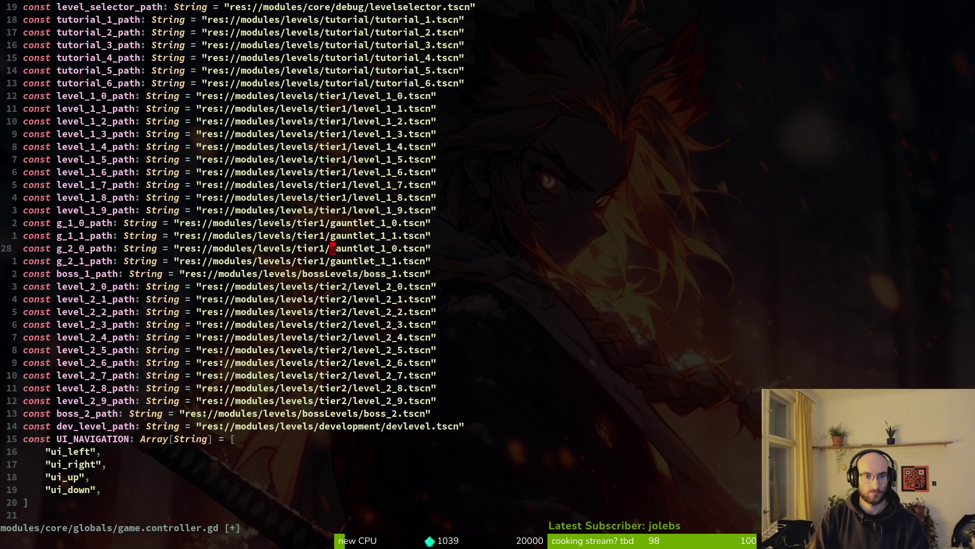
key("j")
key("r")
key("2")
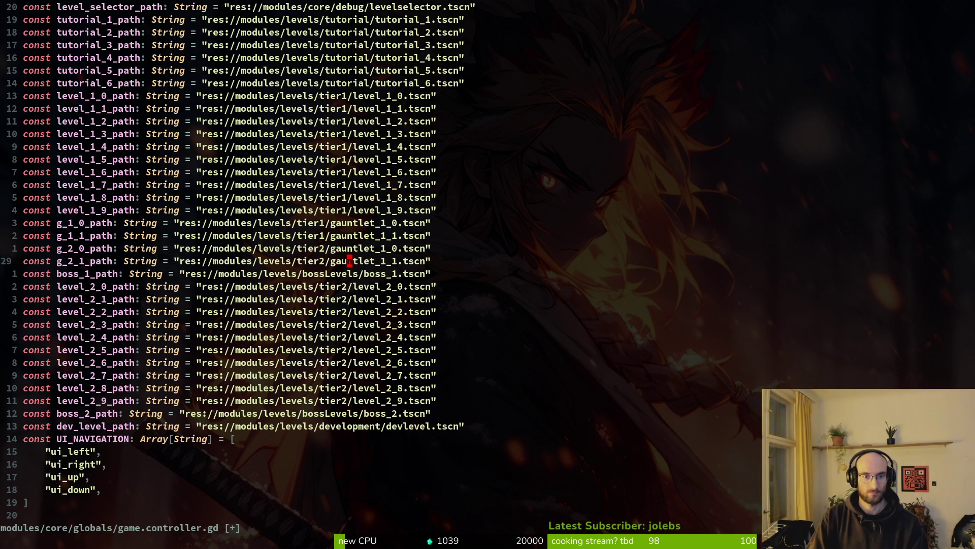
type("kr2j")
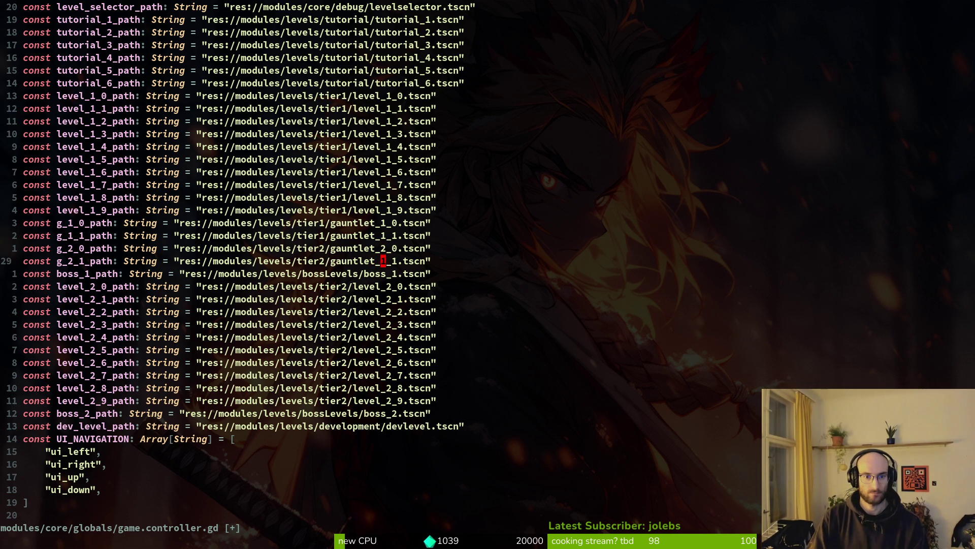
type(":w")
key("Return")
Save levelselector.gd and quit Vim.
key("ctrl+6")
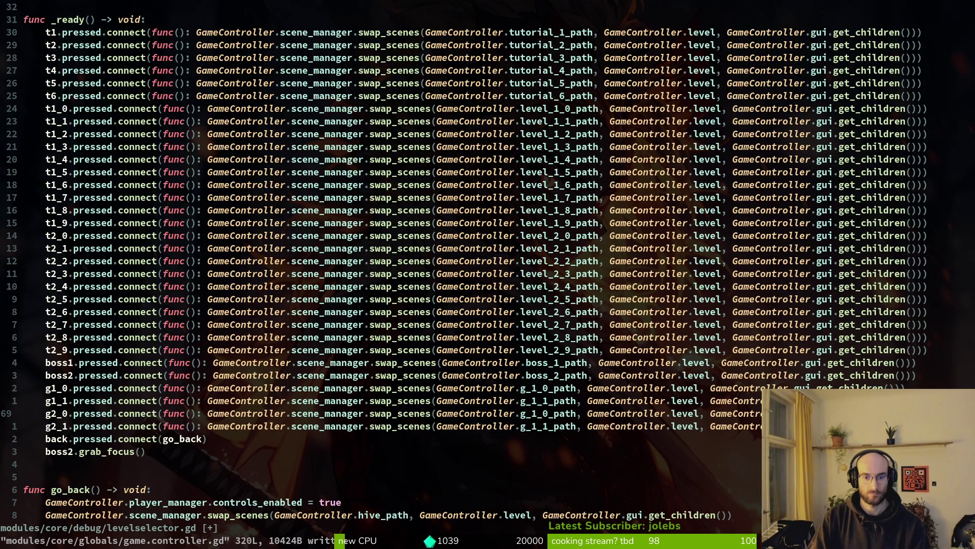
type("j:w")
key("Return")
type(":q")
key("Return")
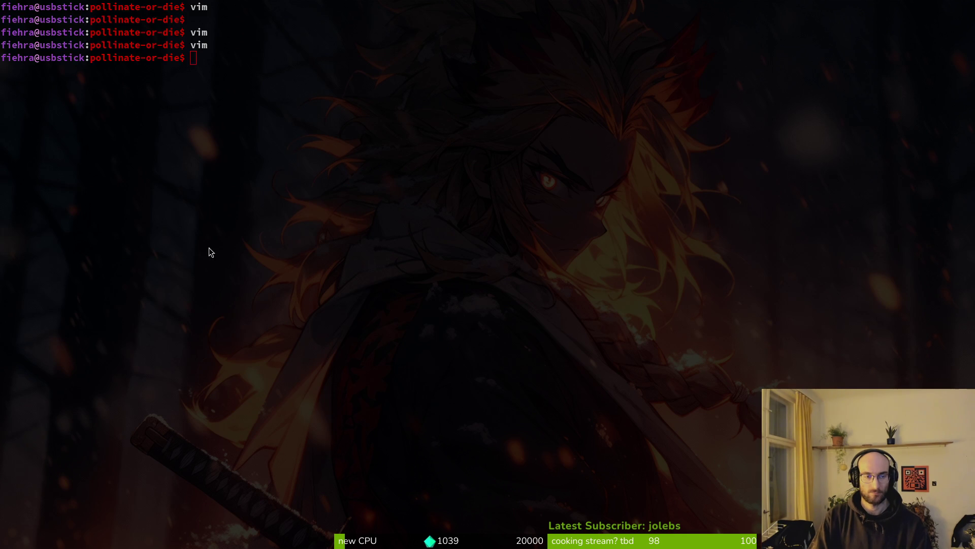
Reopen Vim and close the stray unnamed buffer and home directory listing.
type("vim")
key("Return")
type(":w")
key("Return")
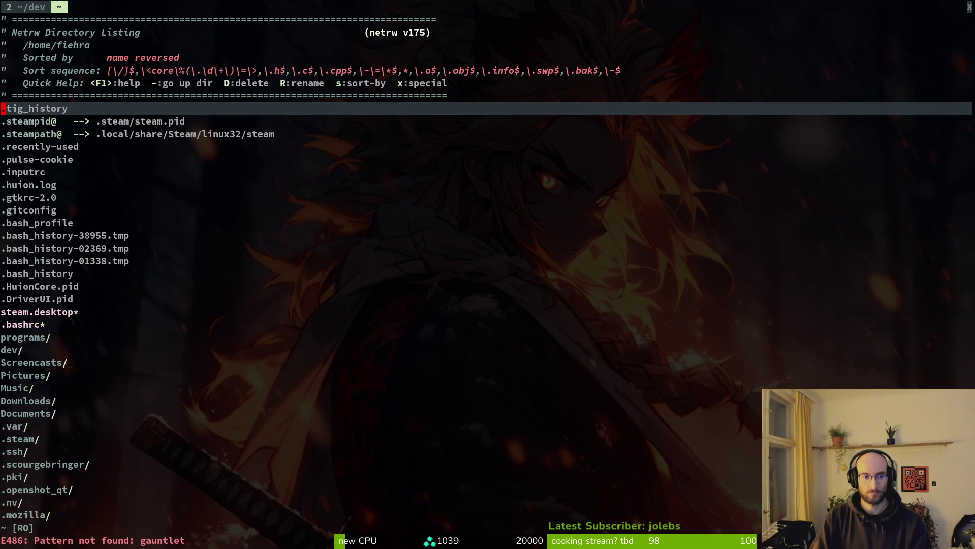
type(":q")
key("Return")
type(":q")
key("Return")
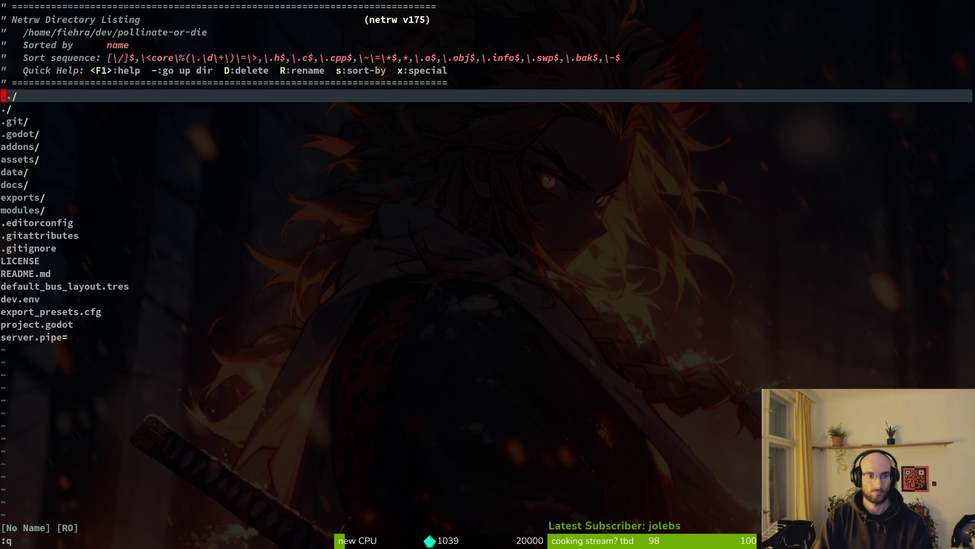
Comment out the g_2_1_path line in game.controller.gd with # and save.
key("space")
key("f")
key("f")
type("gamecontr")
key("Return")
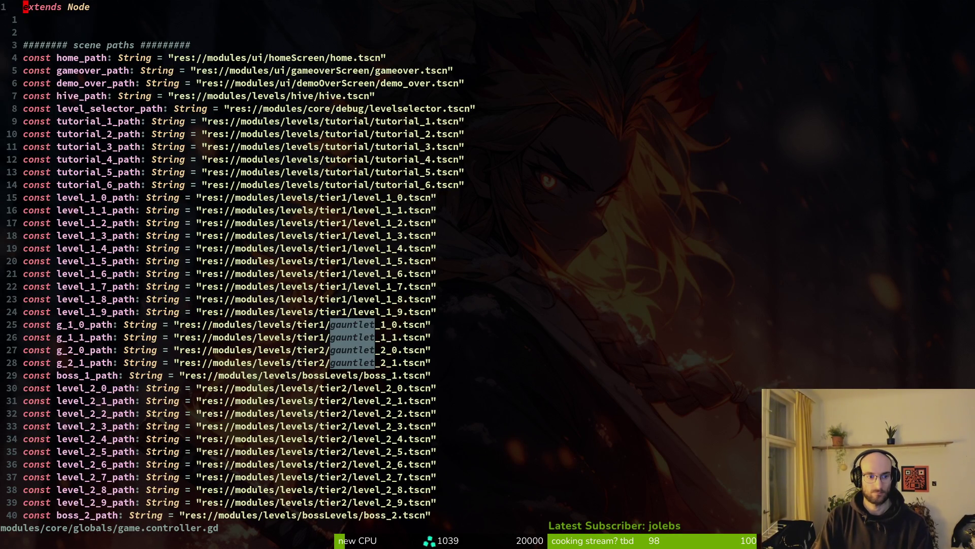
type("28j")
key("shift+i")
type("#")
key("Escape")
type(":w")
key("Return")
key("alt+Tab")
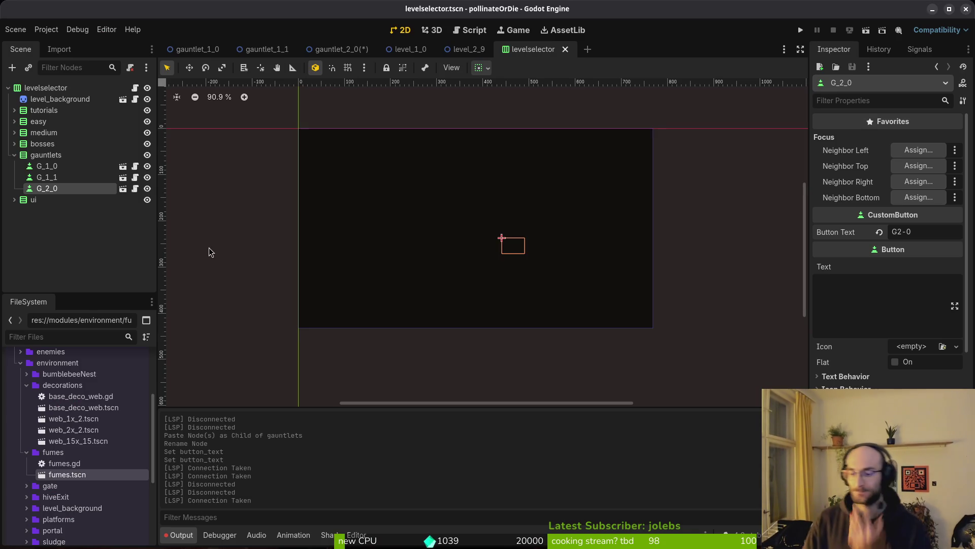
Run the project with F5 and enter the game, hitting the null 'pressed' error at levelselector.gd line 70.
key("F5")
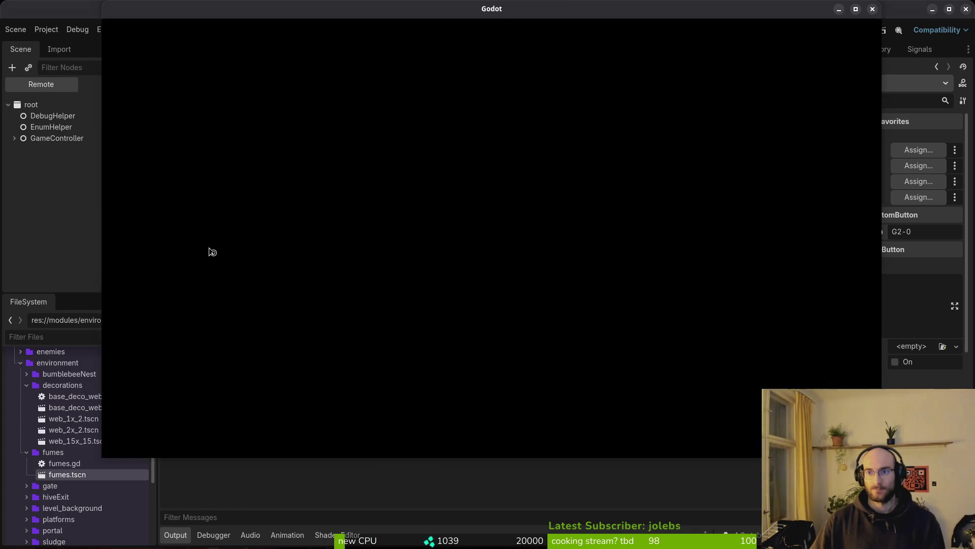
key("Return")
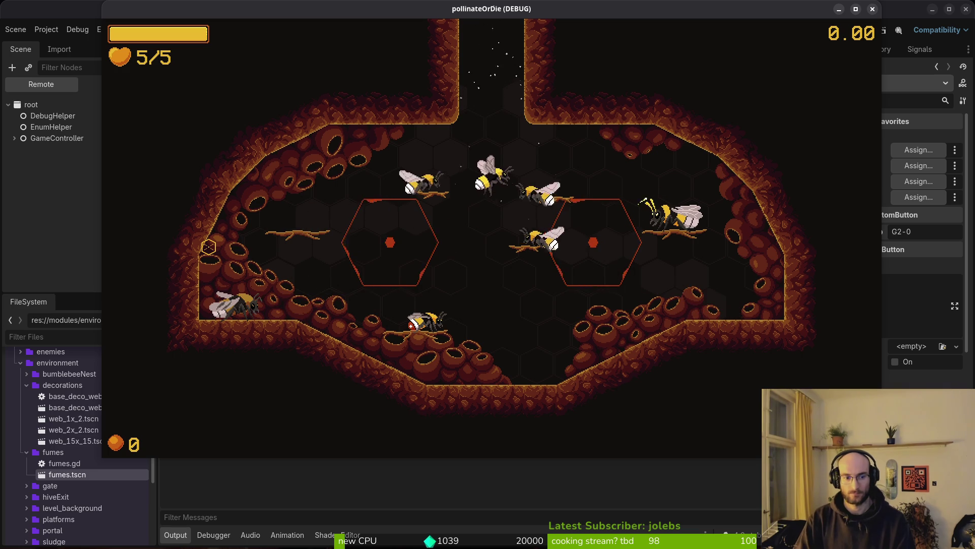
key("Escape")
key("Escape")
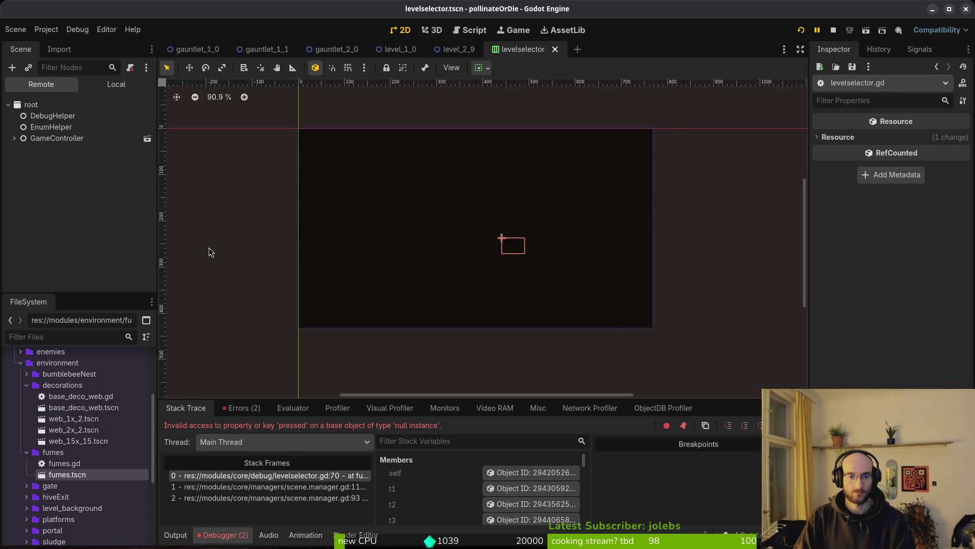
key("alt+Tab")
key("alt+Tab")
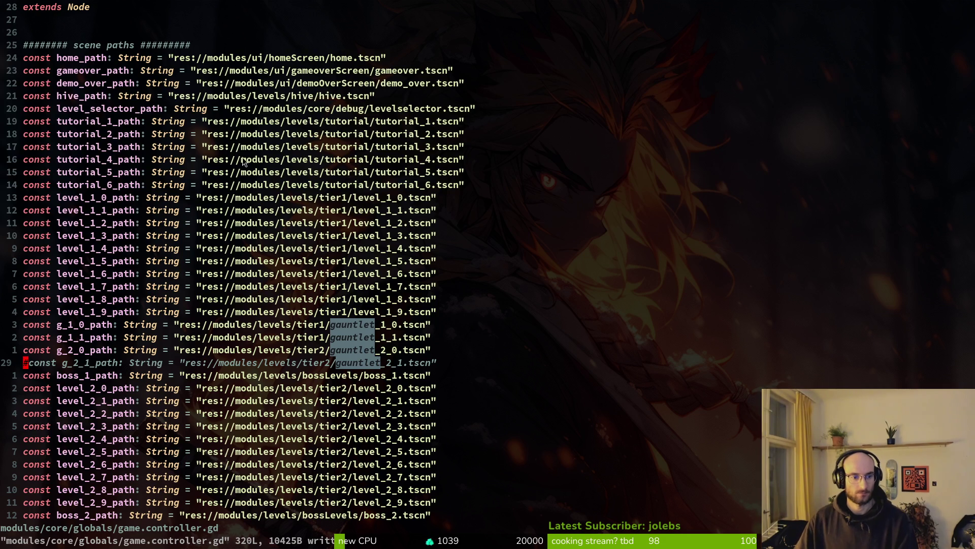
Close and reopen the game.controller.gd buffer in Vim.
key("space")
key("b")
key("d")
key("ctrl+o")
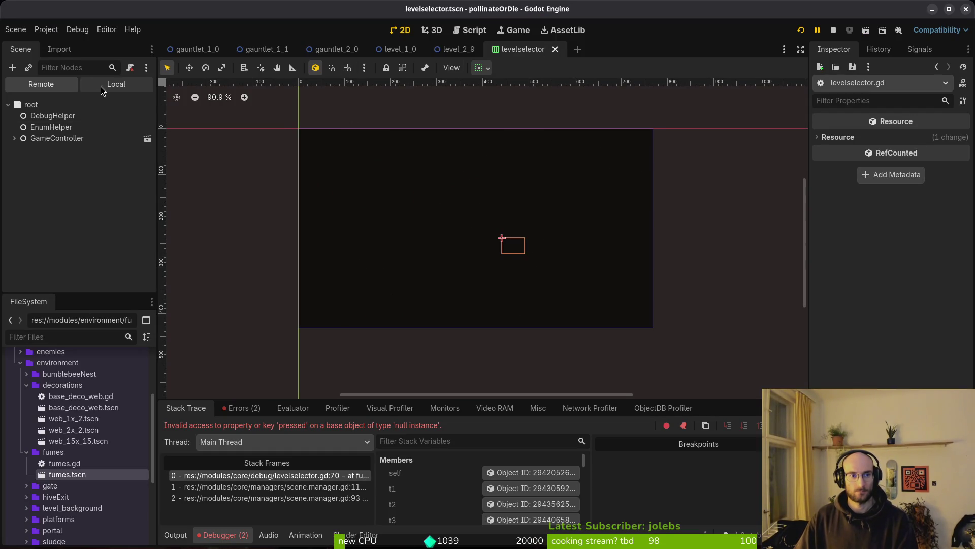
Duplicate G_2_0 into a G_2_1 button with Button Text G2-1 and save the scene.
left_click(100, 89)
left_click(66, 209)
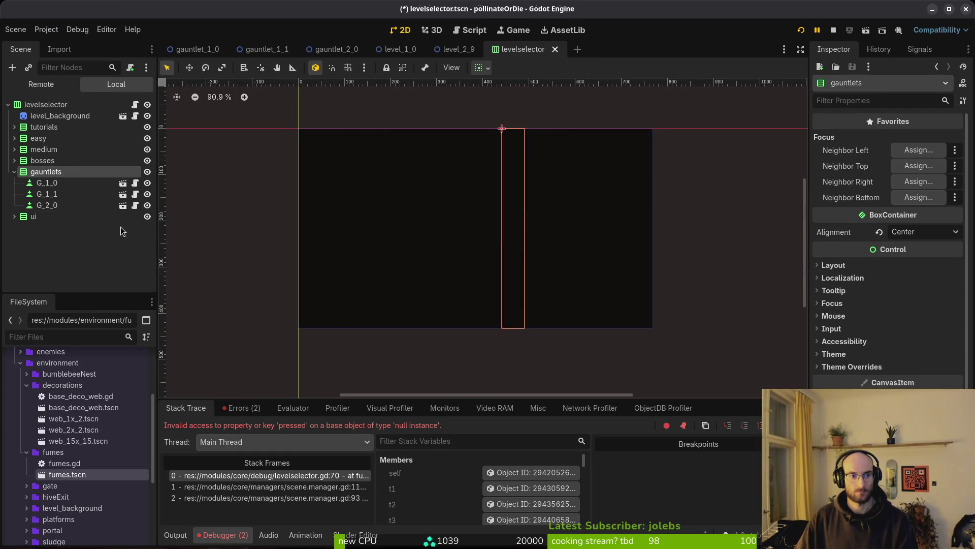
key("ctrl+d")
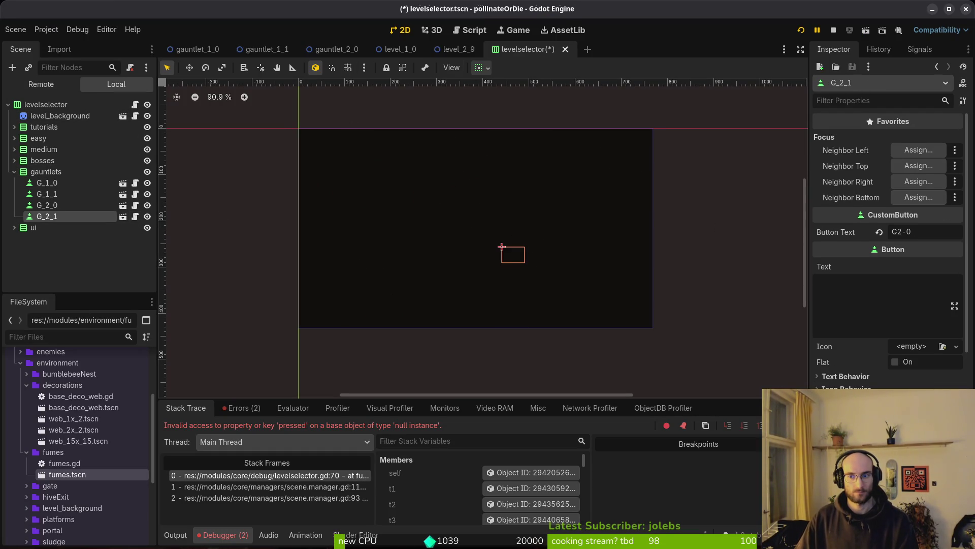
left_click(933, 230)
key("BackSpace")
type("1")
key("ctrl+s")
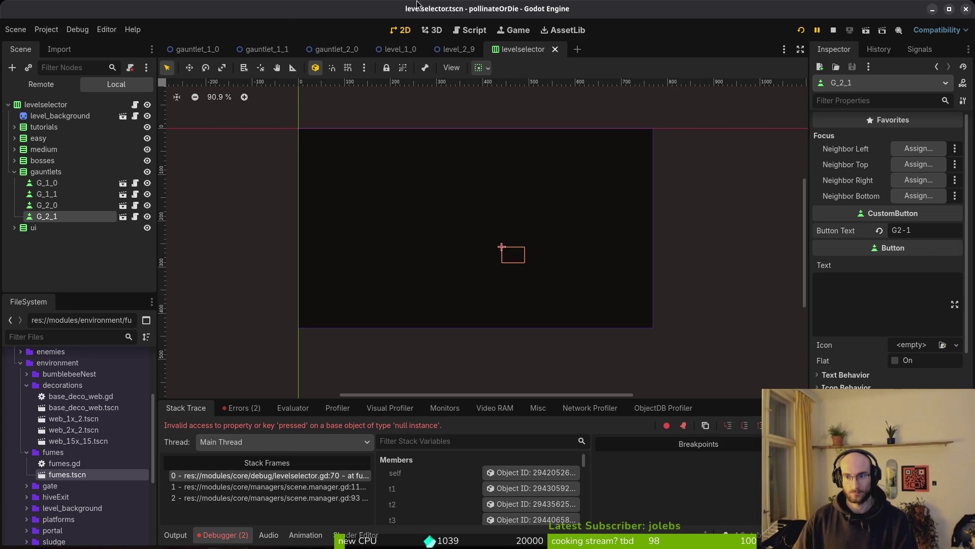
Stop the running game and launch the project again.
left_click(78, 286)
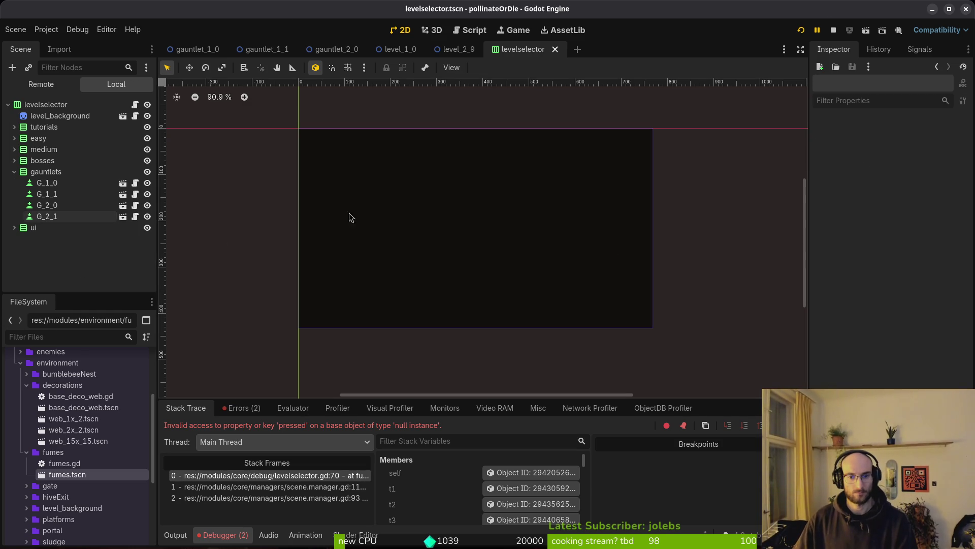
left_click(833, 30)
left_click(801, 30)
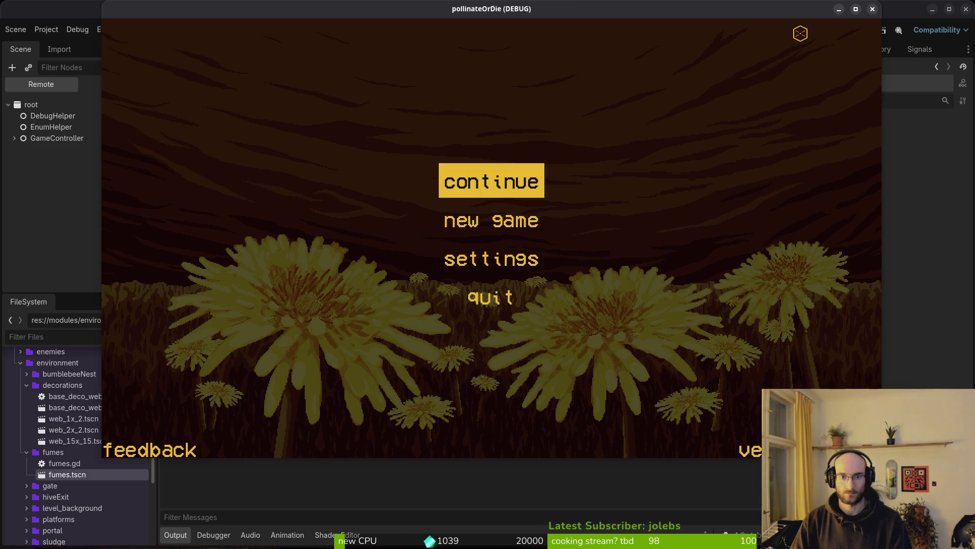
Start G2-0 from the in-game level select, which crashes on the spawner's unset scene export.
key("Return")
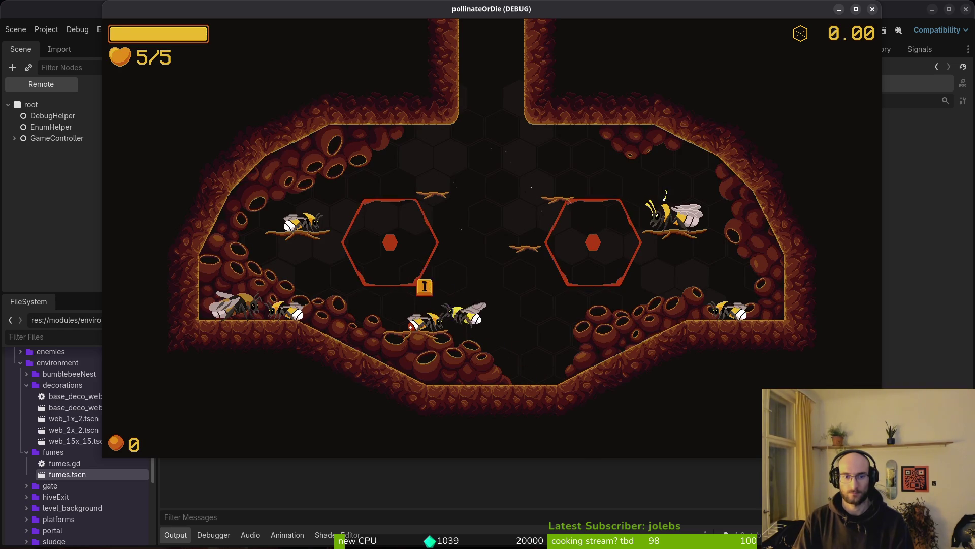
key("Escape")
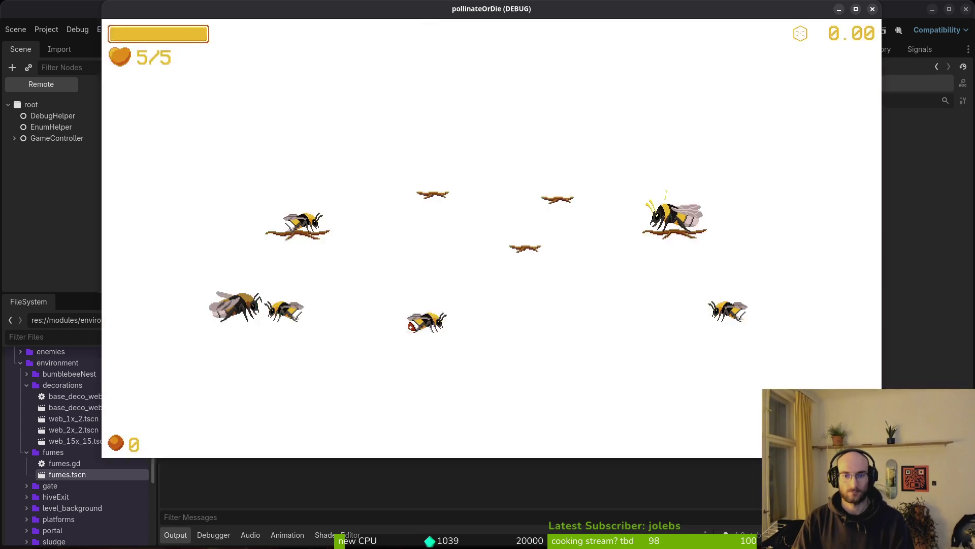
key("Right")
key("Down")
key("Return")
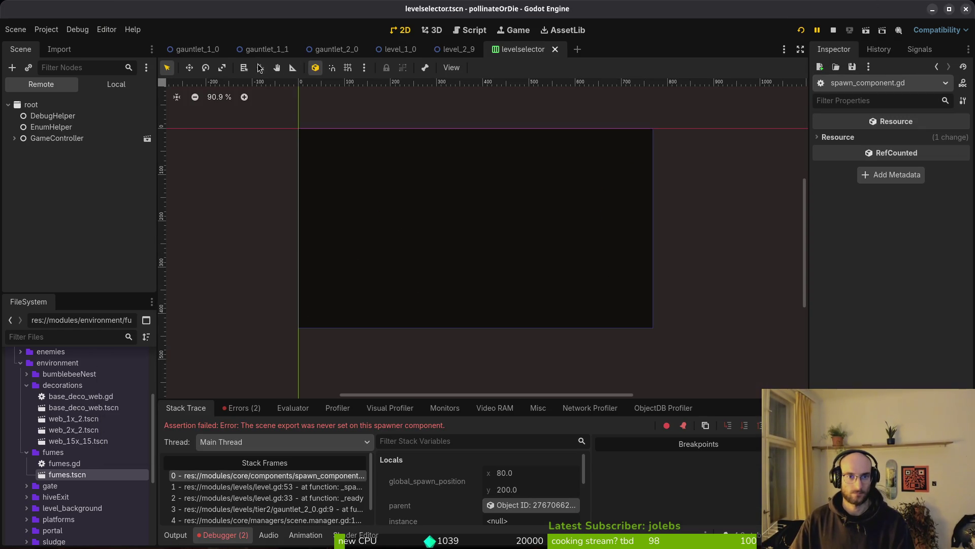
left_click(319, 50)
Select the gauntlet_2_0 root node and assign flowerMarker2 as Flower Marker 2.
left_click(117, 84)
left_click(81, 104)
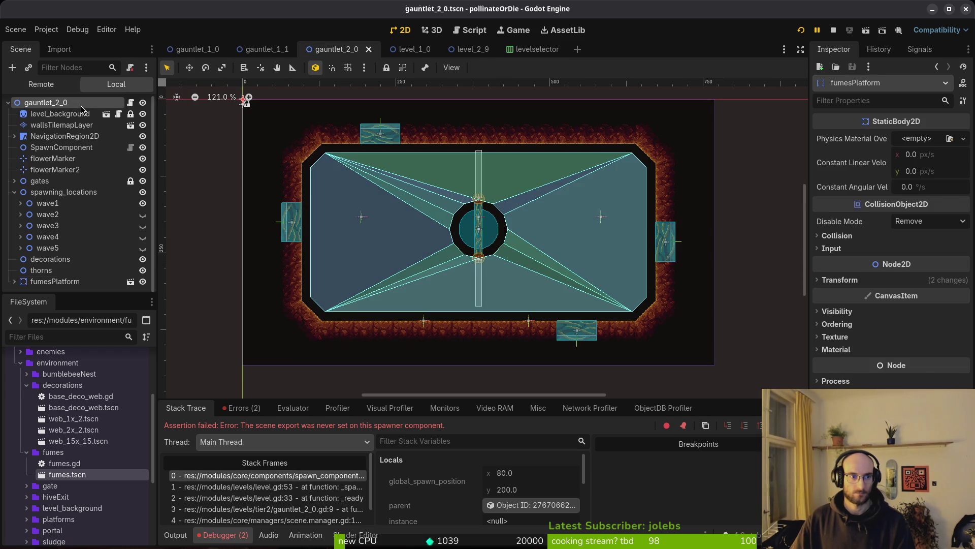
left_click(922, 138)
left_click(451, 170)
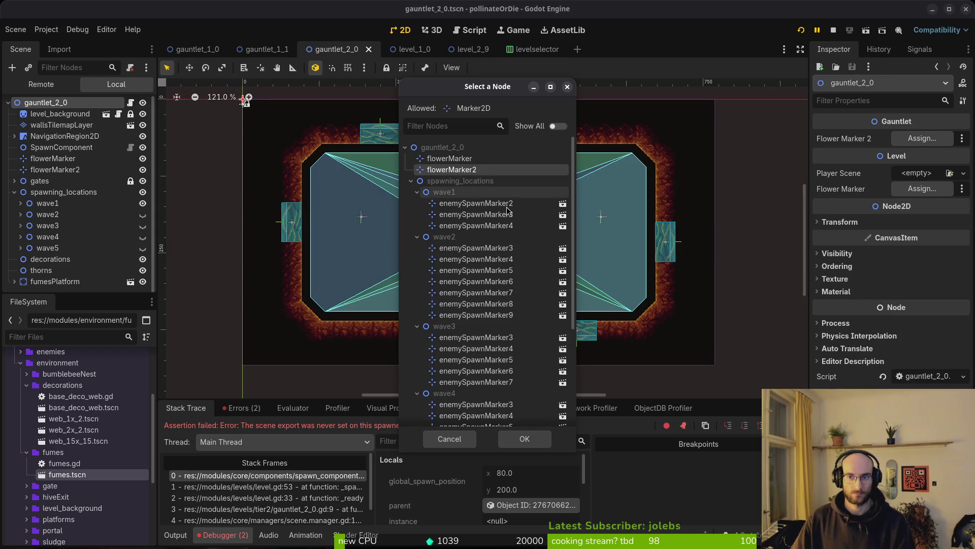
double_click(451, 170)
Load the player scene into Player Scene and assign flowerMarker as Flower Marker, then save.
left_click(914, 173)
left_click(919, 216)
double_click(374, 156)
left_click(922, 206)
left_click(449, 159)
left_click(545, 438)
key("ctrl+s")
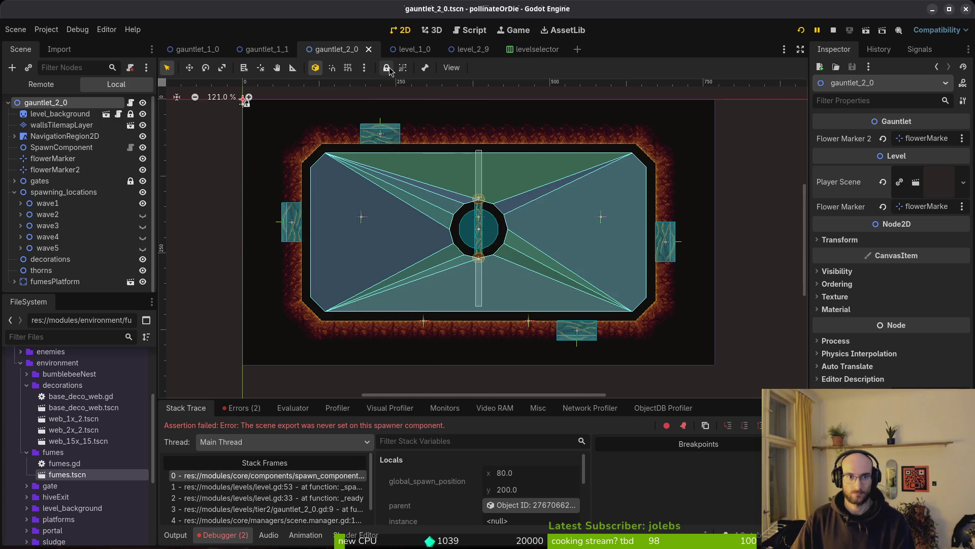
left_click(833, 31)
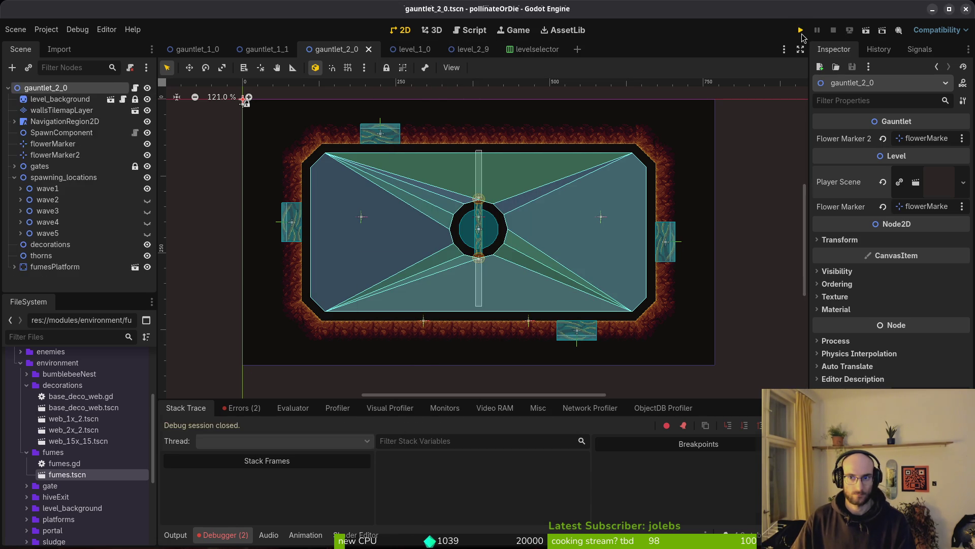
Relaunch the game and start level G2-0 from the hive's level selector.
left_click(801, 31)
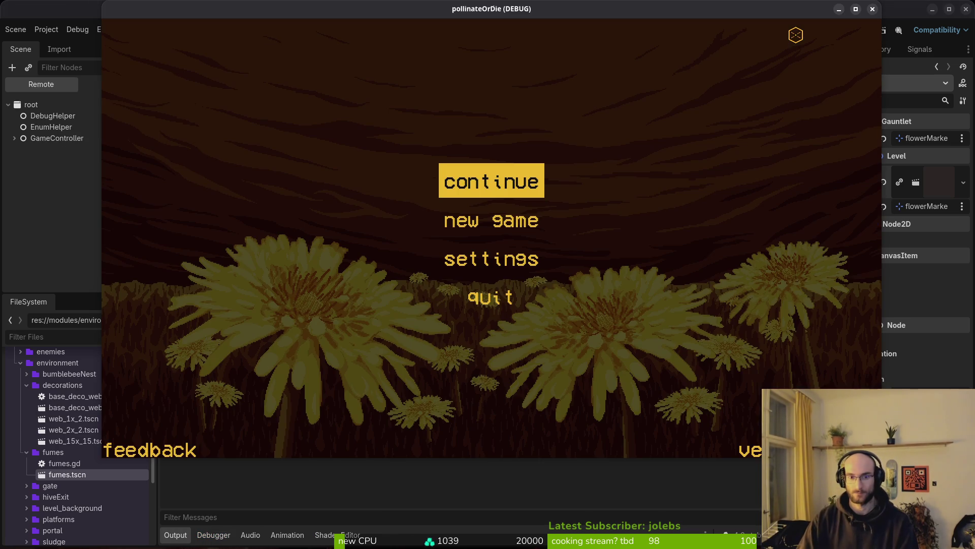
key("Return")
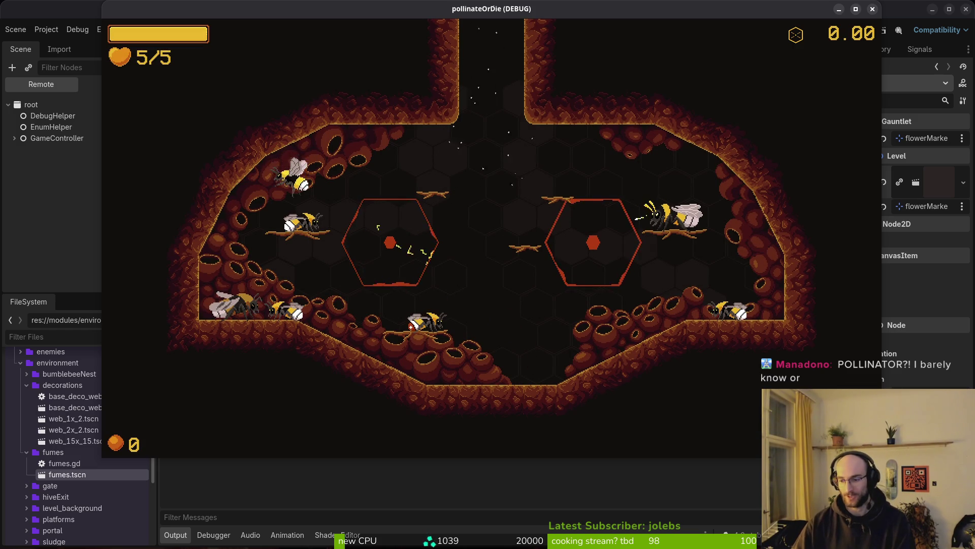
key("Escape")
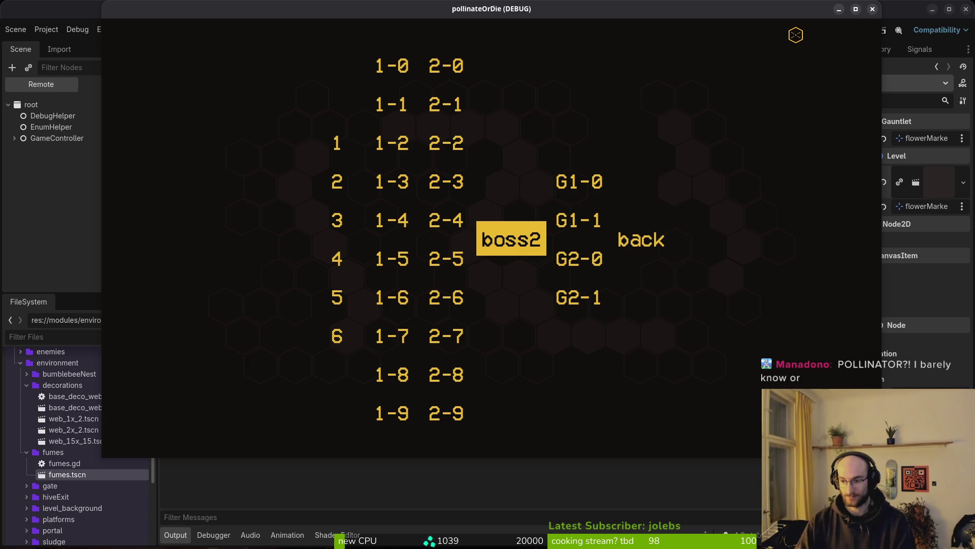
key("Right")
key("Down")
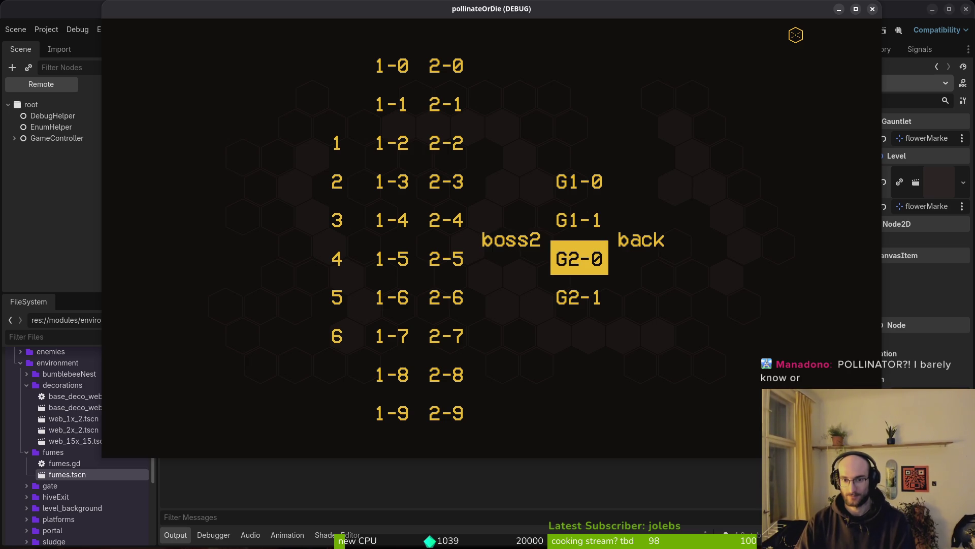
key("Return")
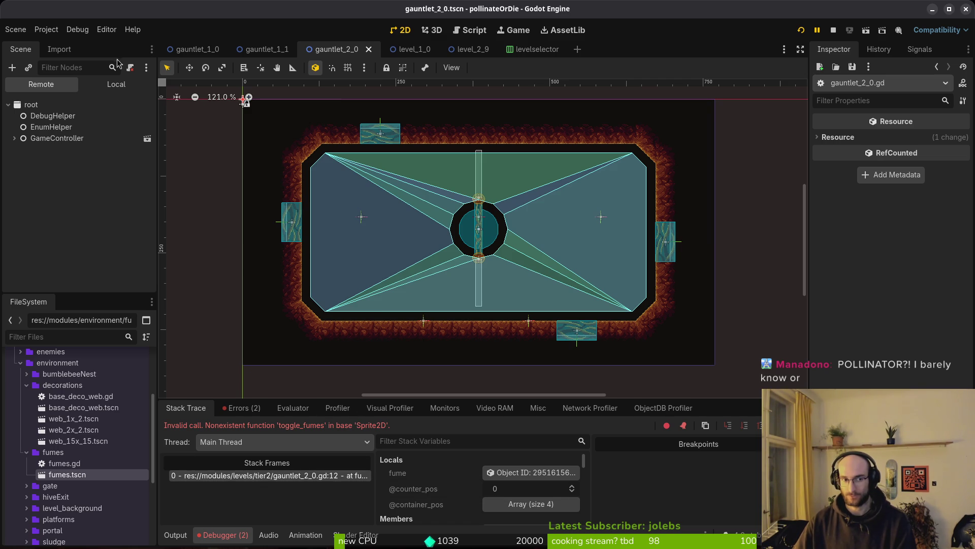
Inspect the toggle_fumes error and fumesPlatform's children in the local tree, then switch to Neovim.
left_click(115, 84)
scroll(58, 188, "down", 1)
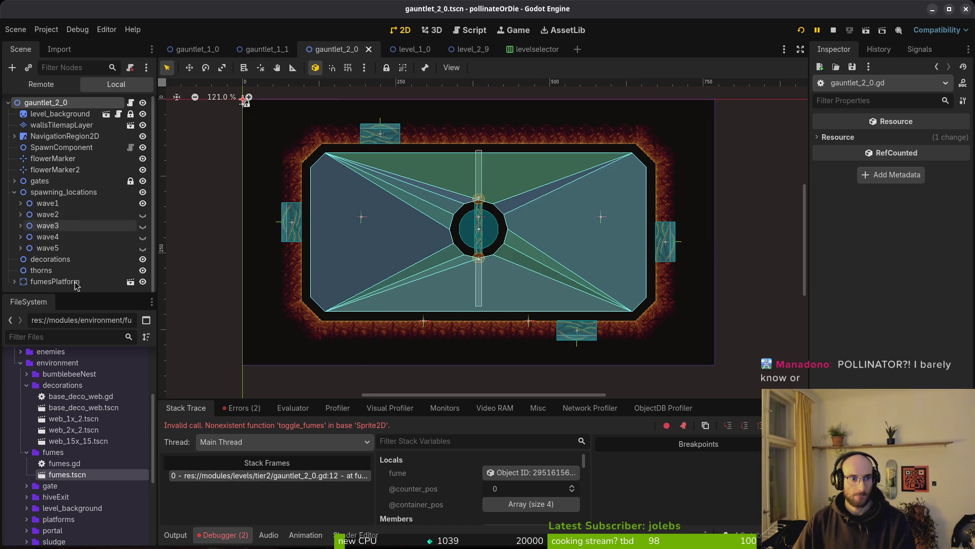
left_click(14, 282)
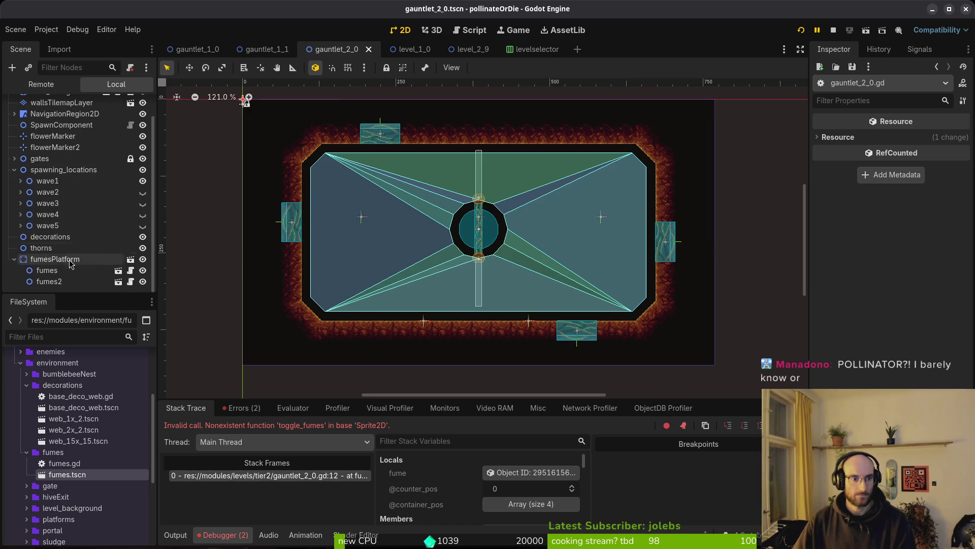
left_click(14, 259)
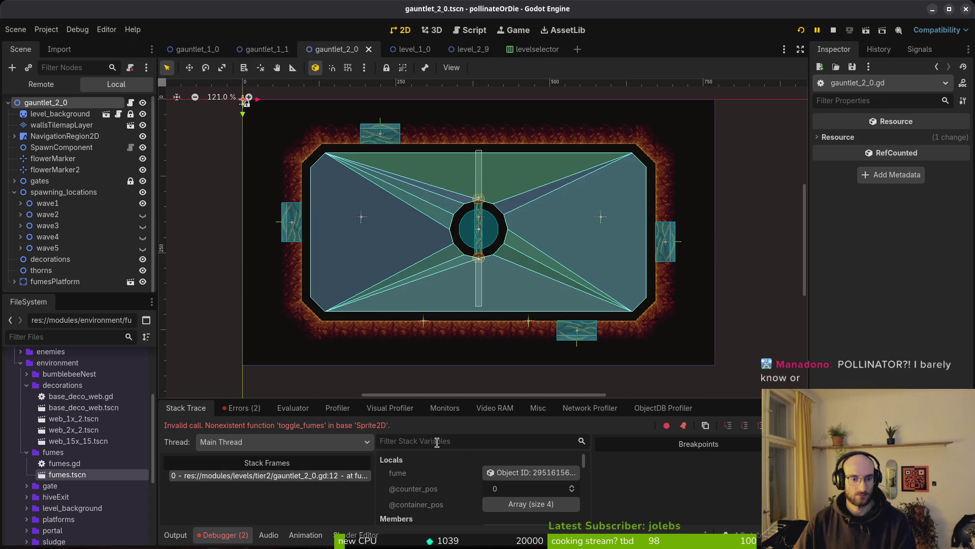
key("alt+Tab")
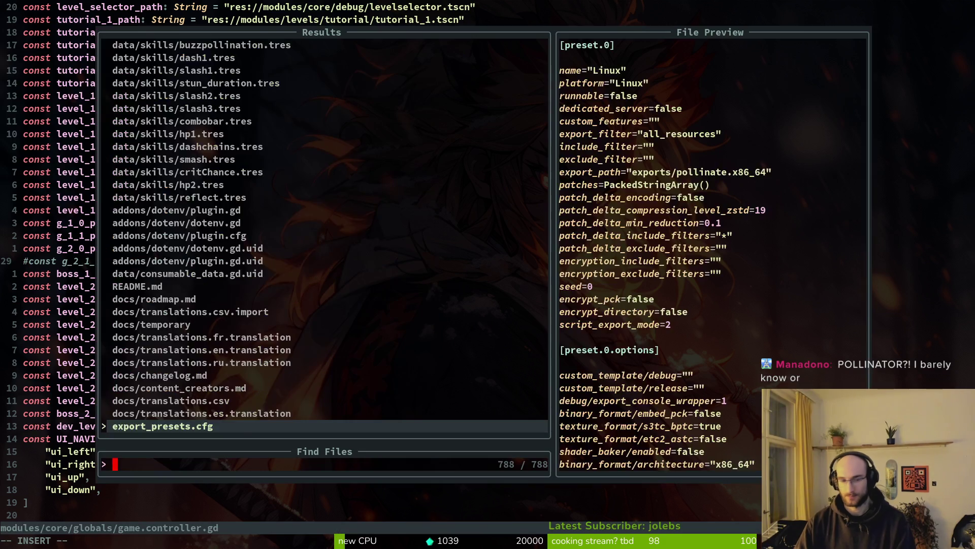
Open gauntlet_2_0.gd via a 'gaun' search and review switch_active_fumes and its toggle_fumes call.
type("gaun")
key("Return")
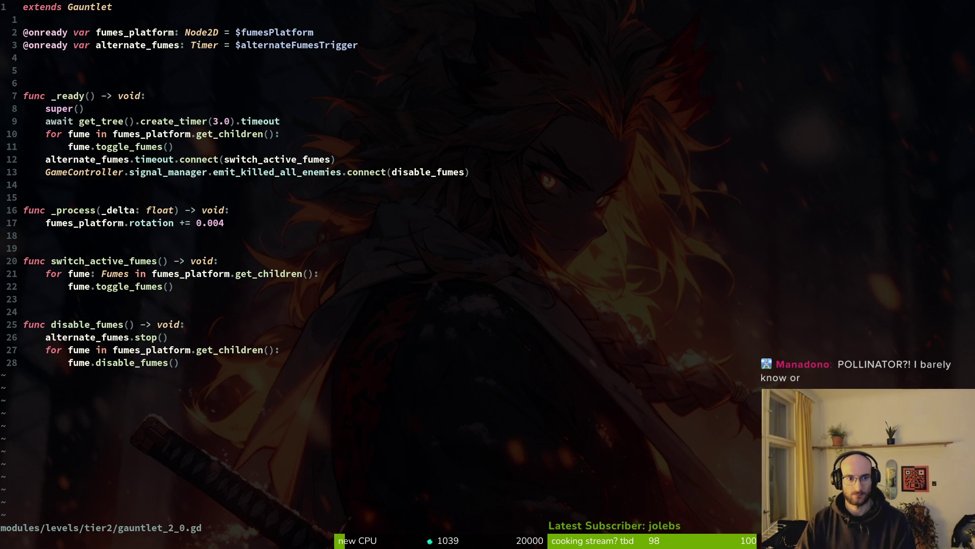
key("j")
key("j")
key("j")
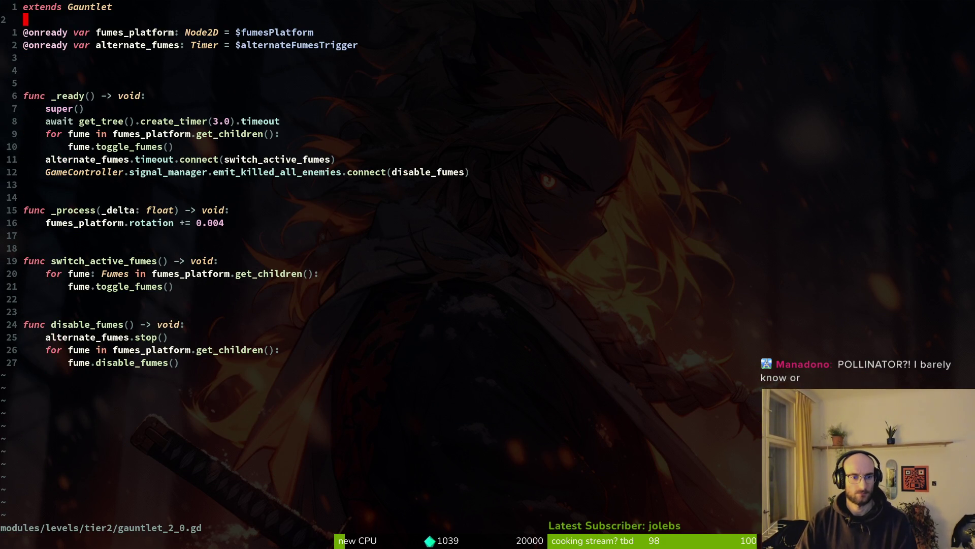
key("k")
key("k")
key("k")
key("j")
key("j")
key("j")
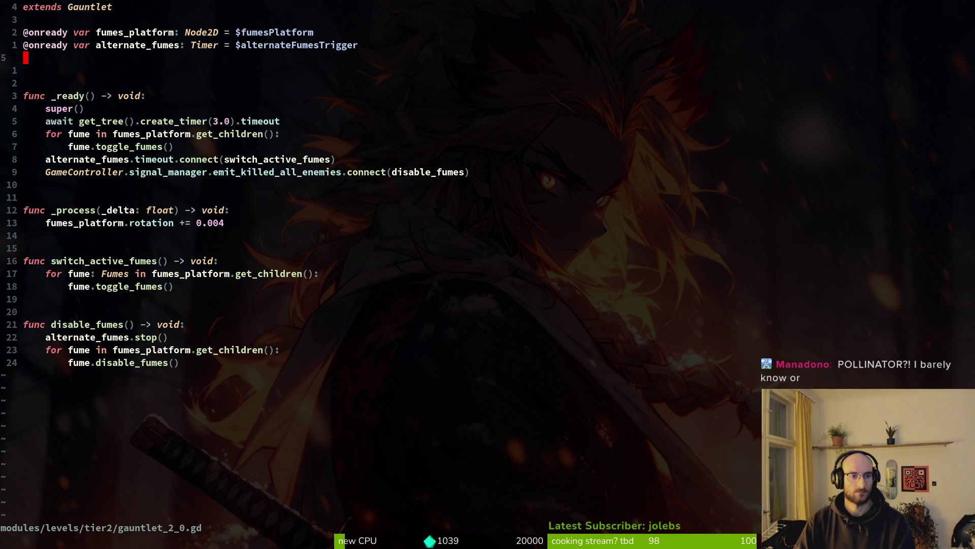
key("k")
key("j")
key("j")
key("k")
key("k")
key("j")
key("k")
key("j")
key("j")
key("k")
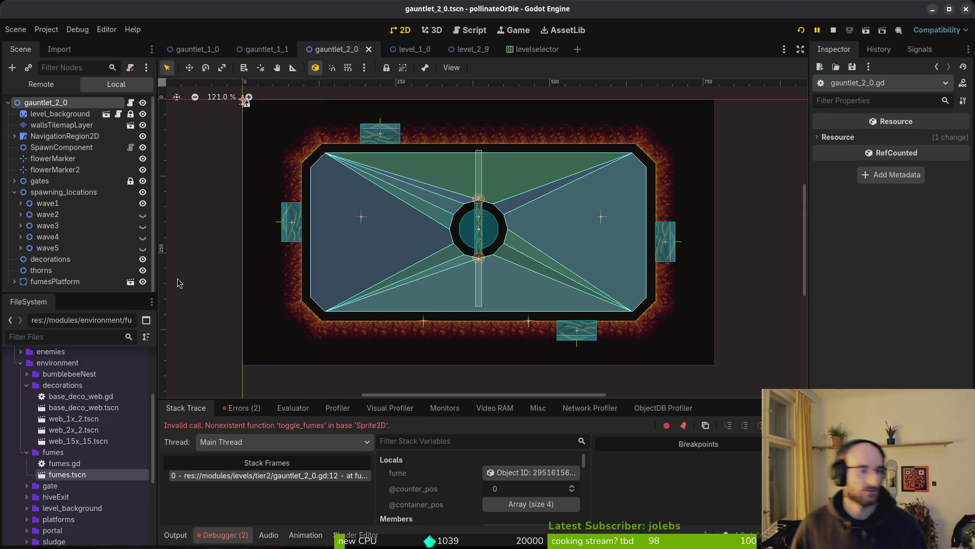
Inspect the StaticBody2D under NavigationRegion2D and its circle CollisionShape2D.
left_click(14, 192)
left_click(14, 138)
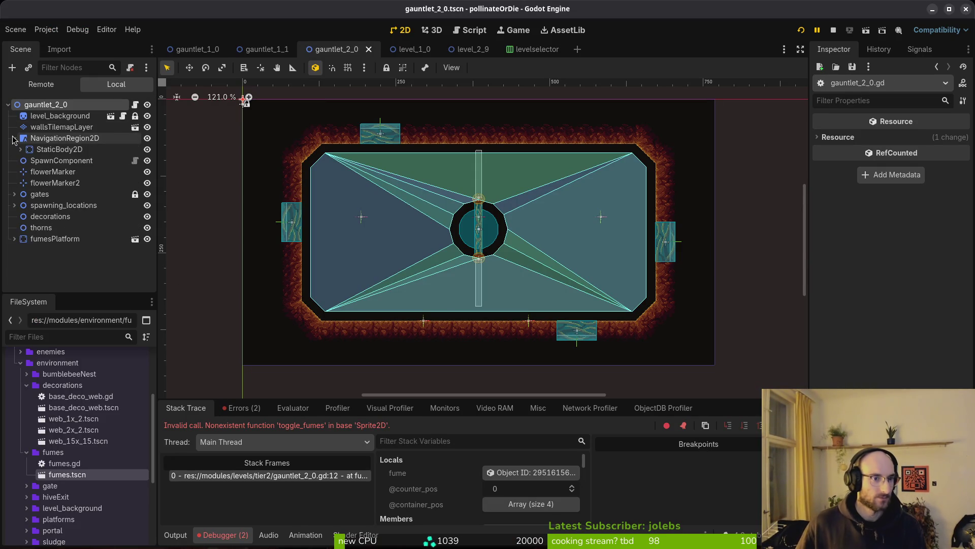
left_click(40, 149)
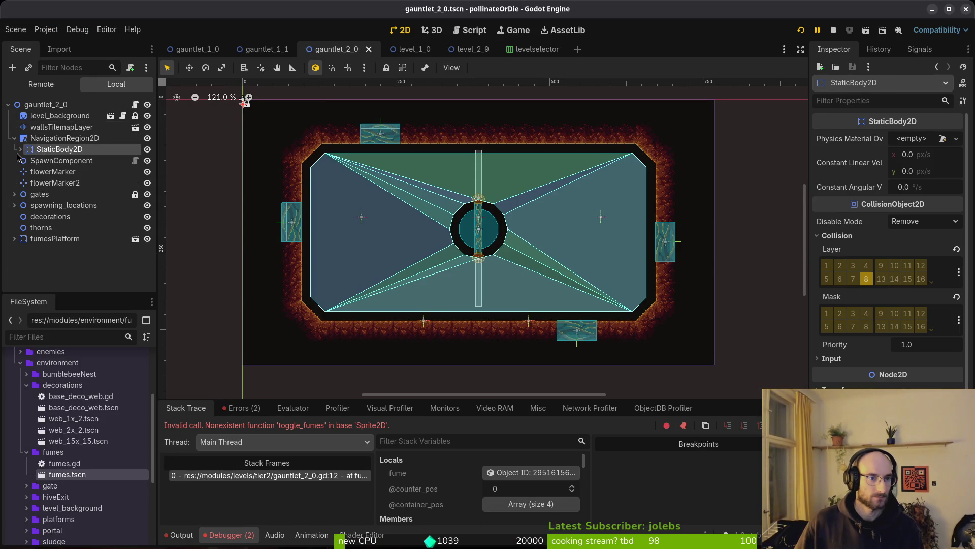
left_click(20, 149)
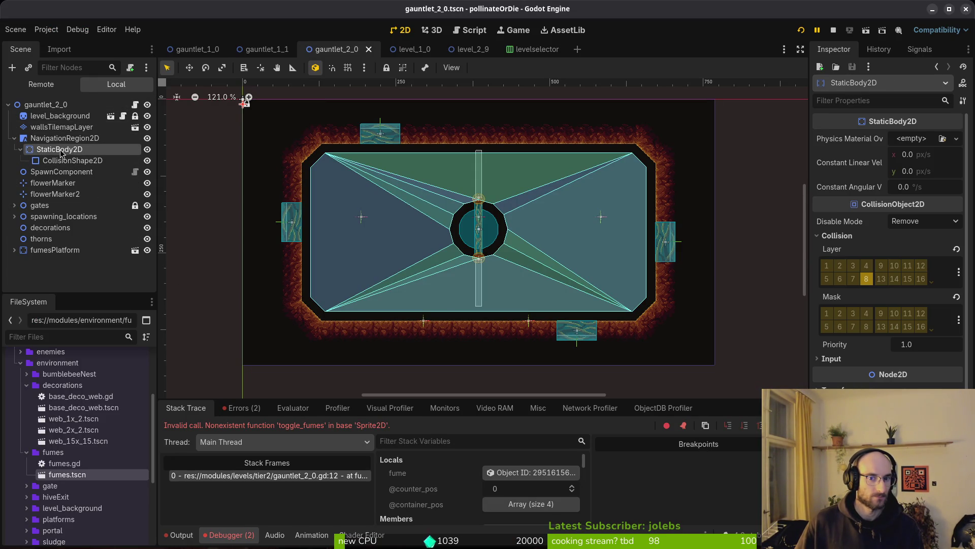
left_click(41, 160)
left_click(37, 150)
left_click(20, 149)
left_click(21, 149)
left_click(21, 149)
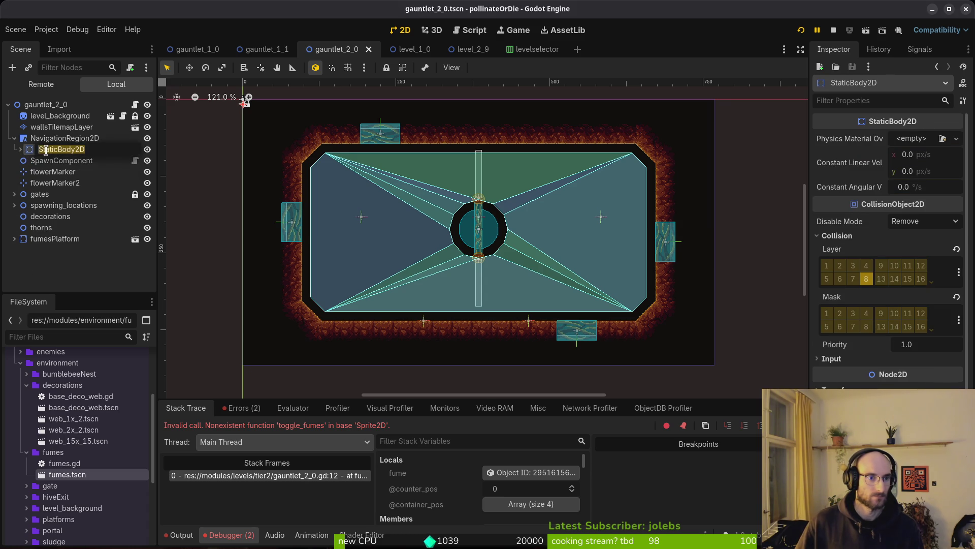
Rename the StaticBody2D to circleNavigationBake and save the gauntlet_2_0 scene.
double_click(46, 151)
type("circleNavigationB")
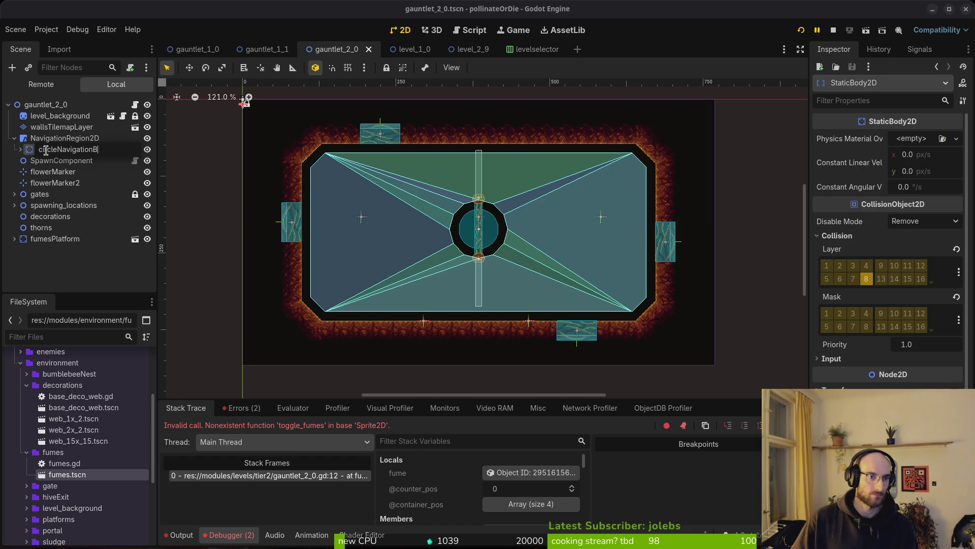
type("r")
key("Return")
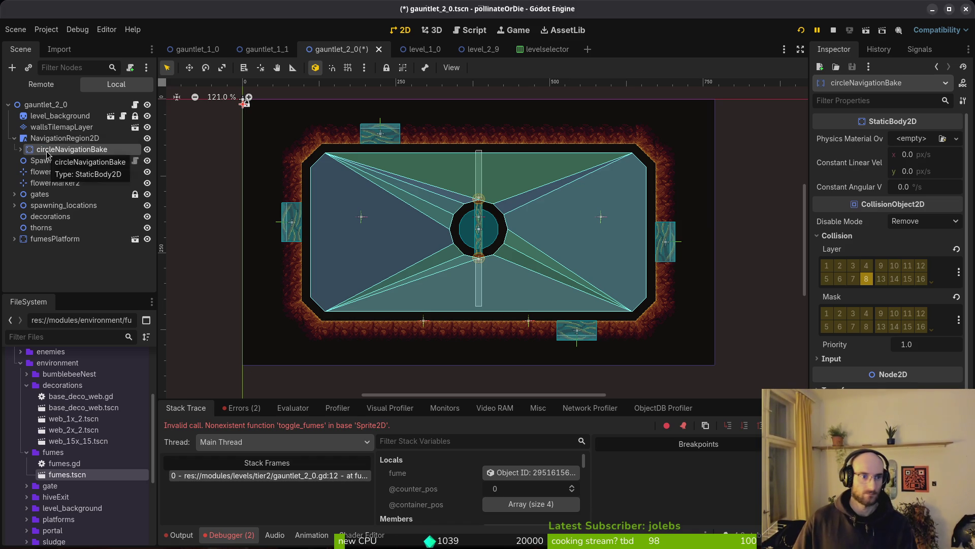
left_click(15, 239)
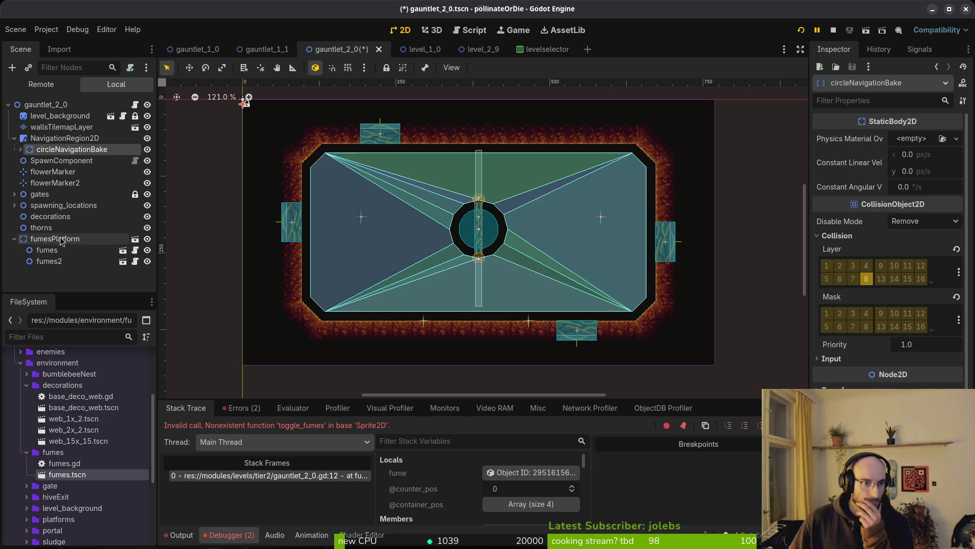
key("ctrl+s")
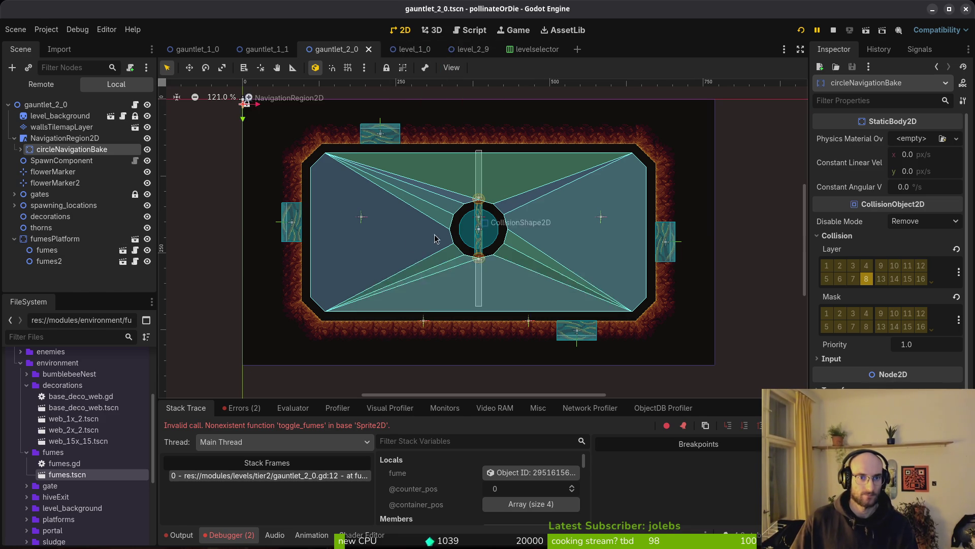
key("alt+Tab")
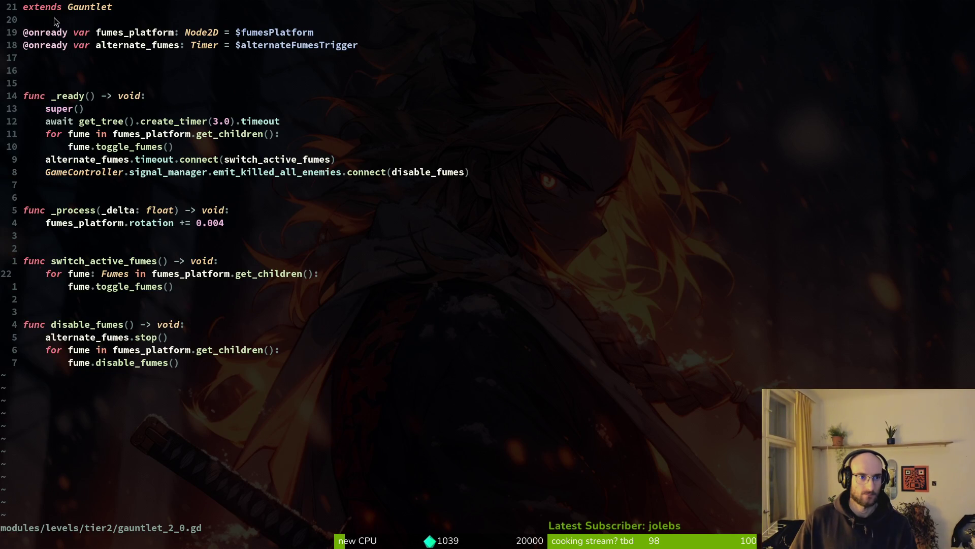
key("g")
key("g")
type(":w")
key("Return")
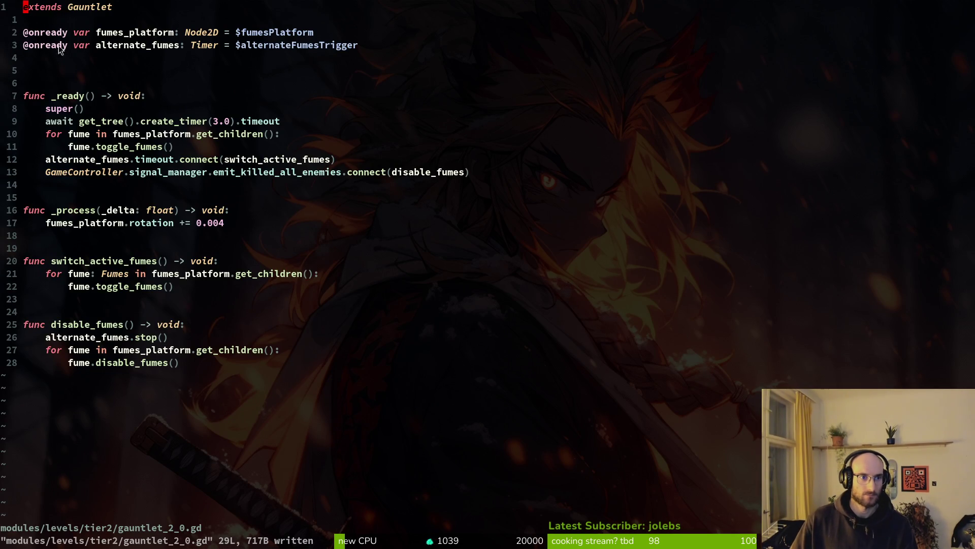
left_click(48, 82)
key("d")
key("d")
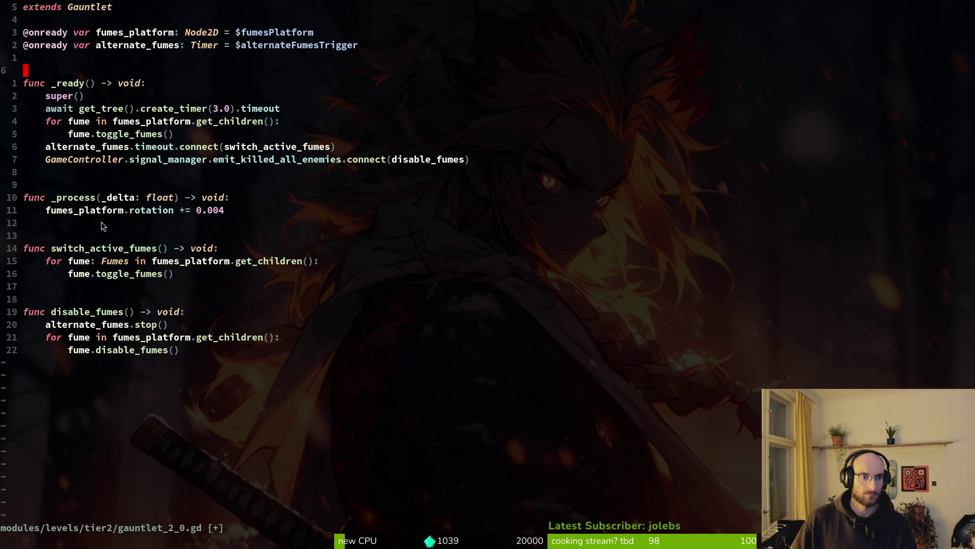
type(":w")
key("Return")
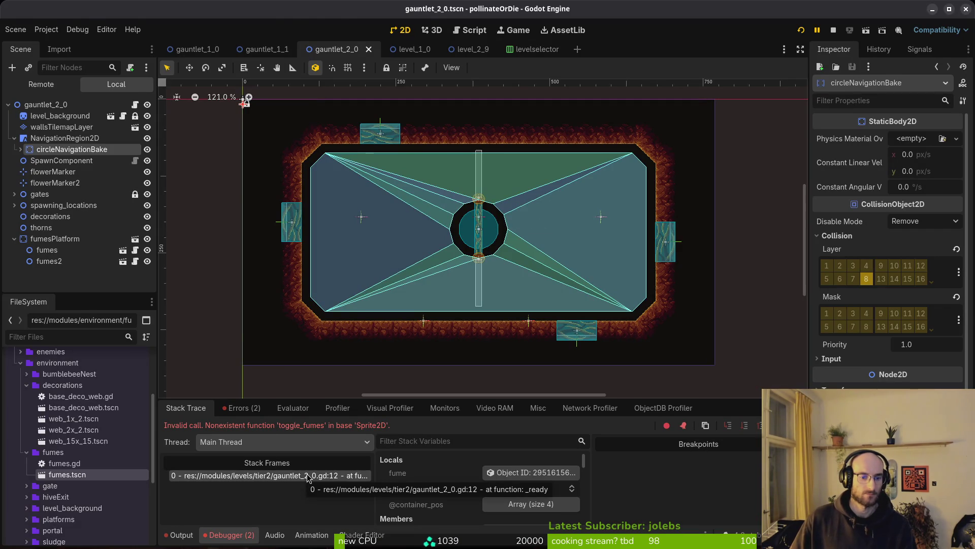
left_click(303, 481)
left_click(71, 135)
left_click(82, 148)
left_click(417, 162)
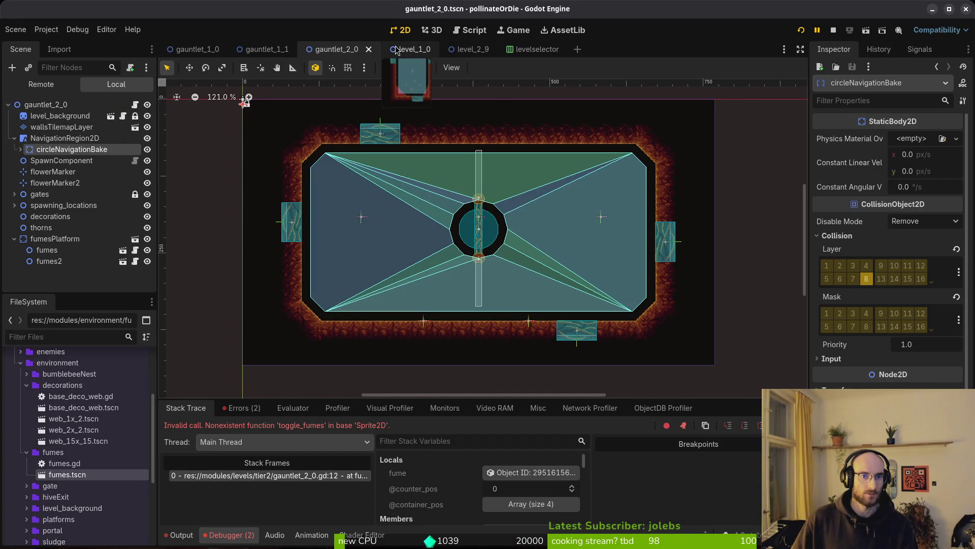
key("shift+alt+o")
Copy alternateFumesTrigger and delayTimer from level_2_9.tscn and paste them into gauntlet_2_0.
type("w")
key("BackSpace")
type("29ts")
key("Return")
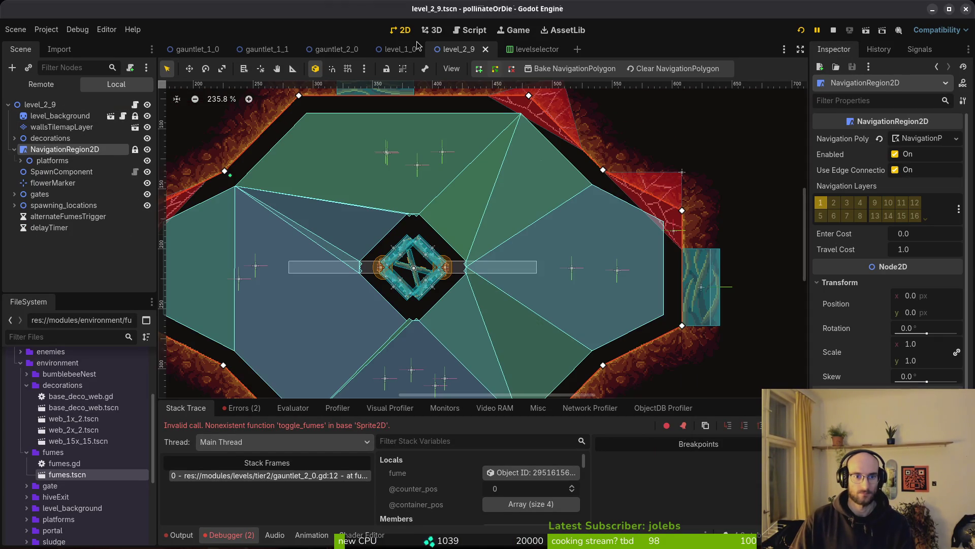
left_click(76, 217)
left_click(111, 226, "shift")
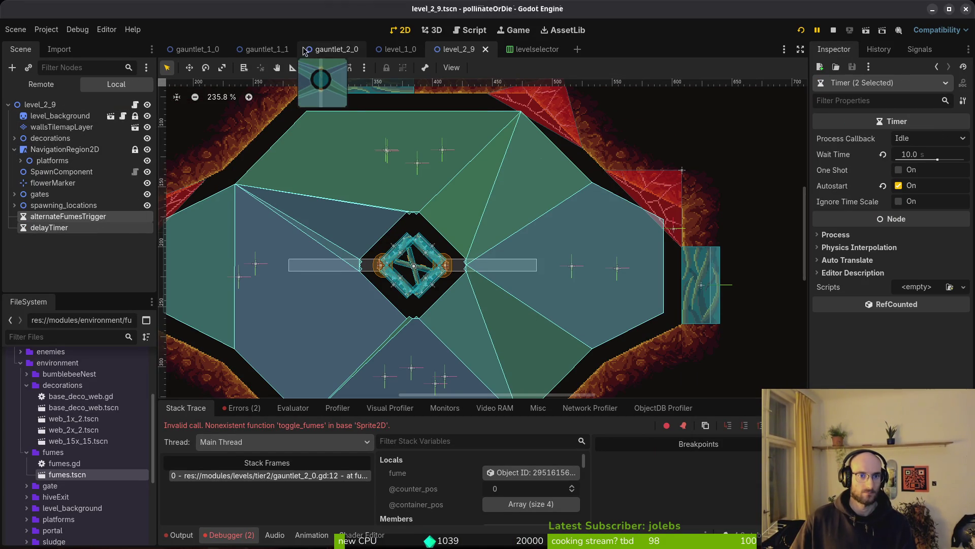
left_click(329, 54)
key("ctrl+v")
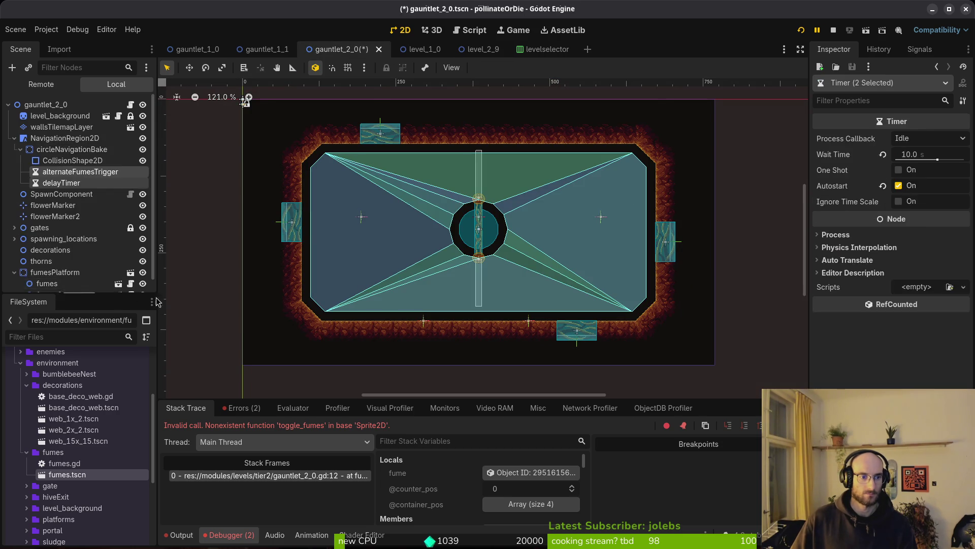
Delete the pasted delayTimer and drag alternateFumesTrigger under fumesPlatform.
key("alt+Tab")
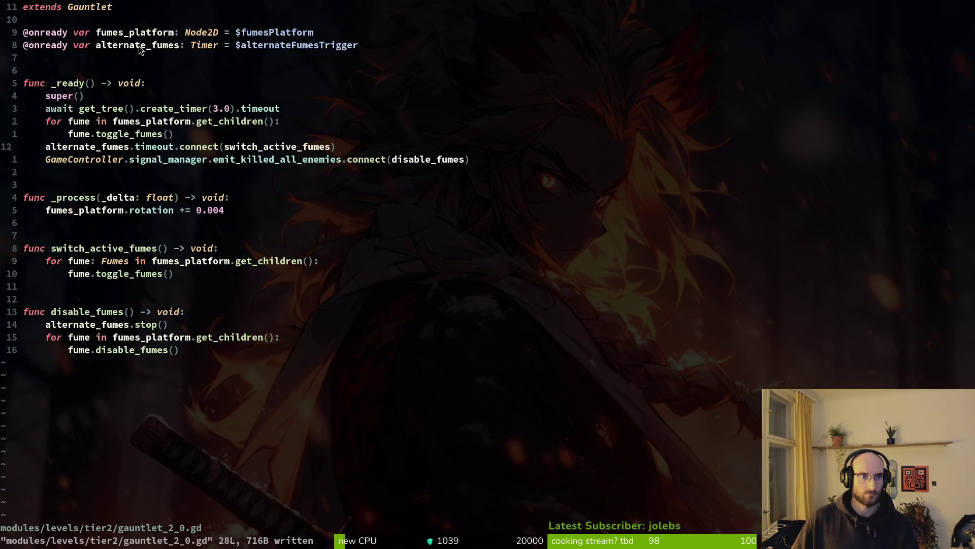
key("alt+Tab")
scroll(71, 244, "down", 1)
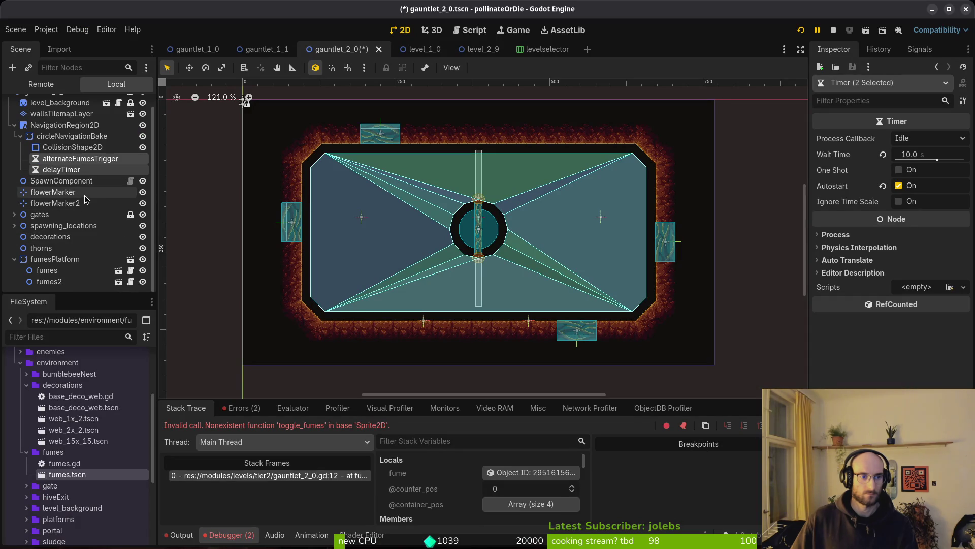
left_click(55, 175)
key("Delete")
key("Return")
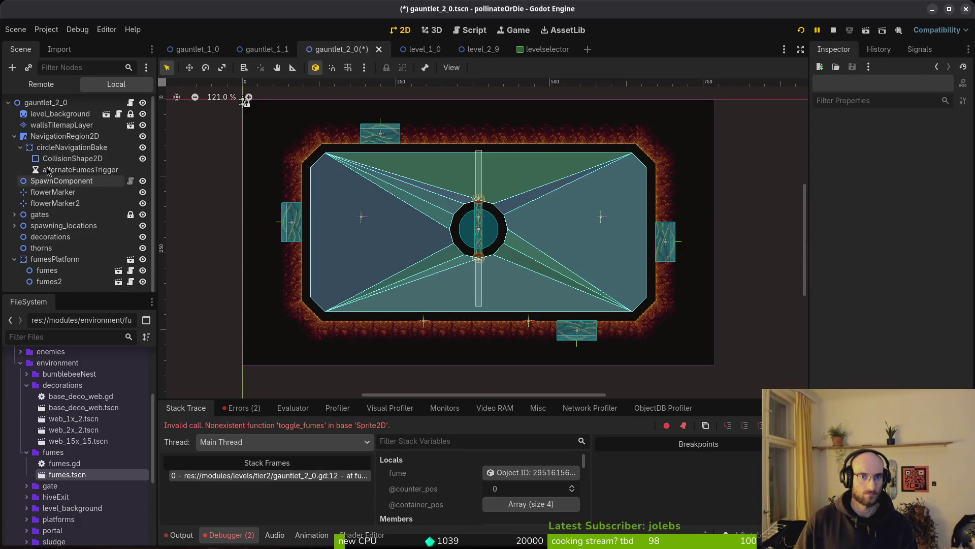
mouse_move(38, 170)
left_mouse_down()
mouse_move(69, 293)
mouse_move(33, 160)
mouse_move(41, 251)
left_mouse_up()
Make alternateFumesTrigger a top-level node, save gauntlet_2_0, and test-run the game.
left_click(48, 283)
key("ctrl+s")
key("alt+Tab")
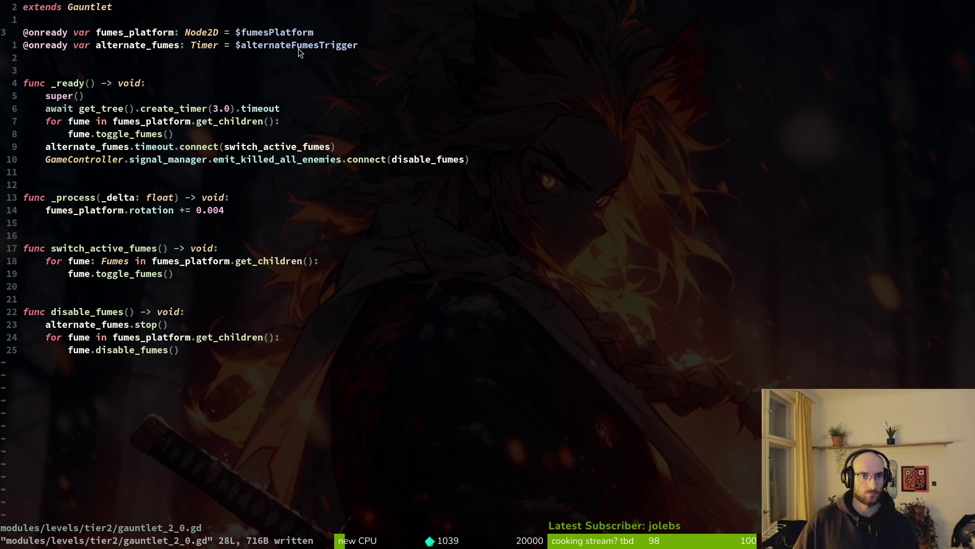
key("alt+Tab")
key("F5")
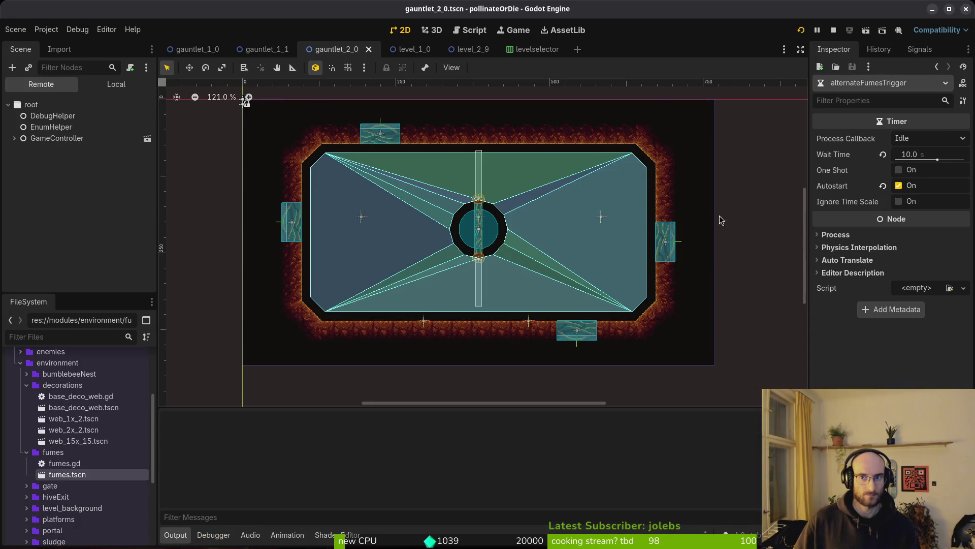
key("alt+Tab")
Open level_2_9.gd via a '29' search, delete the delay_timer declaration, and save.
key("ctrl+6")
key("ctrl+6")
key("space")
key("f")
key("f")
type("29")
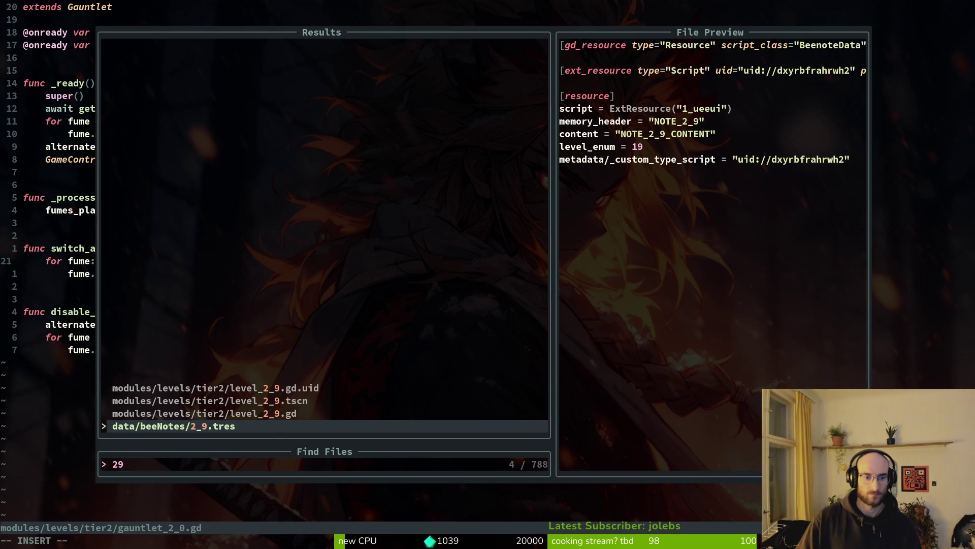
key("Up")
key("Return")
key("j")
key("j")
key("j")
key("d")
key("d")
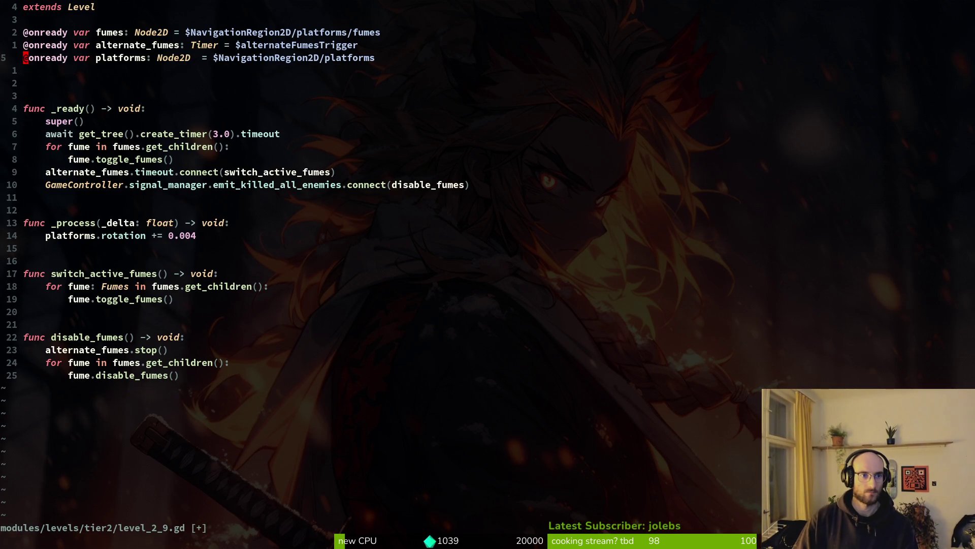
type(":w")
key("Return")
Set the delayTimer Wait Time to 2.0 s in the level_2_9 scene.
key("alt+Tab")
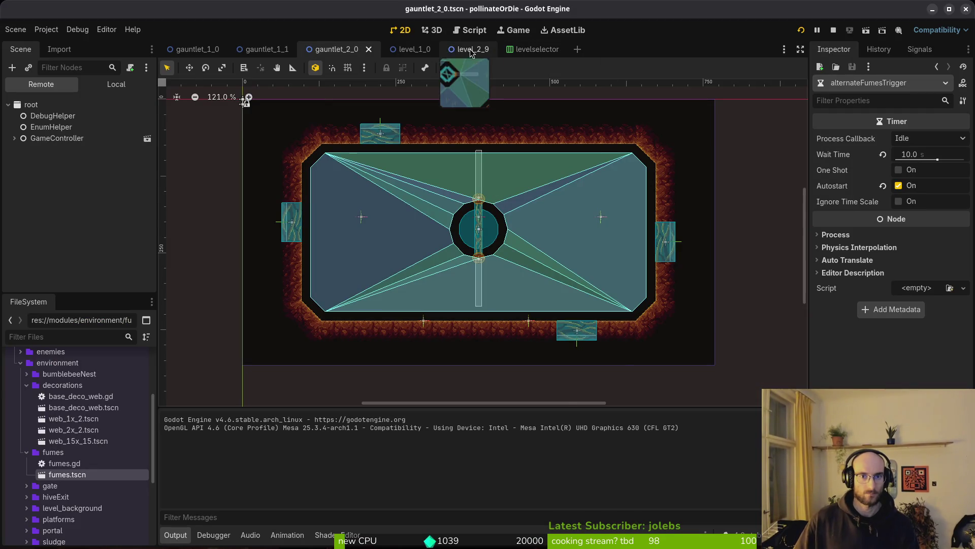
left_click(465, 48)
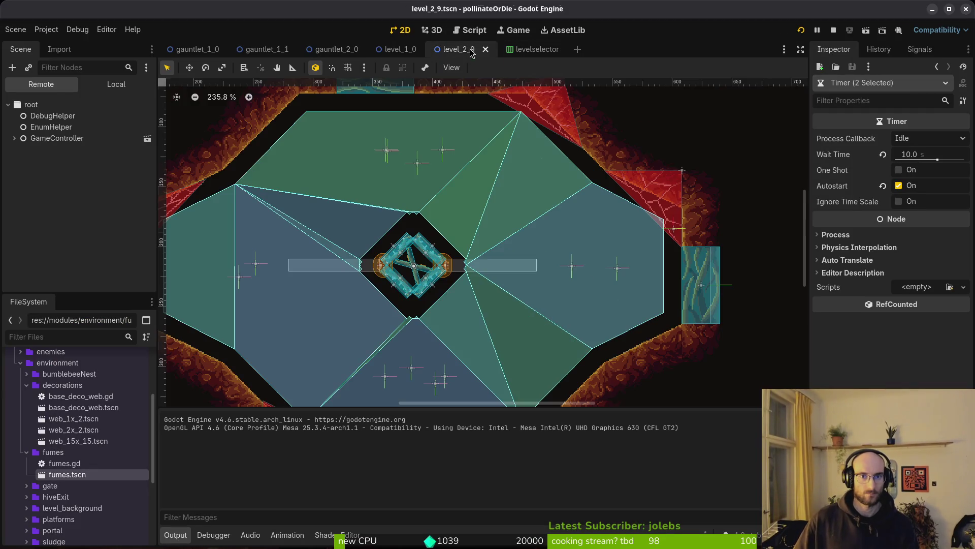
left_click(116, 84)
left_click(40, 227, "shift")
left_click(40, 227)
left_click_drag(915, 157, 894, 157)
Edit the create_timer line in level_2_9.gd and save the script.
key("alt+Tab")
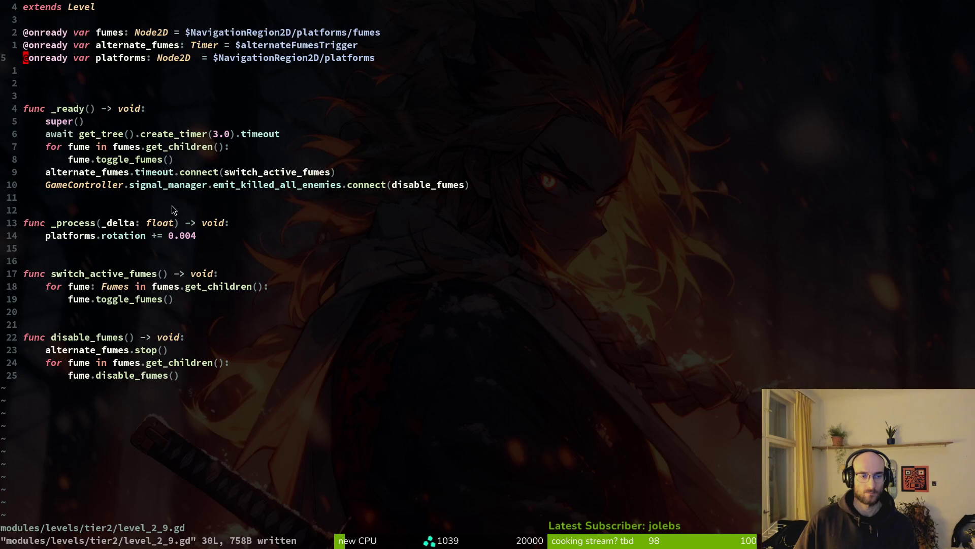
left_click(214, 135)
left_click(150, 68)
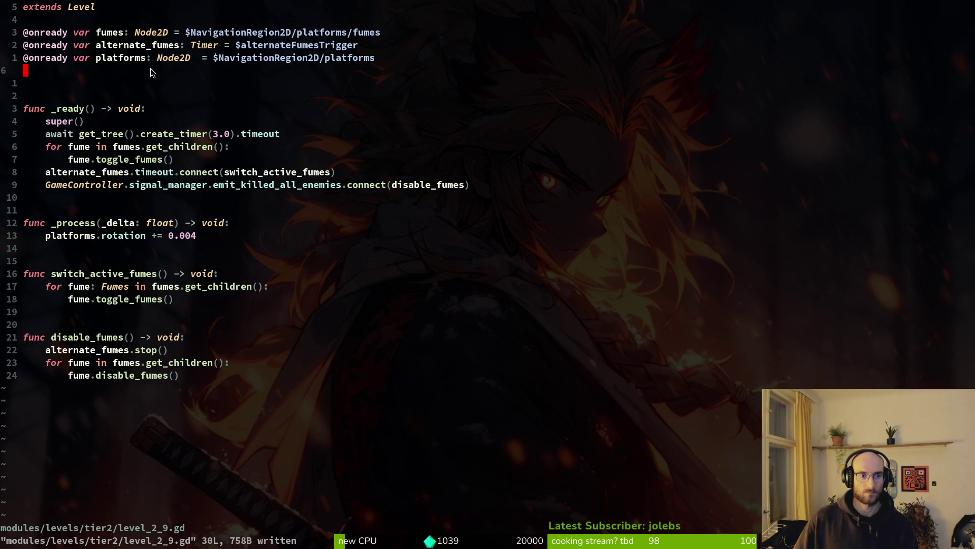
left_click(218, 133)
type("r2:w")
key("Return")
key("alt+Tab")
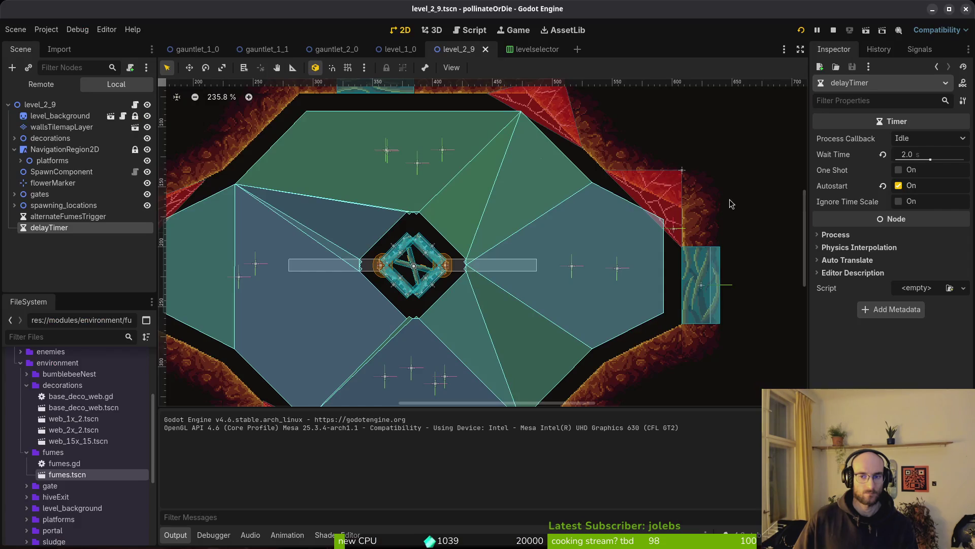
key("alt+Tab")
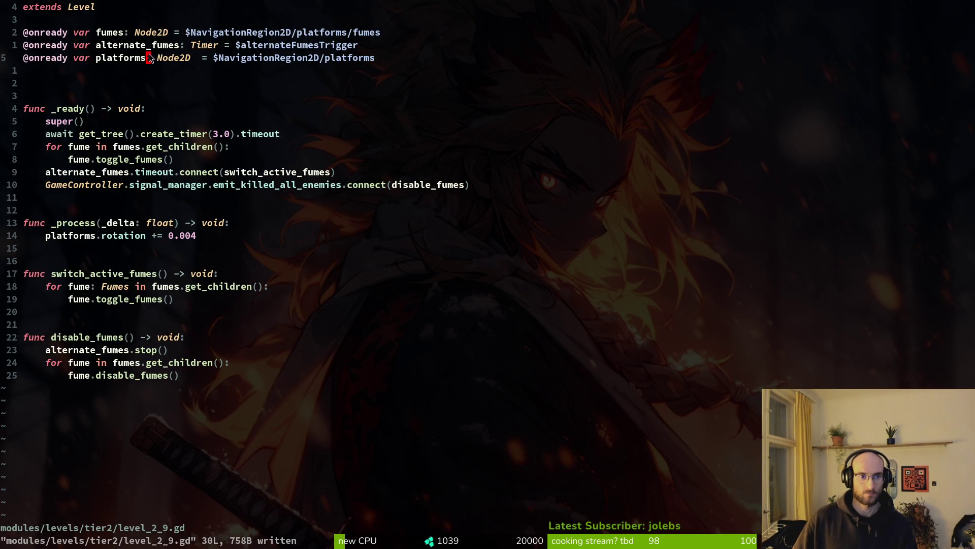
Restore the delay_timer declaration and strip the 3.0 duration from the await line.
key("u")
key("j")
key("j")
key("j")
key("j")
key("j")
key("k")
key("k")
key("j")
key("j")
key("j")
key("k")
key("w")
key("w")
key("w")
key("w")
key("w")
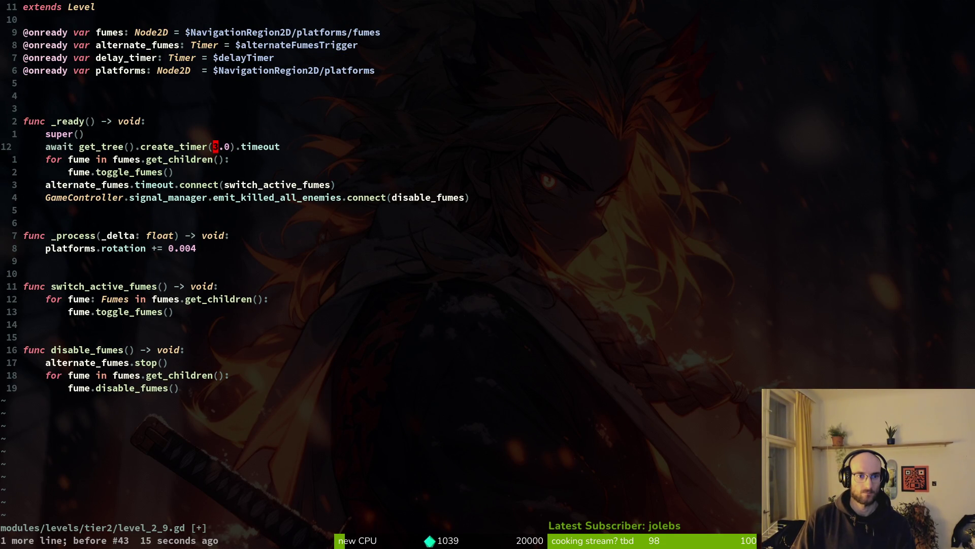
key("v")
key("l")
key("l")
key("d")
key("x")
key("x")
key("l")
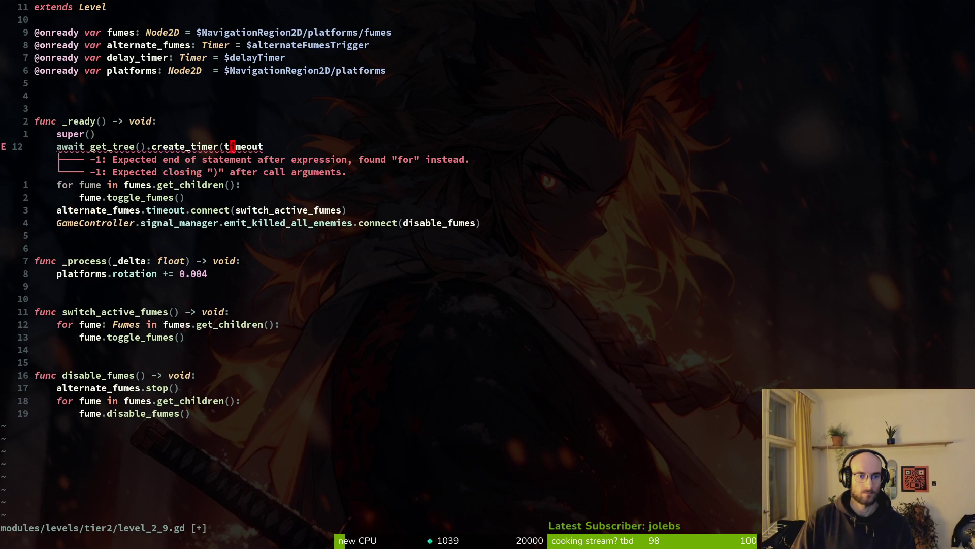
Replace get_tree().create_timer with delay_timer in the await line and save level_2_9.gd.
type("uide")
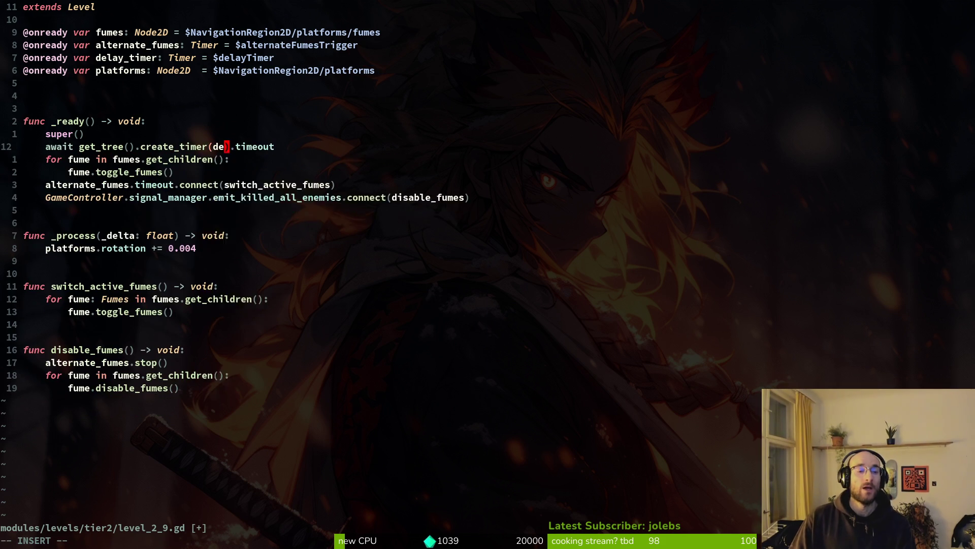
type("l")
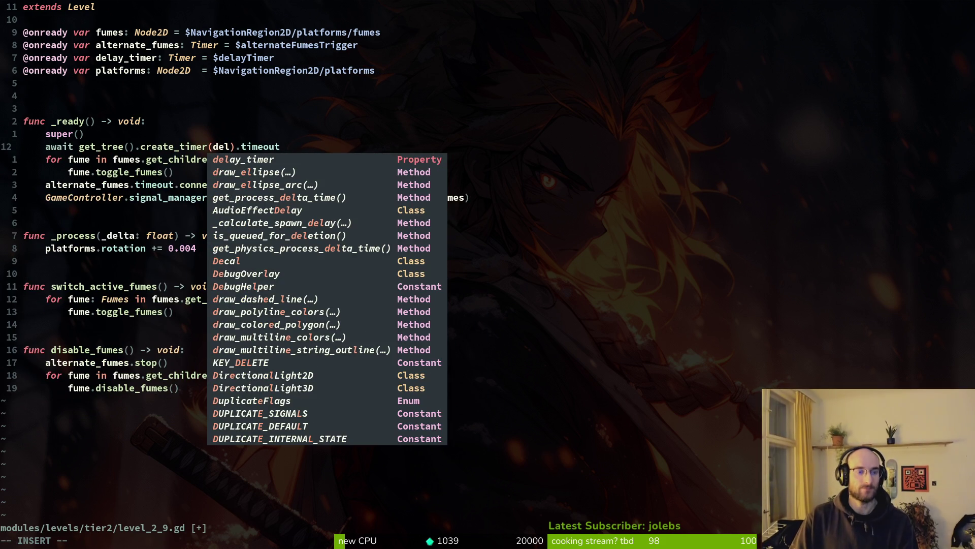
key("Escape")
key("h")
key("h")
key("h")
key("b")
key("b")
key("b")
type("cwdel")
key("Return")
key("Delete")
key("Delete")
key("Delete")
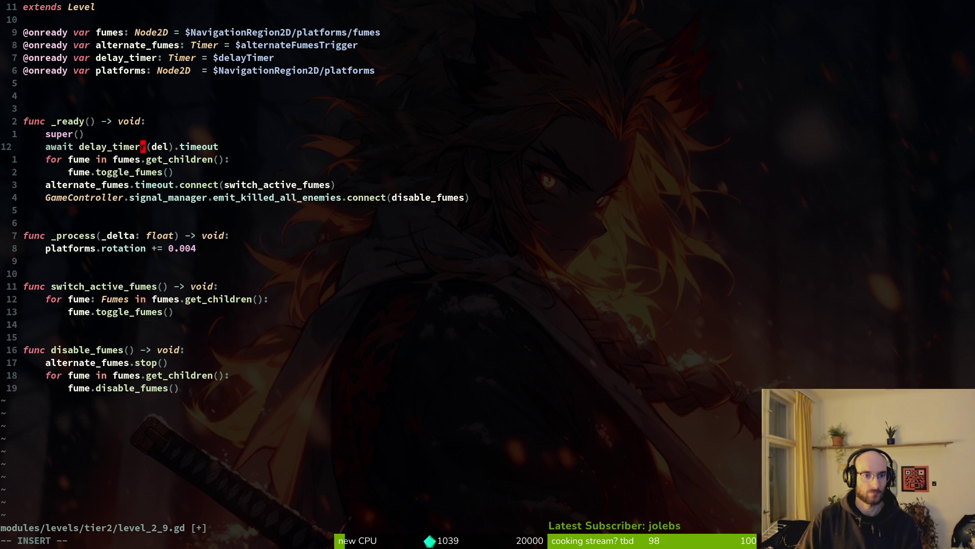
key("Escape")
type(":w")
key("Return")
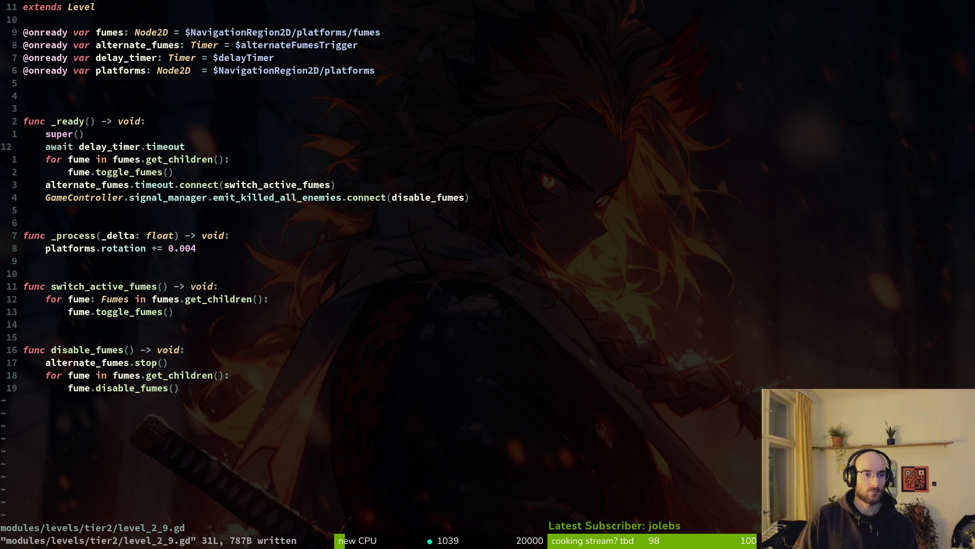
Move the GameController connect line up to sit below super().
key("alt+Tab")
key("alt+Tab")
key("j")
key("j")
key("j")
key("j")
key("j")
key("k")
key("k")
key("j")
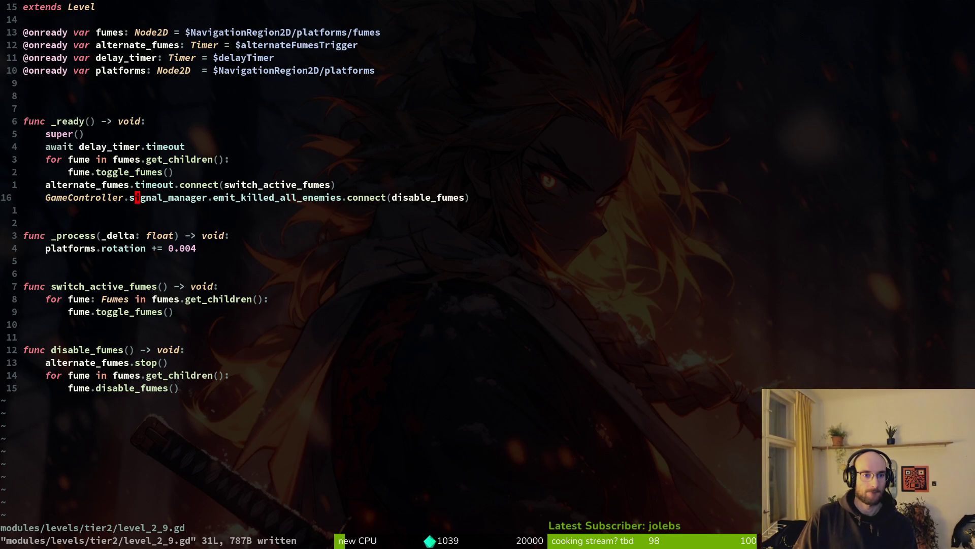
key("shift+v")
key("shift+k")
key("shift+k")
key("shift+k")
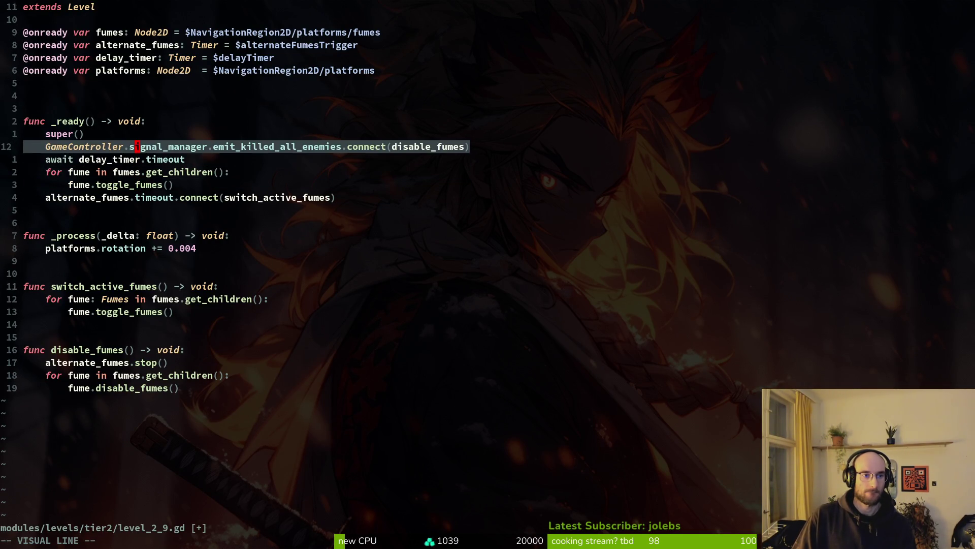
key("Escape")
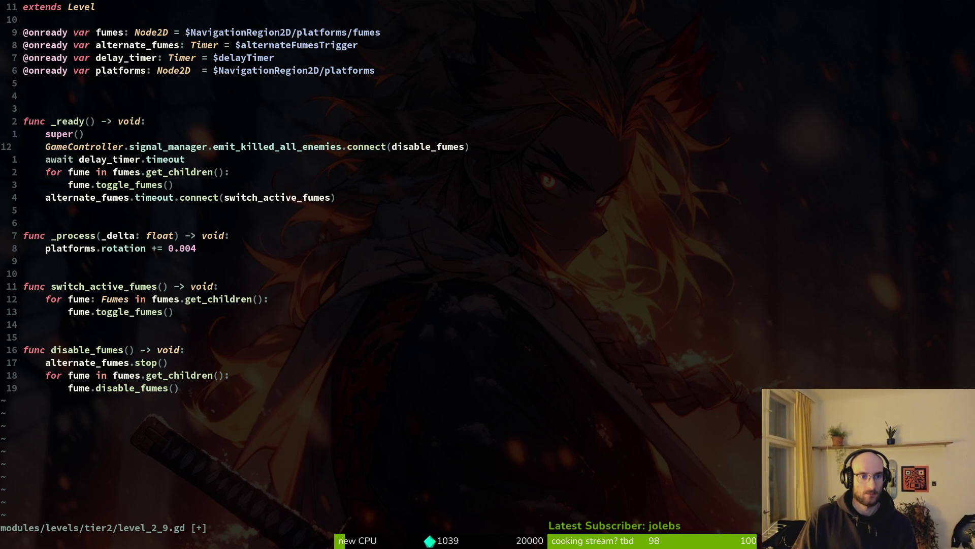
Readjust the GameController connect line's position below super() and save level_2_9.gd.
key("space")
key("f")
key("f")
type("level")
key("BackSpace")
key("Escape")
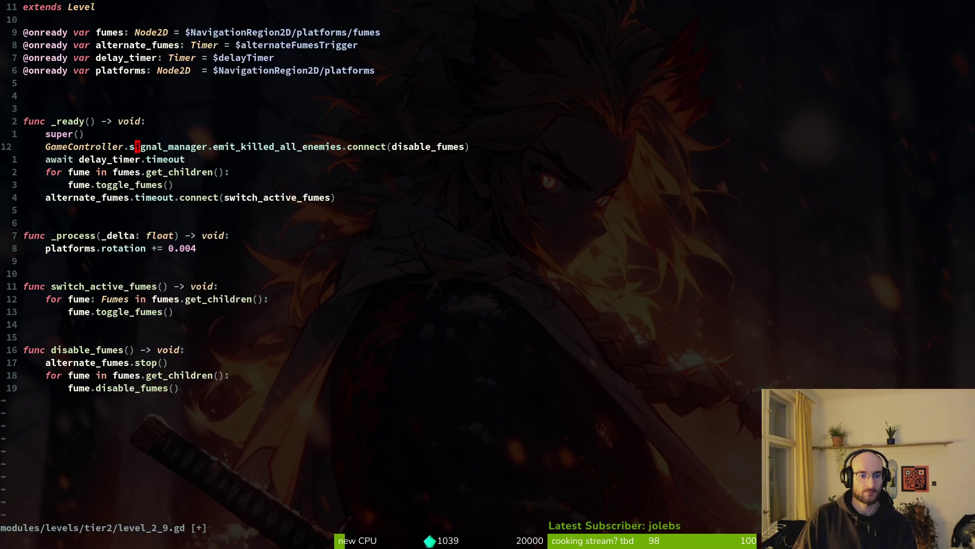
key("shift+v")
key("Escape")
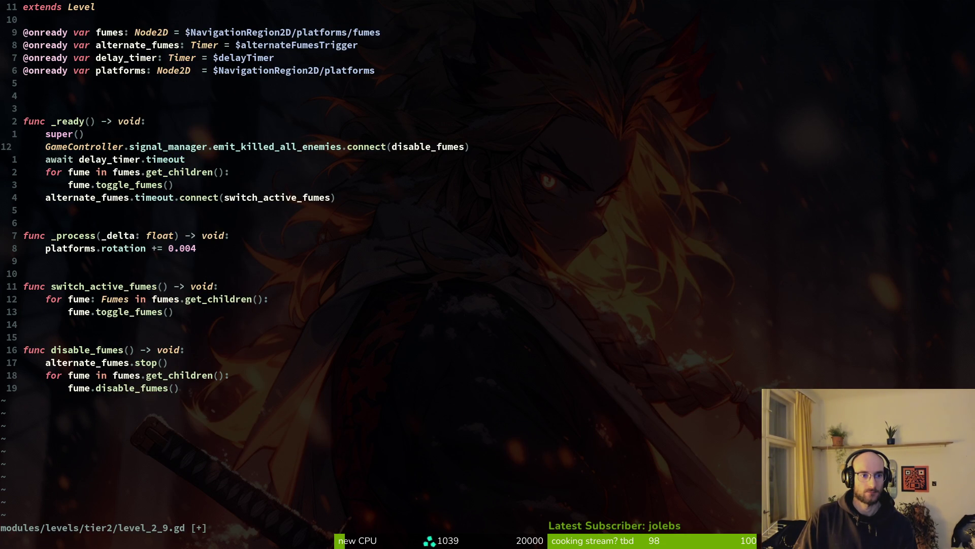
key("shift+v")
key("shift+k")
key("shift+j")
key("Escape")
key("ctrl+s")
Move the alternate_fumes connect line up beneath the GameController line and save.
key("j")
key("j")
key("j")
key("j")
key("j")
key("k")
key("shift+v")
key("shift+k")
key("shift+k")
key("shift+k")
key("Escape")
key("ctrl+s")
key("space")
key("f")
key("f")
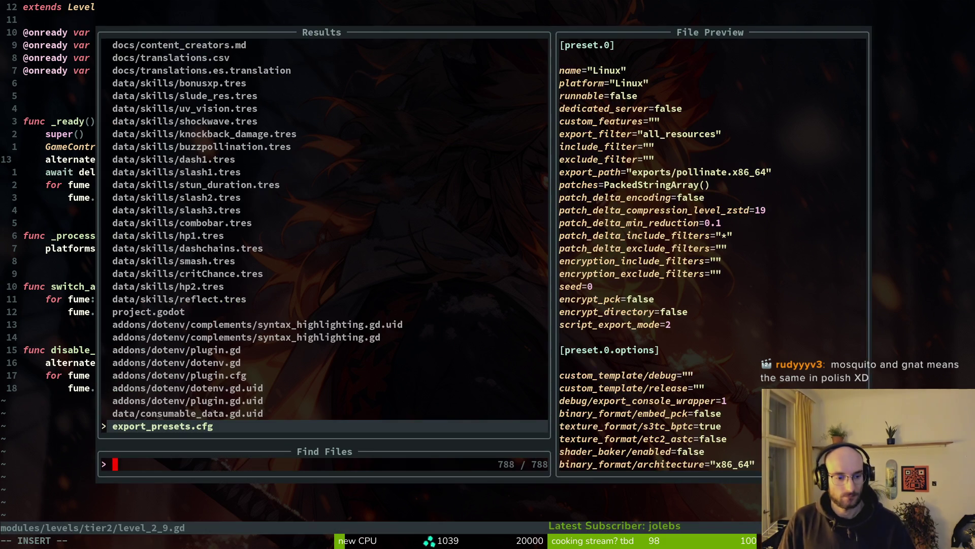
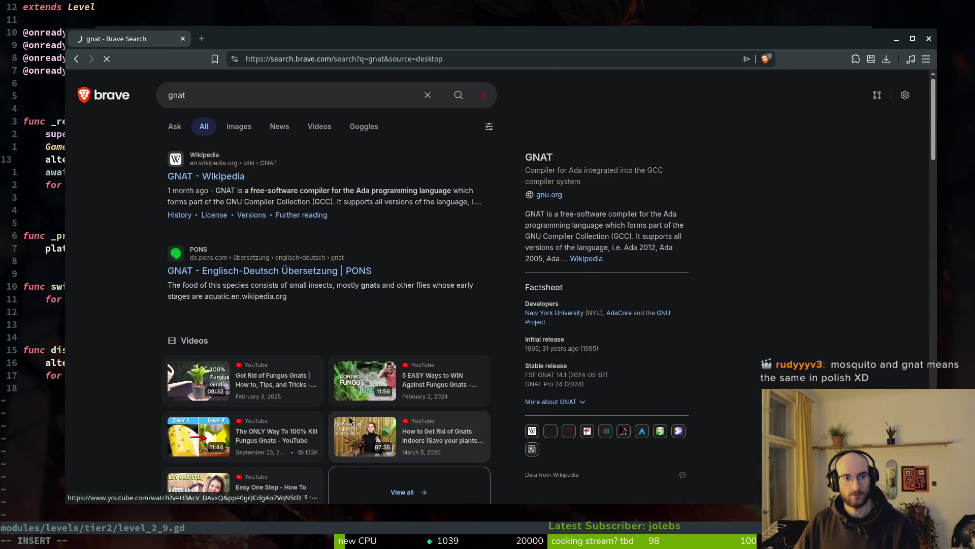
Open the GNAT Wikipedia result, then return to the search results.
left_click(206, 176)
key("alt+Left")
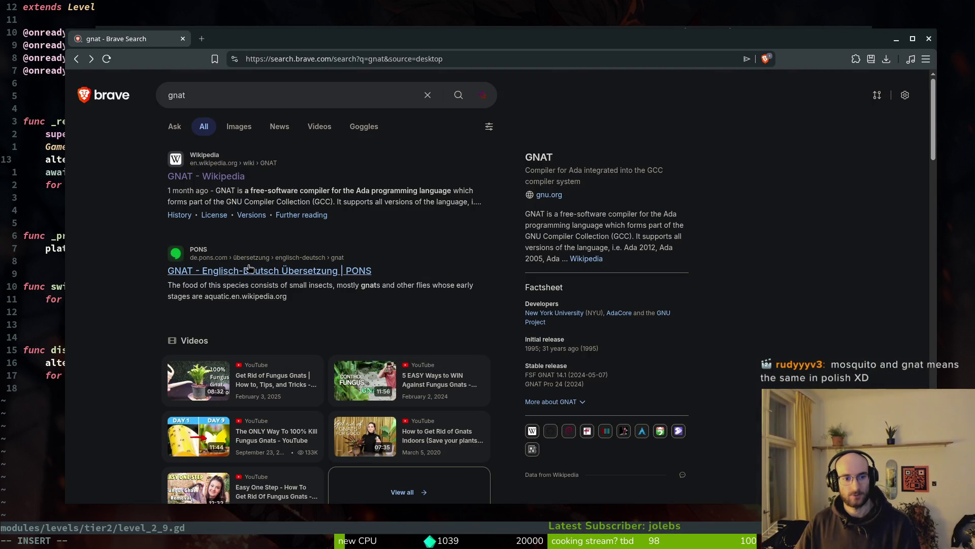
scroll(355, 417, "down", 5)
scroll(230, 95, "up", 5)
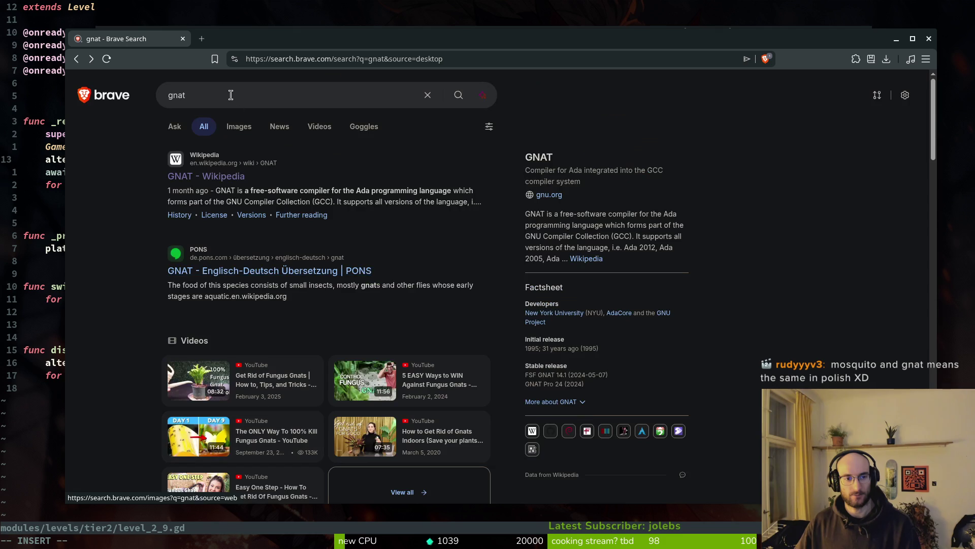
Refine the query to 'gnat insect' and open the Gnat Wikipedia article.
left_click(231, 95)
type("sect")
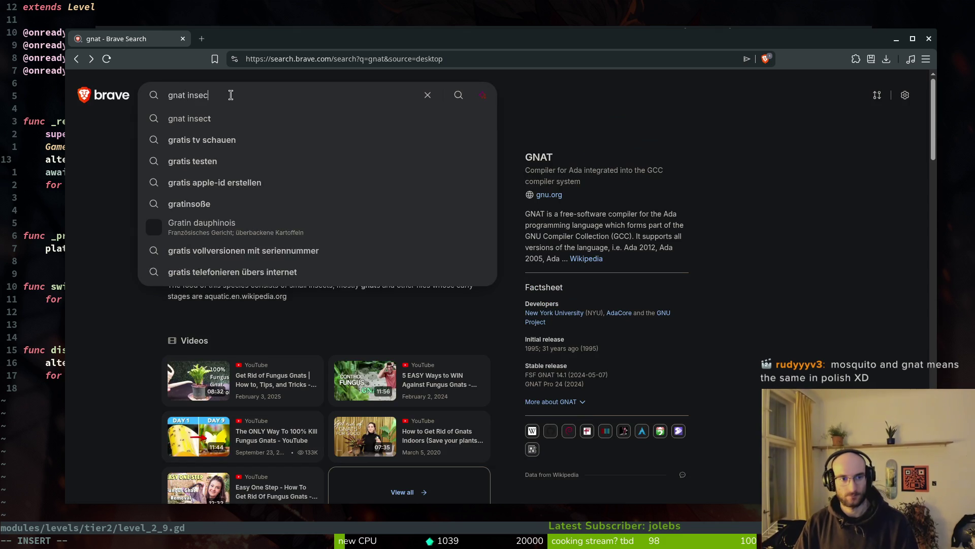
key("Return")
left_click(239, 331)
scroll(589, 362, "down", 2)
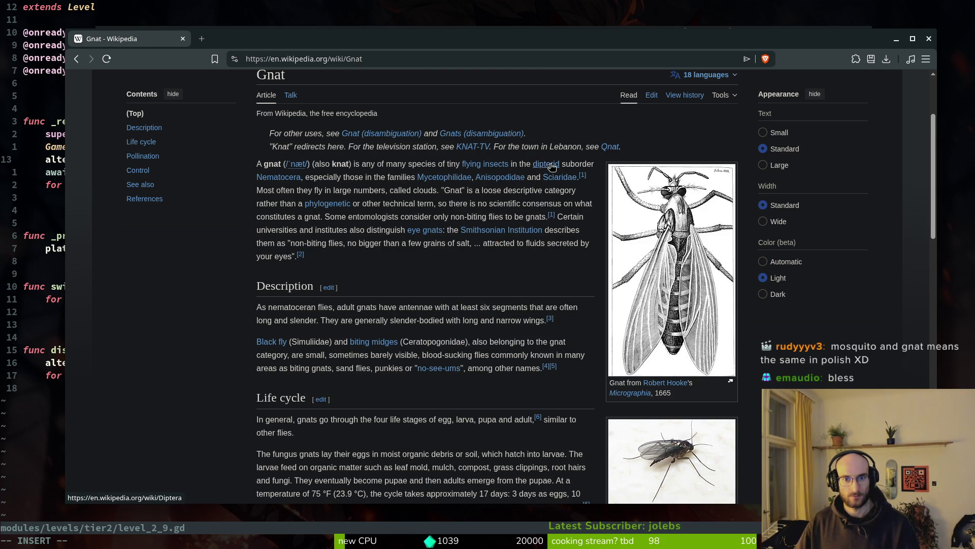
mouse_move(553, 167)
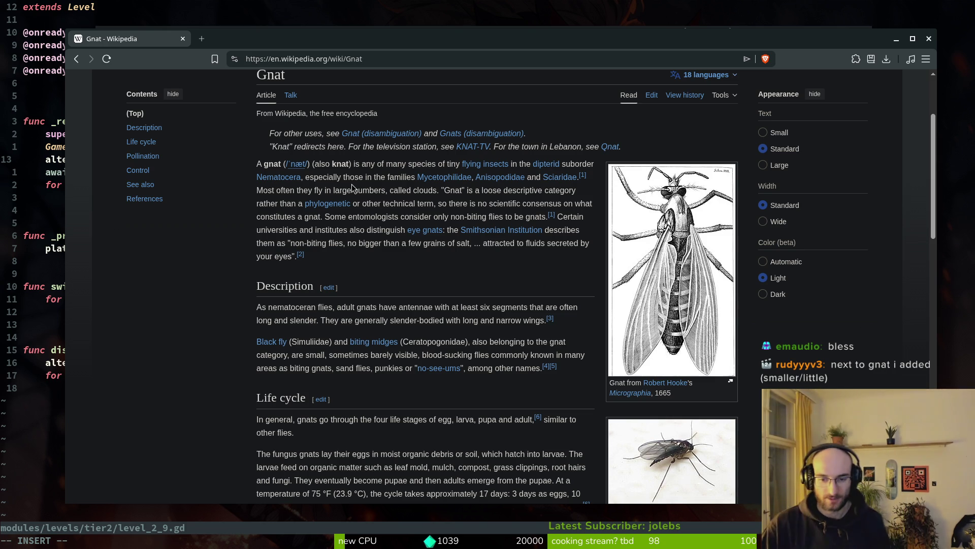
scroll(394, 387, "down", 6)
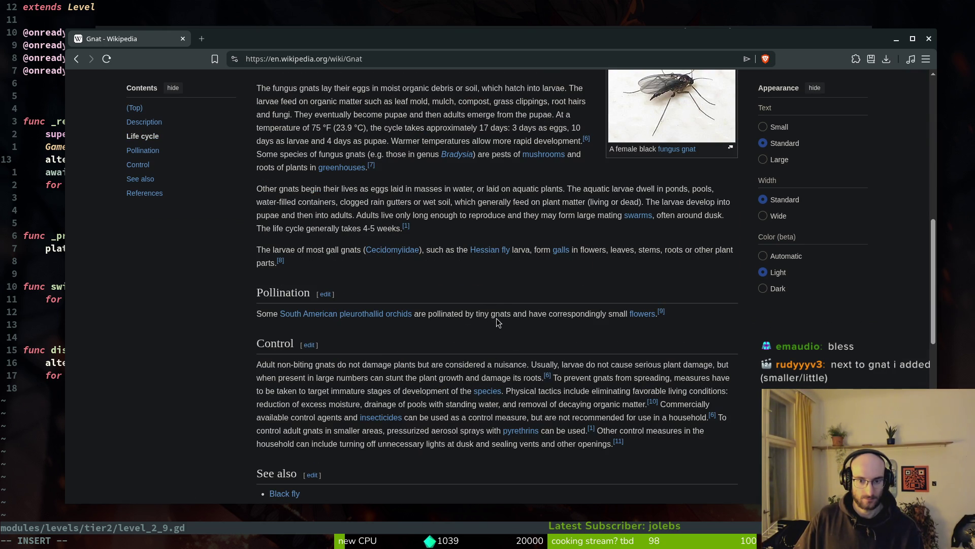
scroll(386, 328, "down", 3)
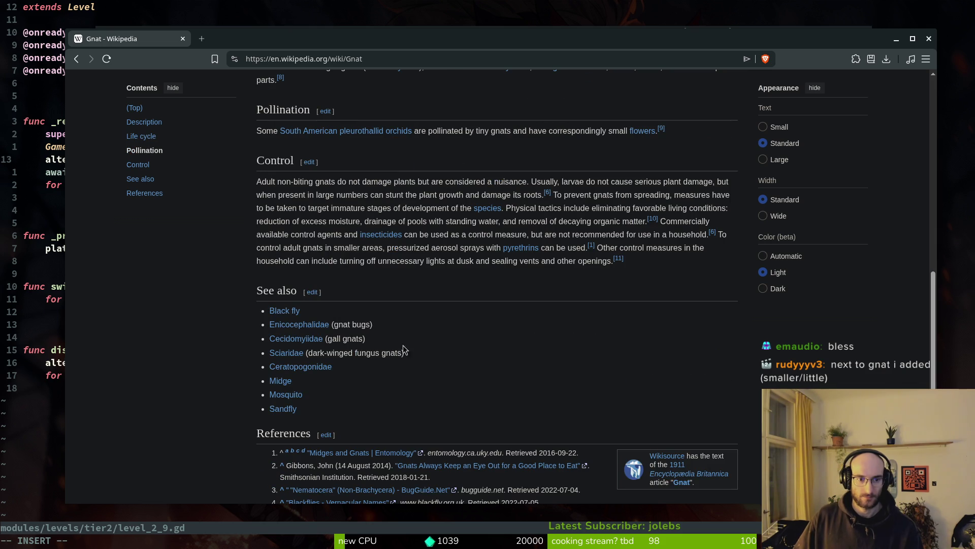
Read the Black fly and Enicocephalidae articles, returning to Gnat after each.
left_click(278, 309)
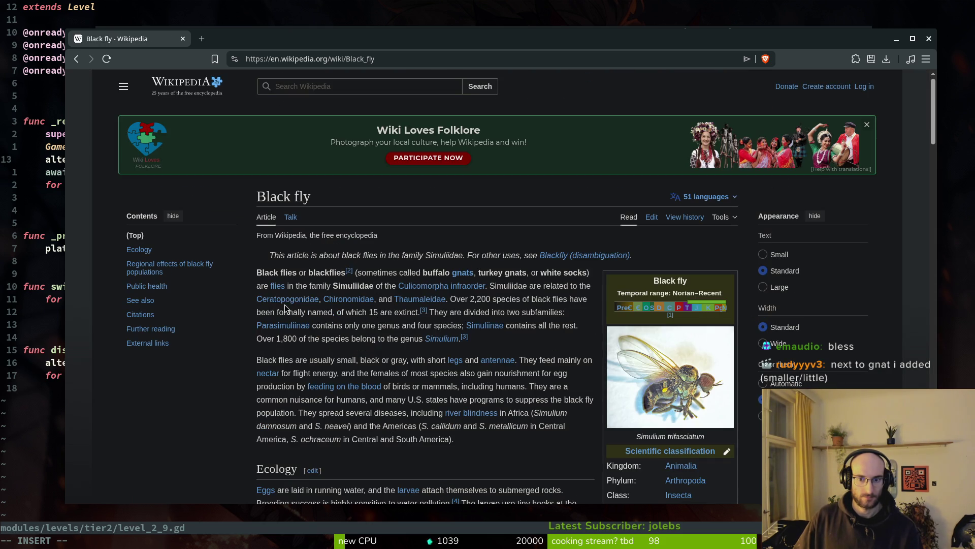
key("alt+Left")
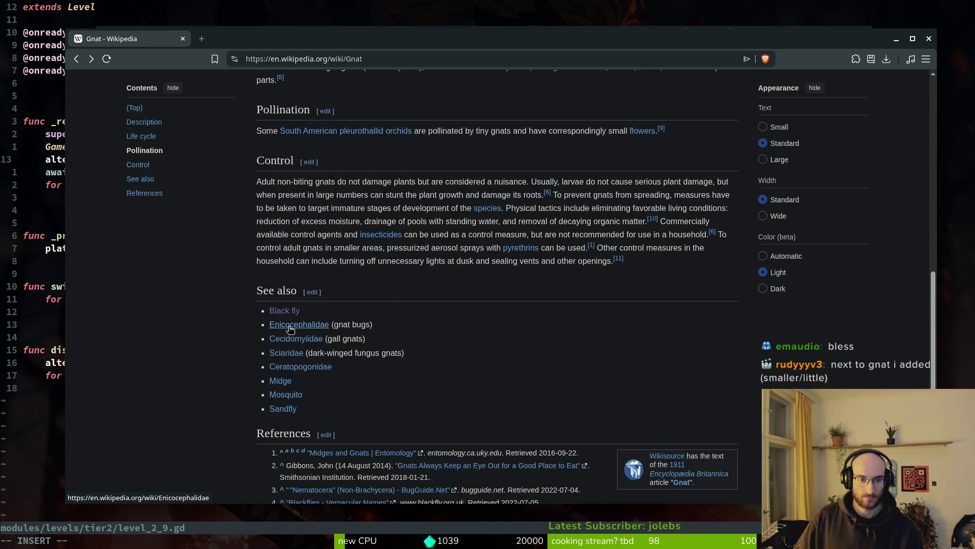
left_click(285, 328)
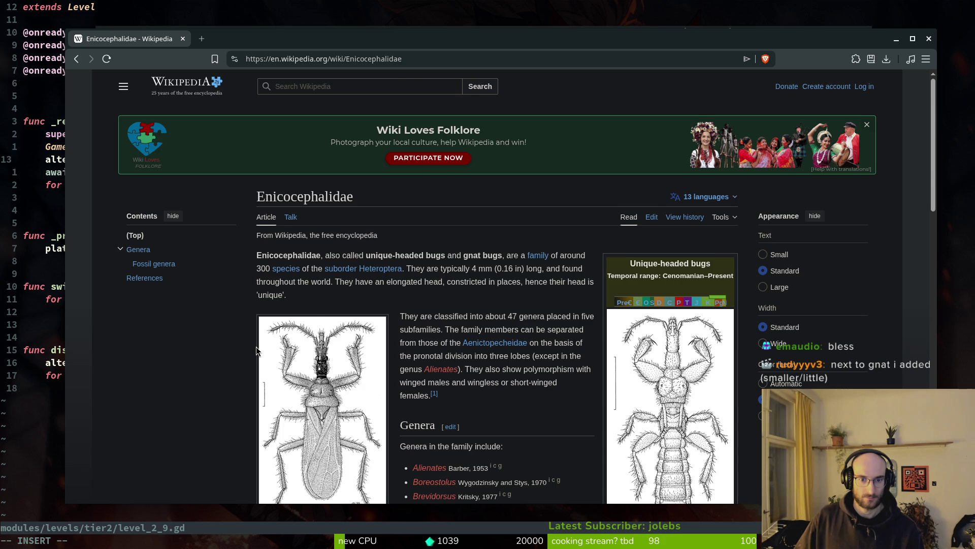
scroll(256, 342, "down", 2)
key("alt+Left")
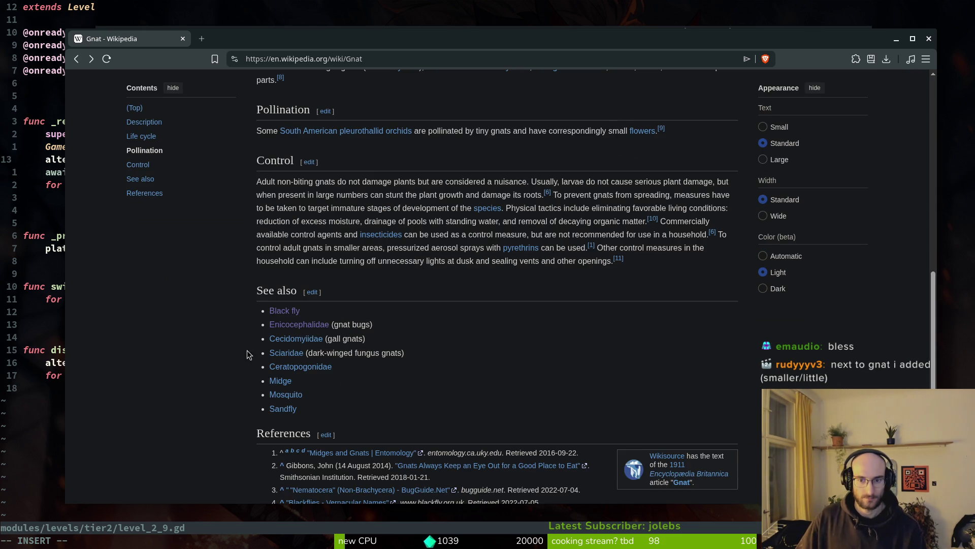
Read the Cecidomyiidae article and its Polish version, then return to See also.
left_click(293, 340)
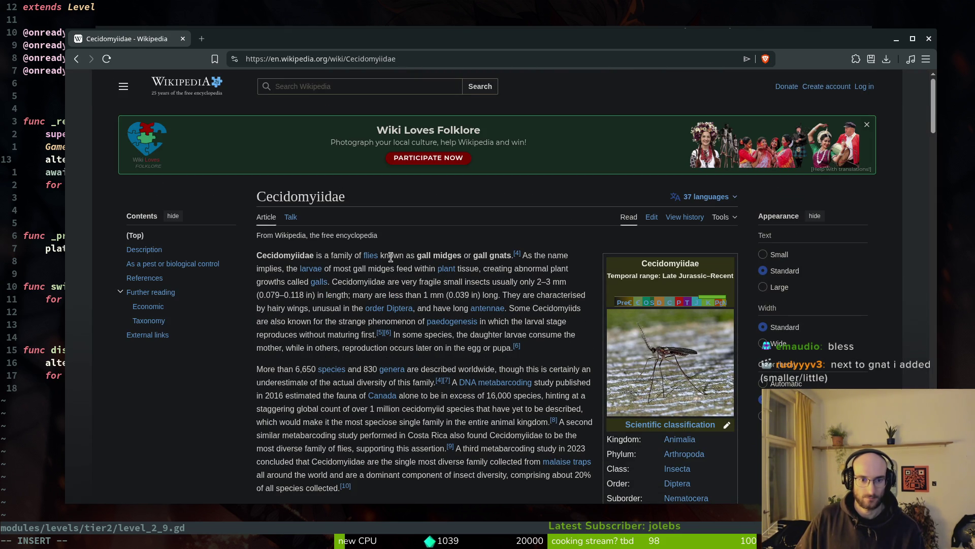
left_click(703, 198)
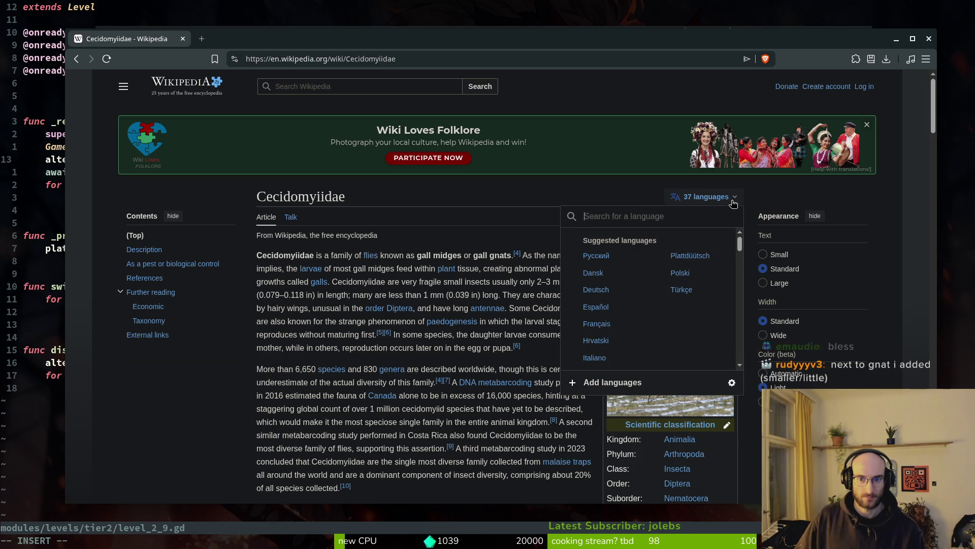
left_click(692, 276)
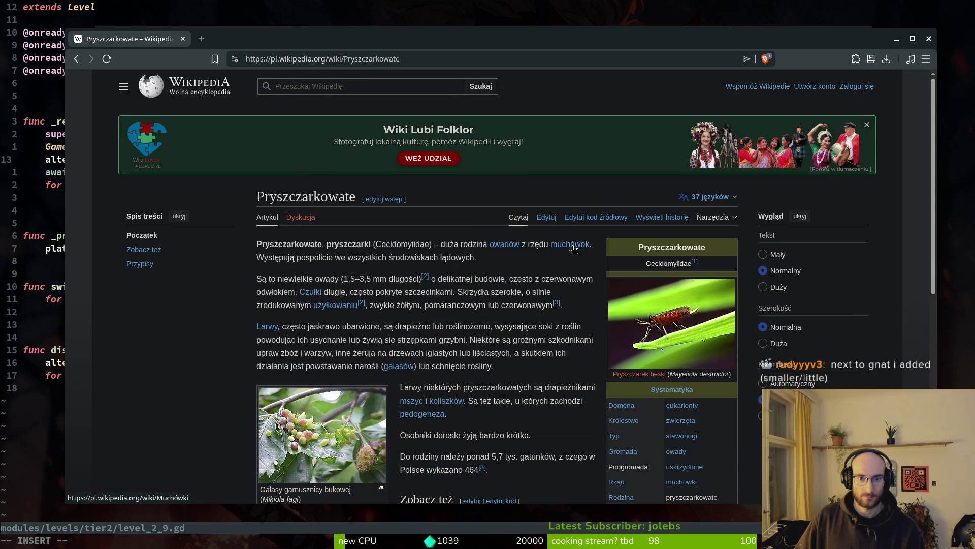
mouse_move(572, 246)
mouse_move(503, 249)
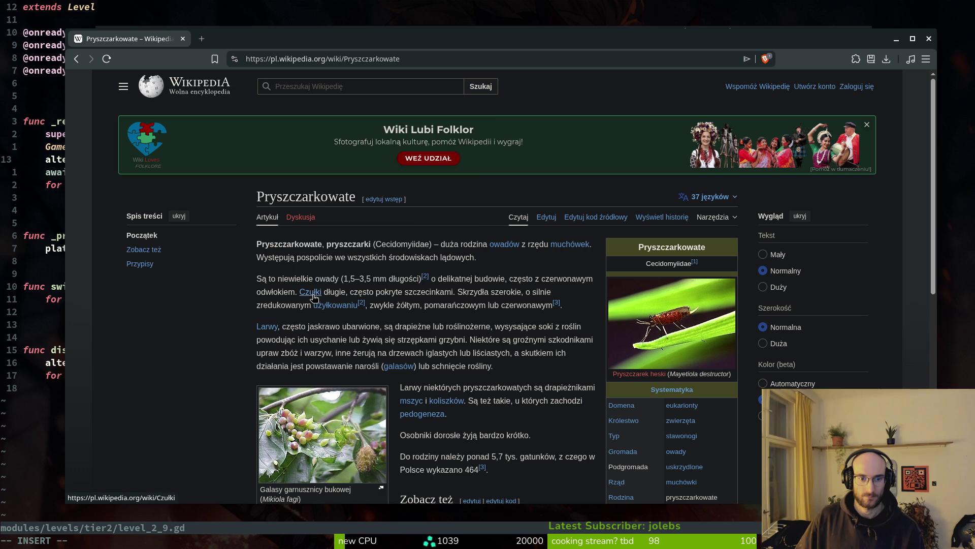
mouse_move(313, 296)
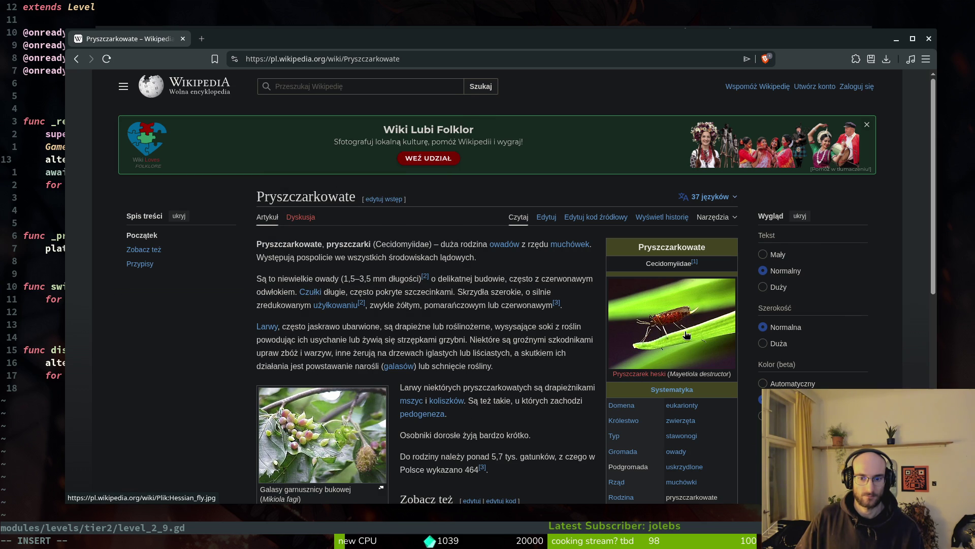
key("alt+Left")
key("alt+Left")
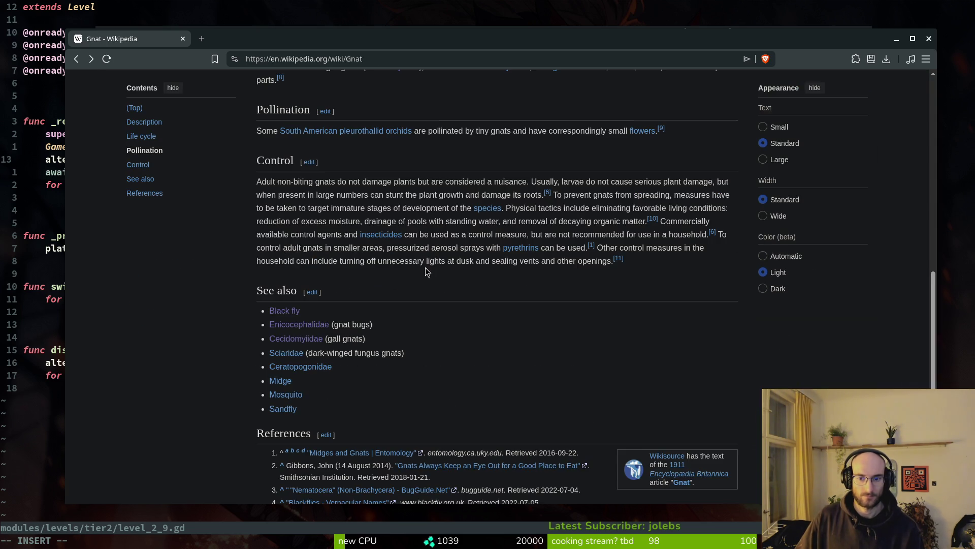
Read the Midge article, then switch to the code editor.
left_click(281, 380)
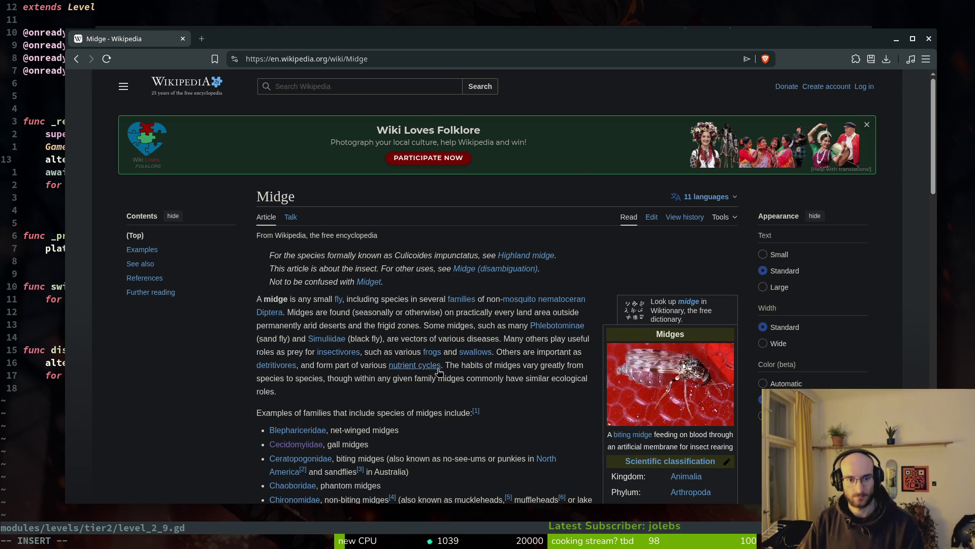
mouse_move(446, 367)
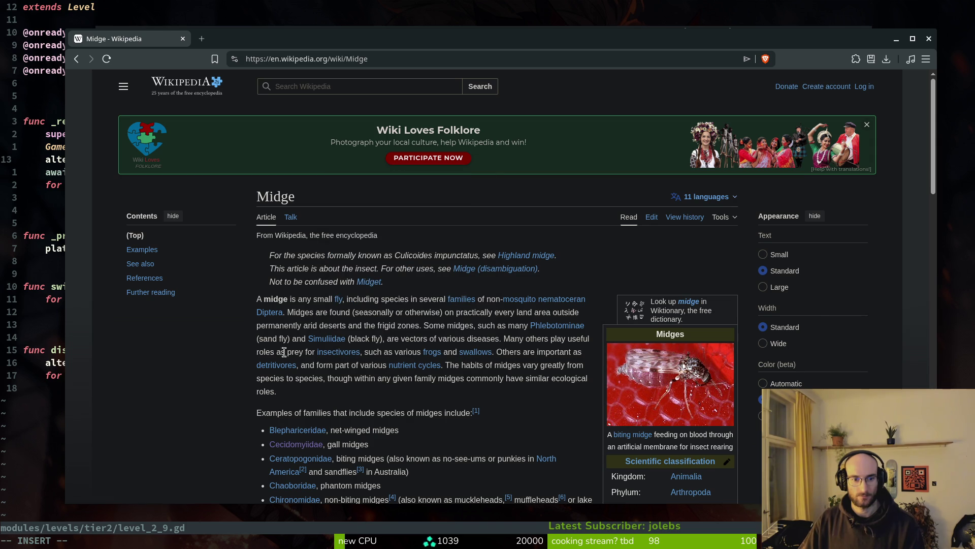
mouse_move(339, 352)
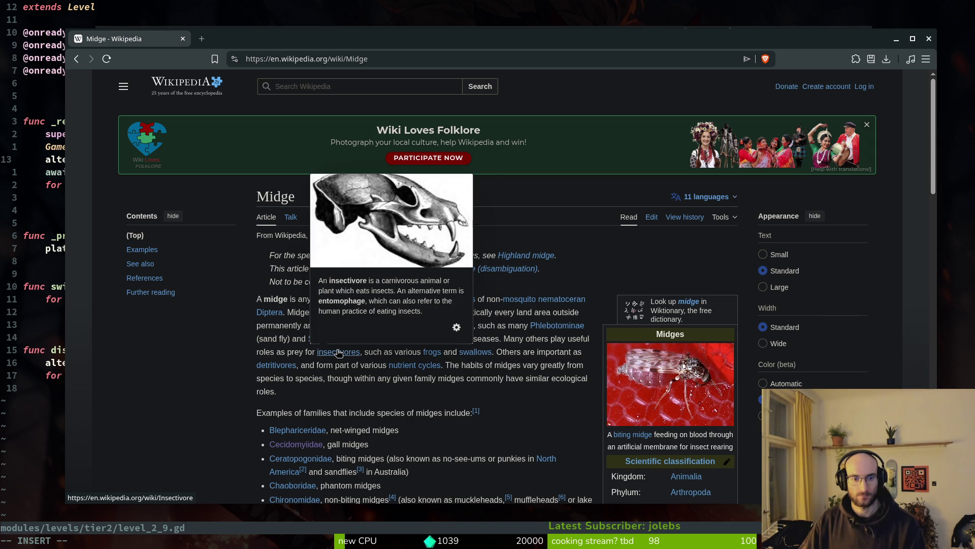
mouse_move(483, 357)
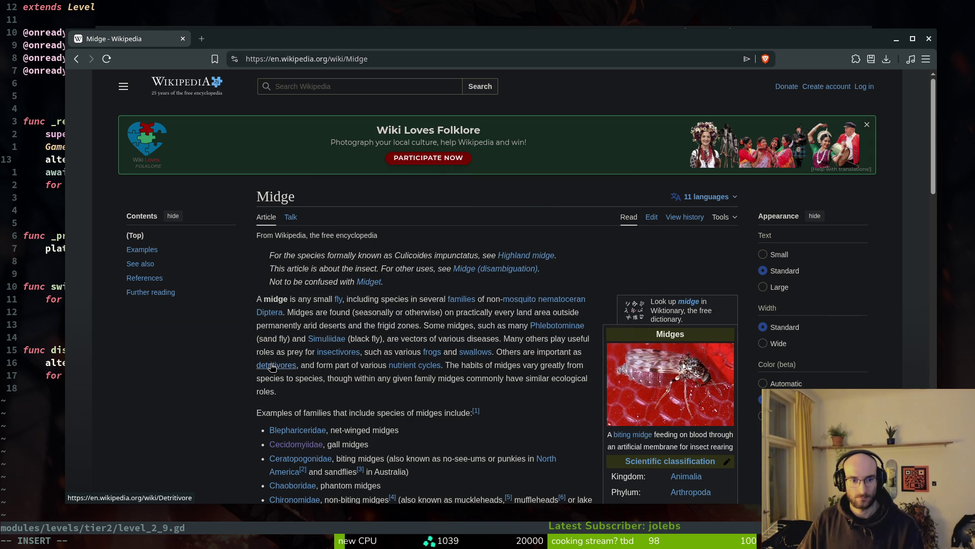
mouse_move(275, 368)
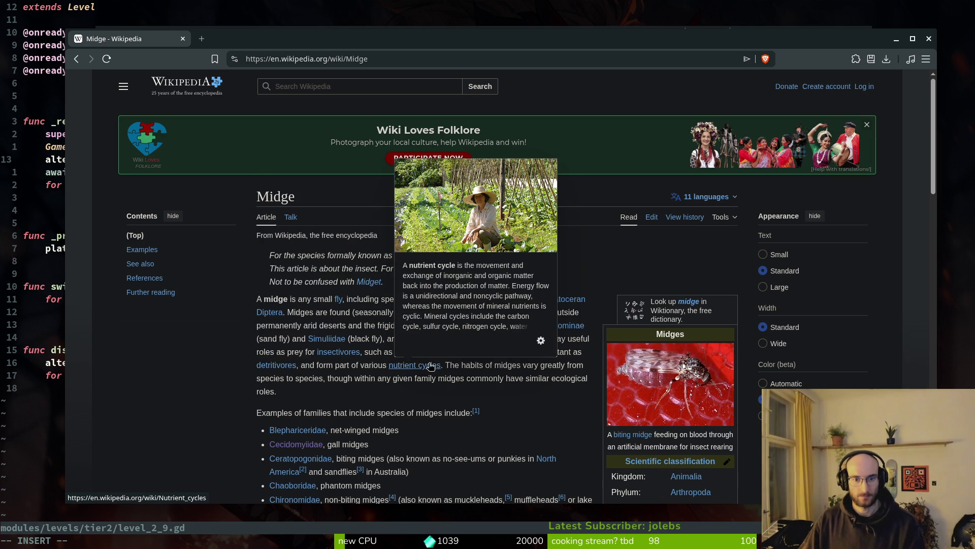
key("alt+Tab")
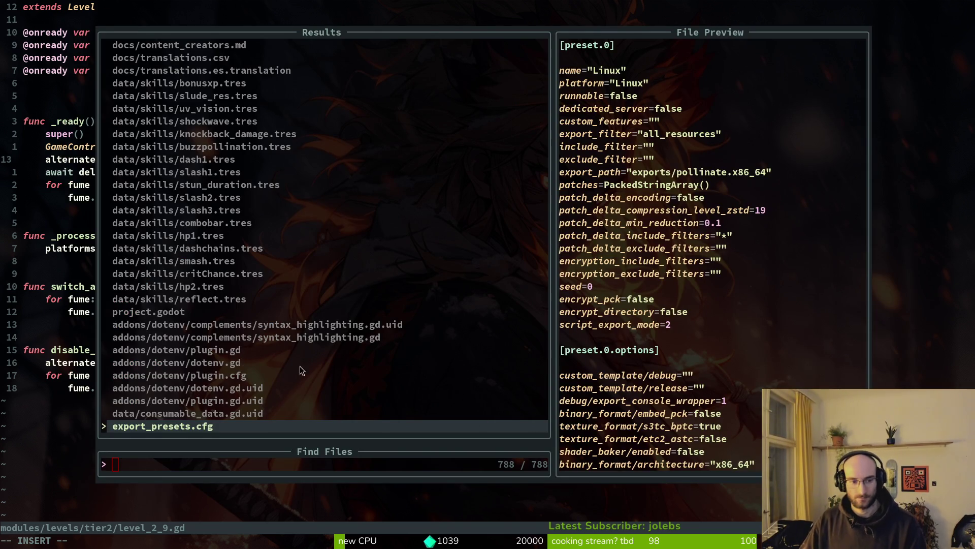
Close the file search and save level_2_9.gd.
key("Escape")
key("ctrl+s")
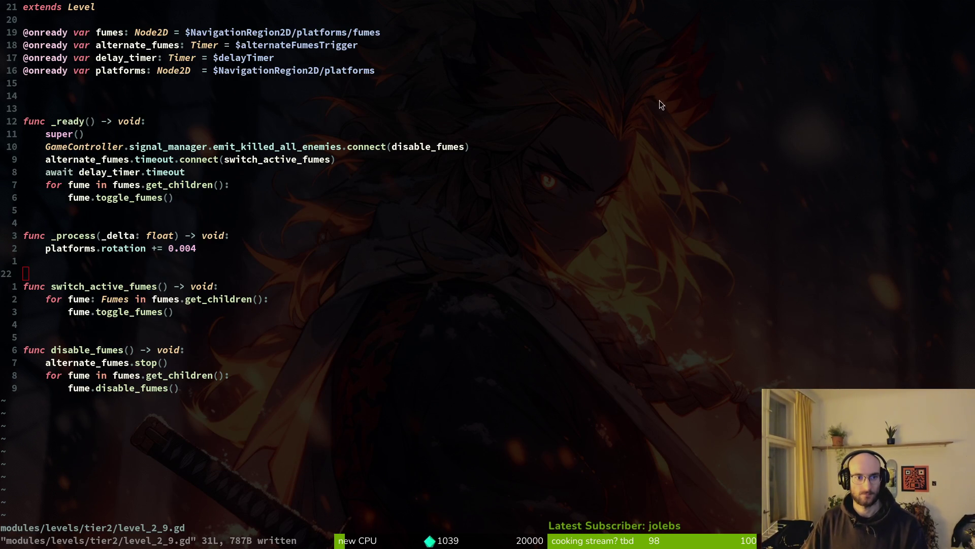
key("alt+Tab")
Run the project in Godot and launch level G2-0 from the level select.
left_click(802, 31)
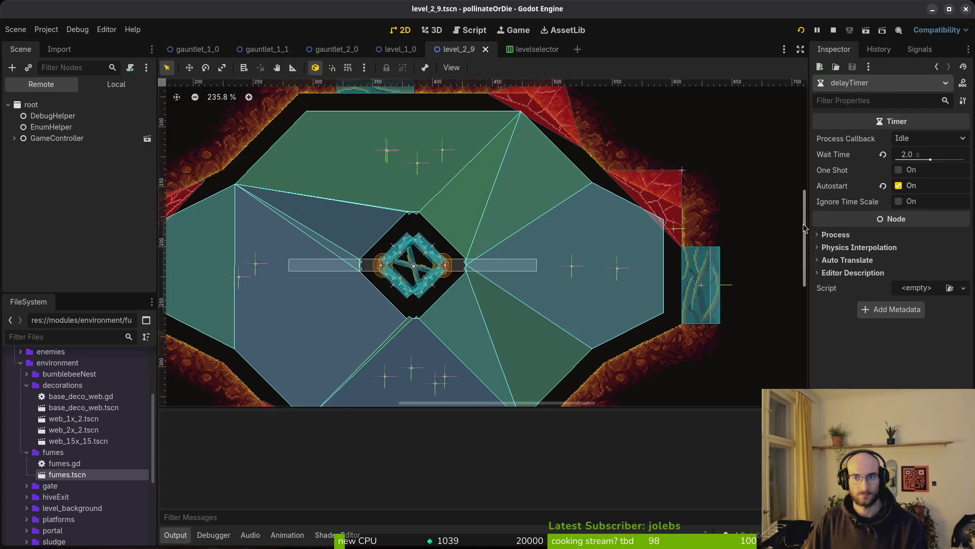
key("Return")
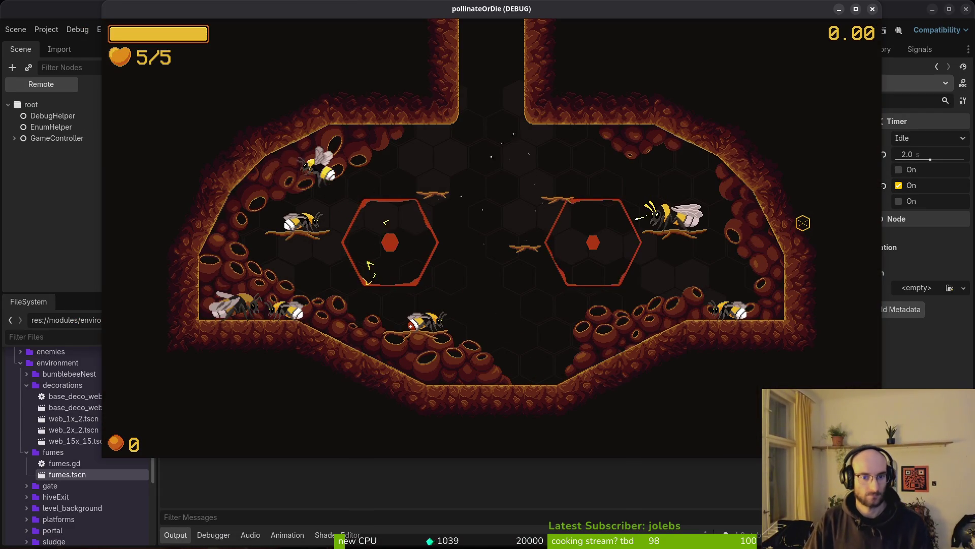
key("Escape")
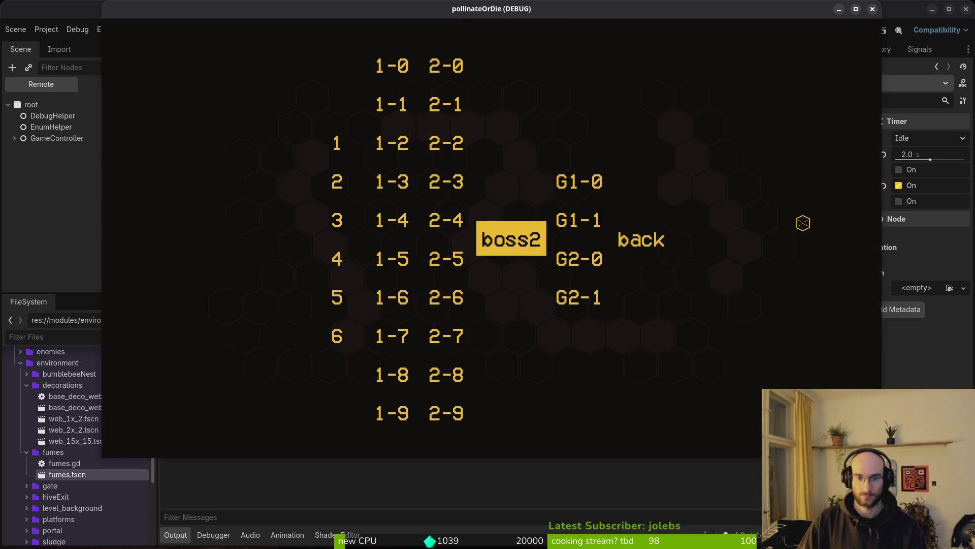
key("Right")
key("Down")
key("Return")
key("alt+Tab")
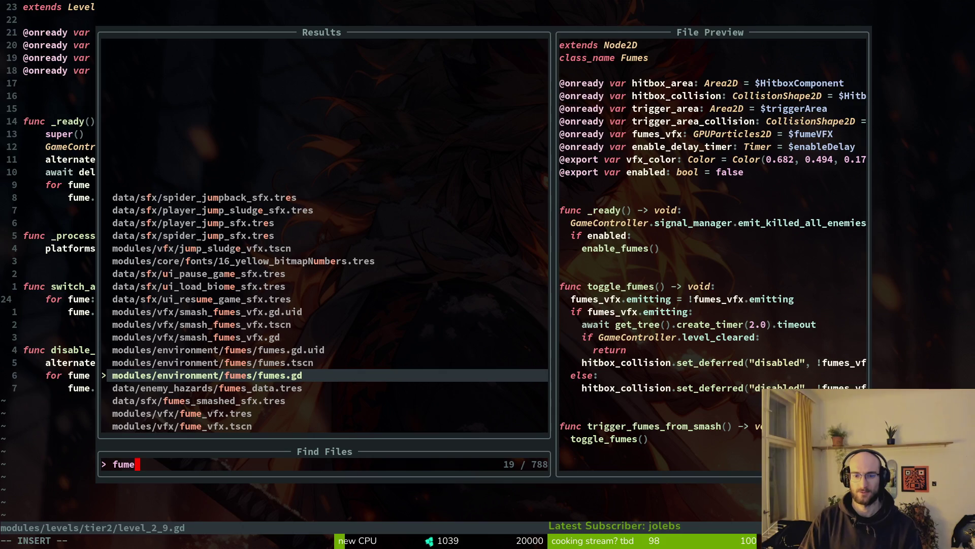
Find and open fumes.gd through the 'fumes' project file search.
key("Escape")
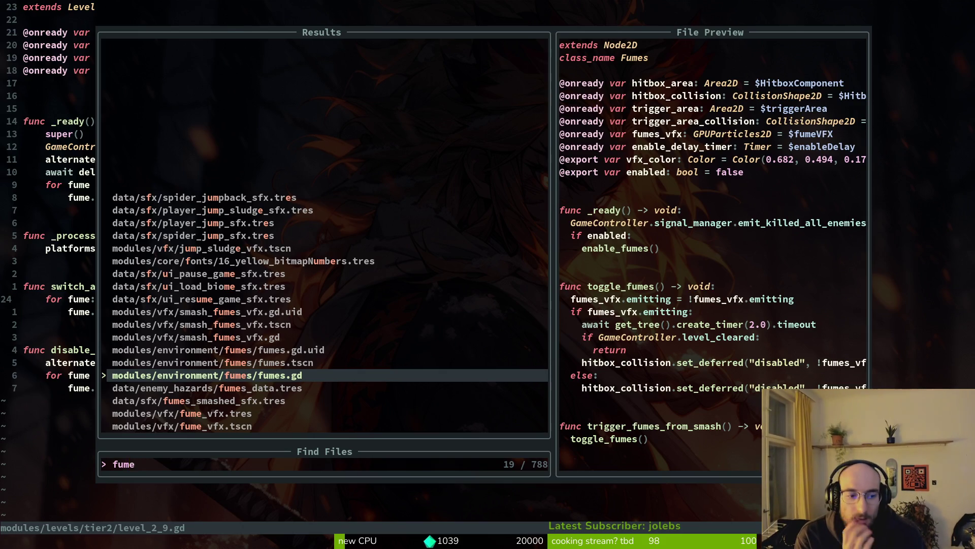
key("Escape")
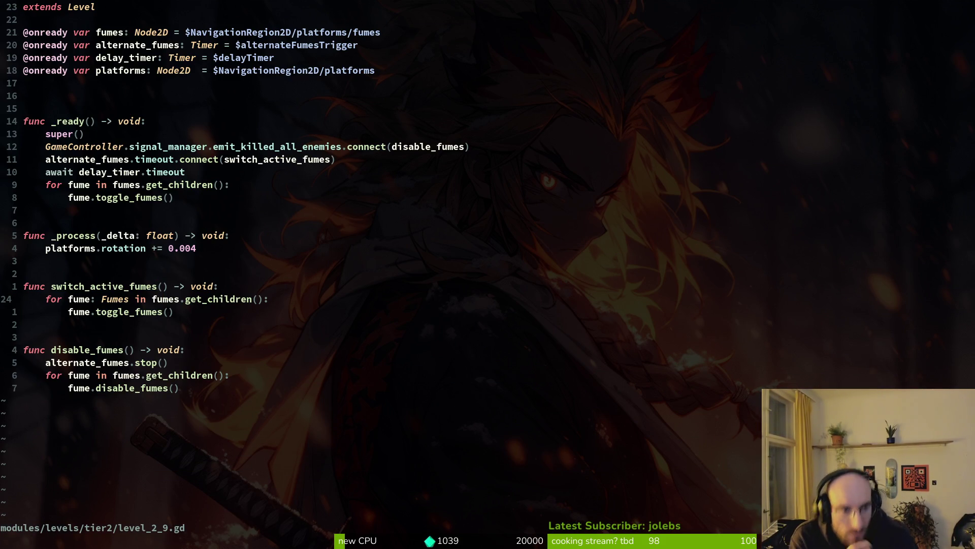
key("space")
key("f")
key("f")
type("fumes")
key("Up")
key("Up")
key("Down")
key("Down")
key("Return")
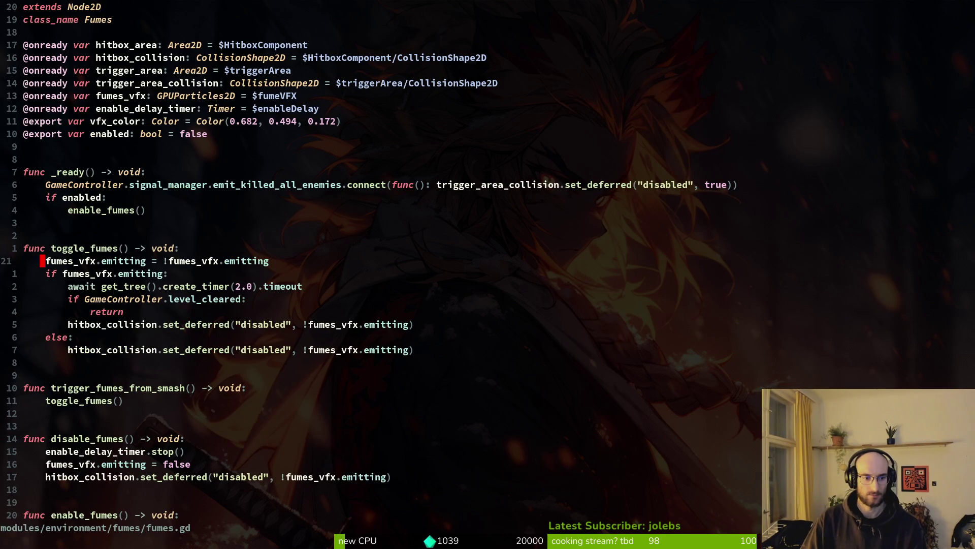
Select the toggle_fumes() call line, then jump back to level_2_9.gd.
key("j")
key("j")
key("j")
key("j")
key("shift+v")
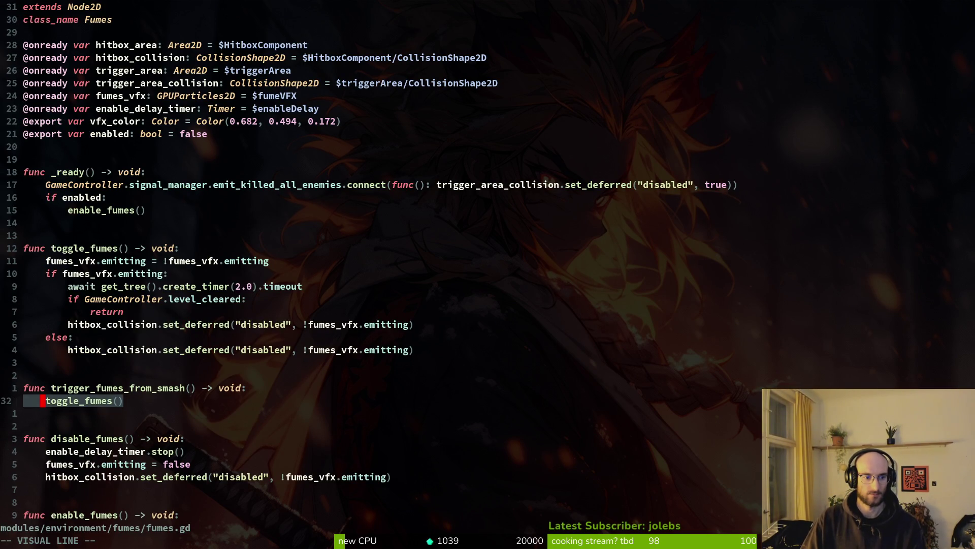
key("Escape")
key("k")
key("k")
key("k")
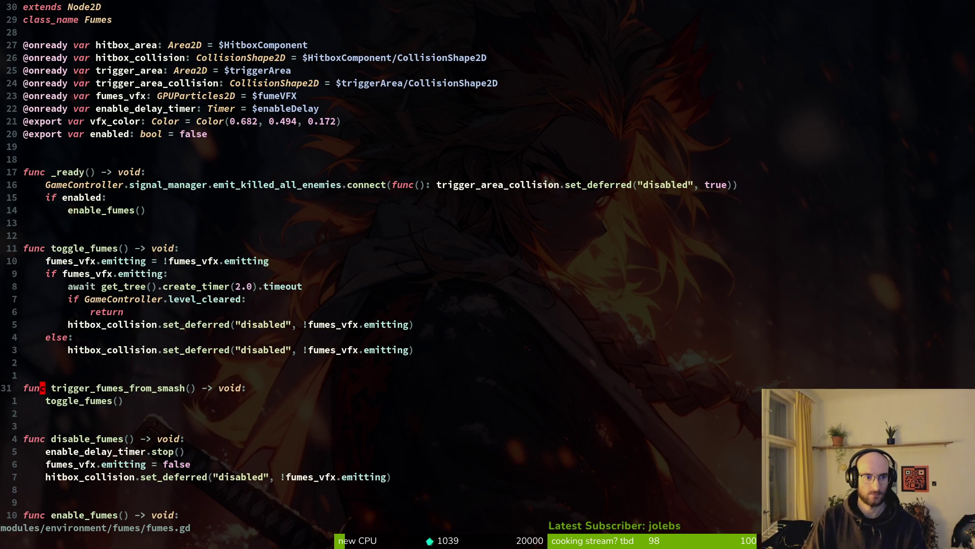
key("j")
key("j")
key("k")
key("k")
key("ctrl+o")
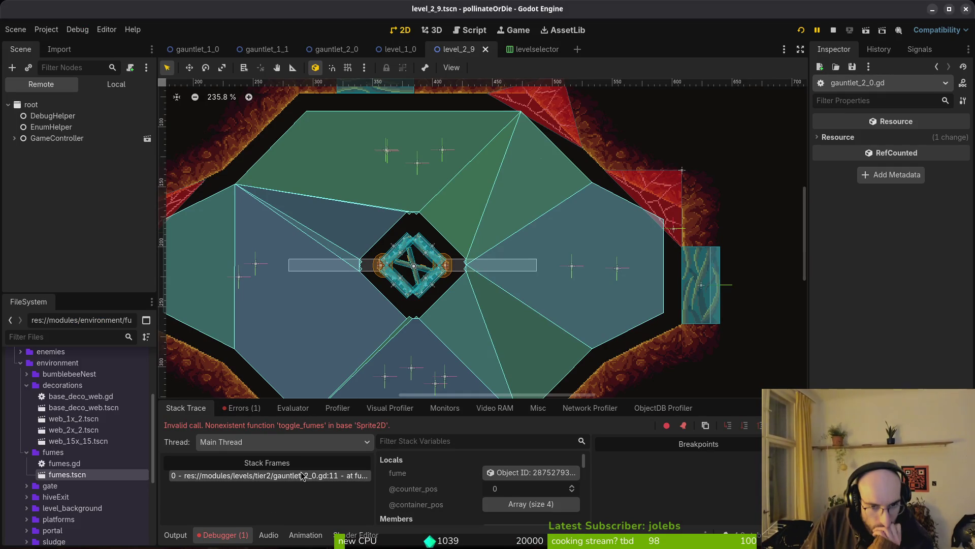
Show the Errors list, open gauntlet_2_0's local tree, and expand fumesPlatform to reveal fumes and fumes2.
left_click(242, 407)
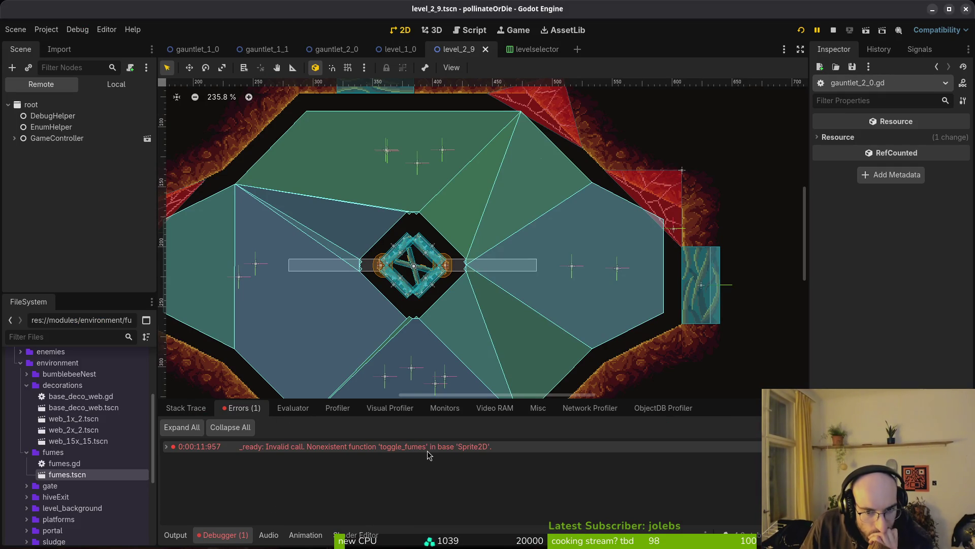
mouse_move(428, 455)
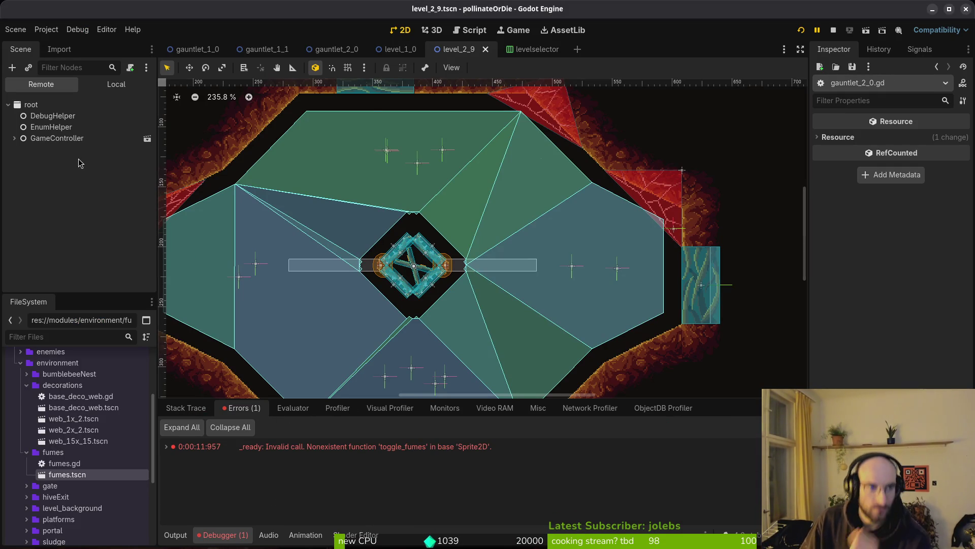
left_click(335, 49)
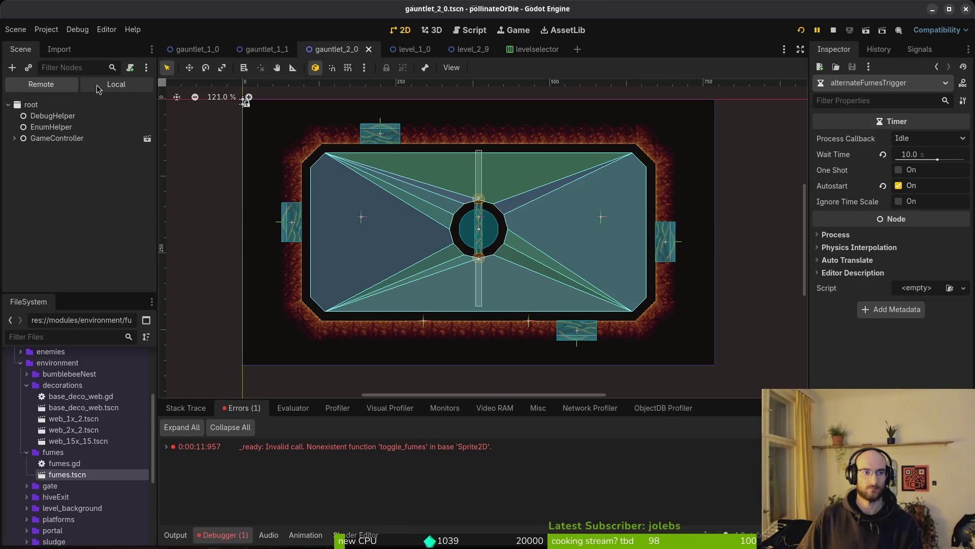
left_click(117, 85)
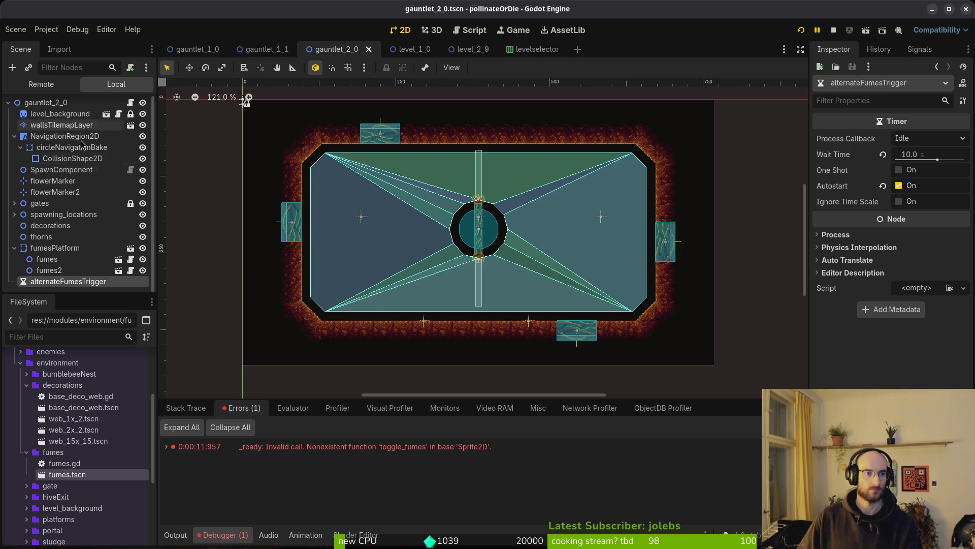
left_click(14, 138)
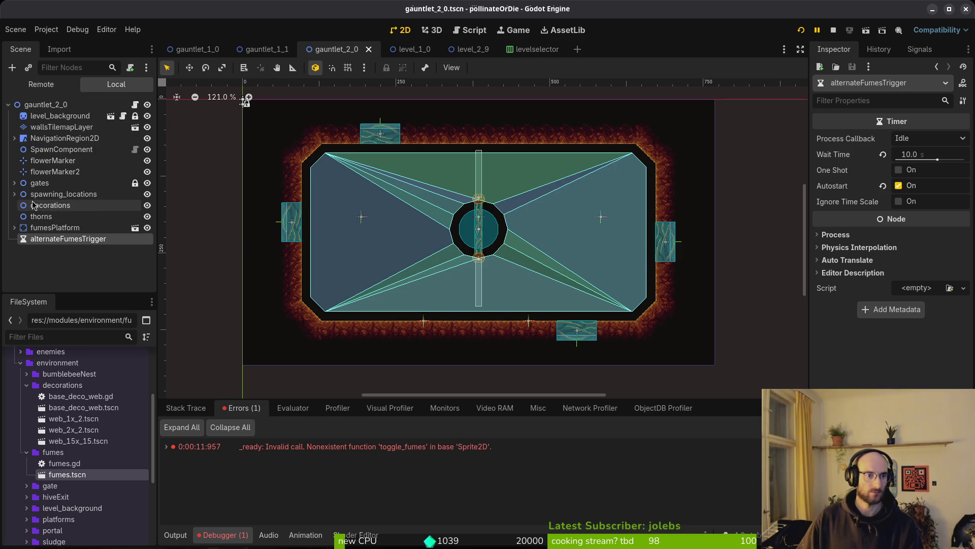
left_click(14, 228)
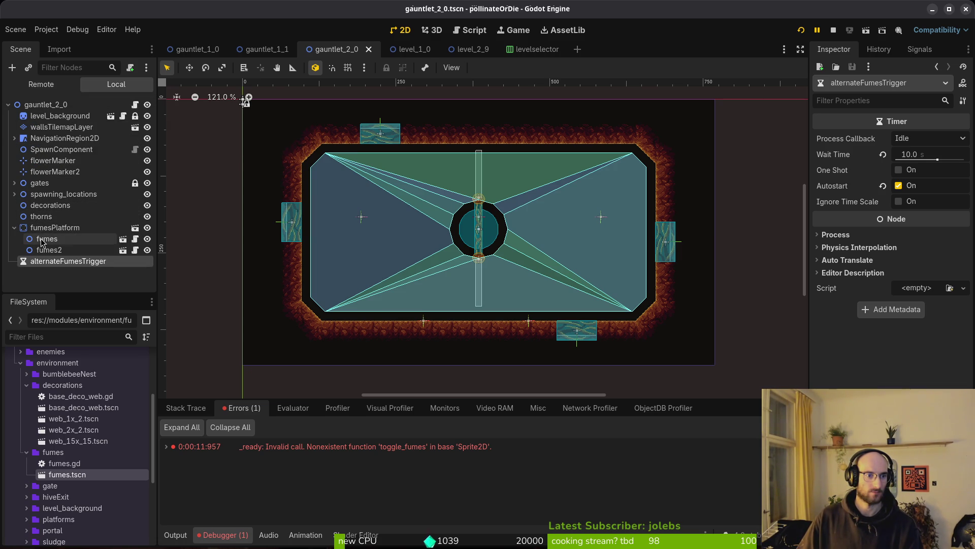
left_click(77, 29)
Reload the current project from the Project menu, confirming Stop & Reload.
mouse_move(16, 30)
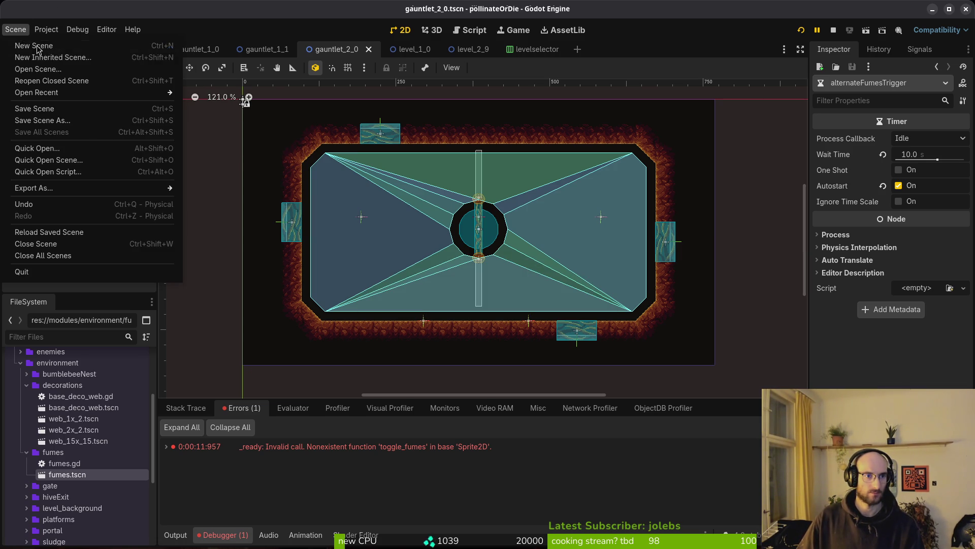
mouse_move(48, 29)
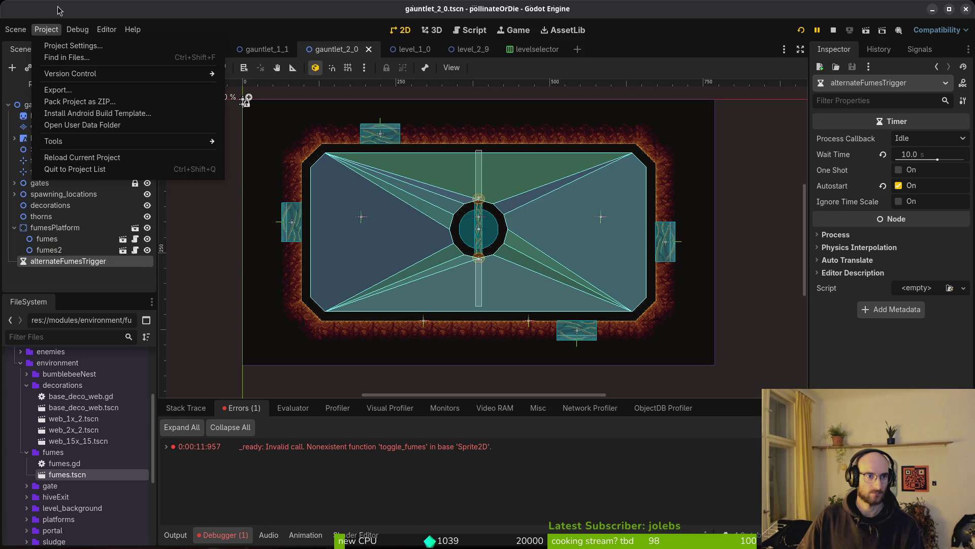
left_click(67, 162)
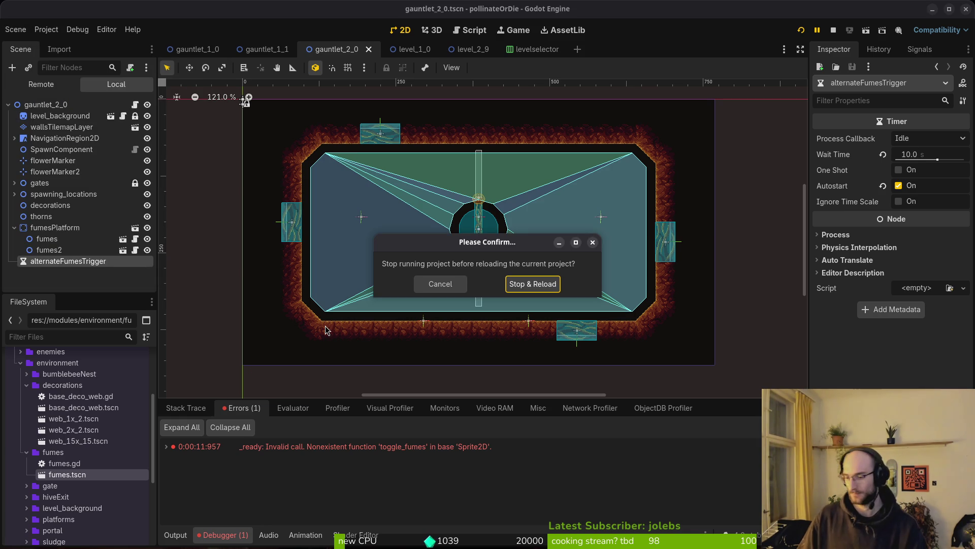
left_click(554, 287)
key("alt+Tab")
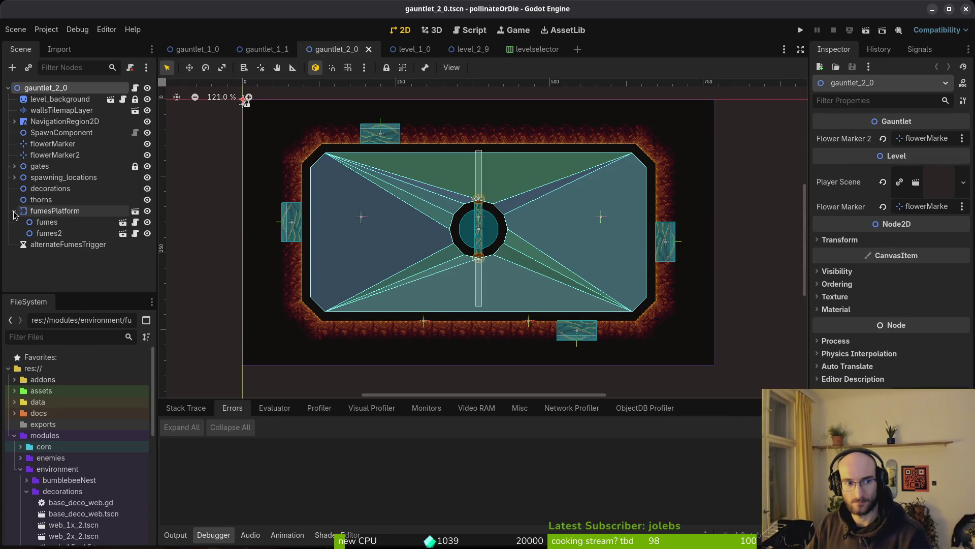
left_click(14, 211)
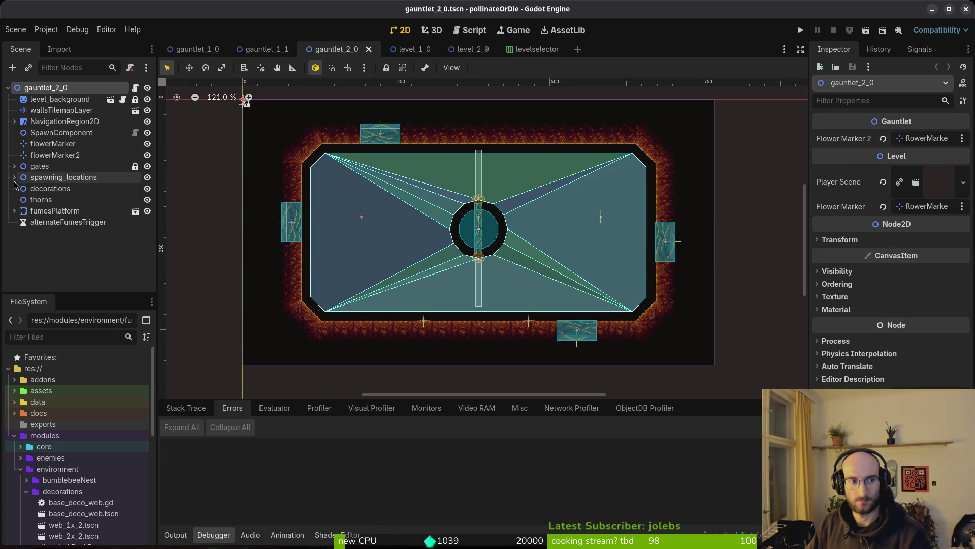
Run the game, continue from the title screen, and load level G2-0.
left_click(800, 30)
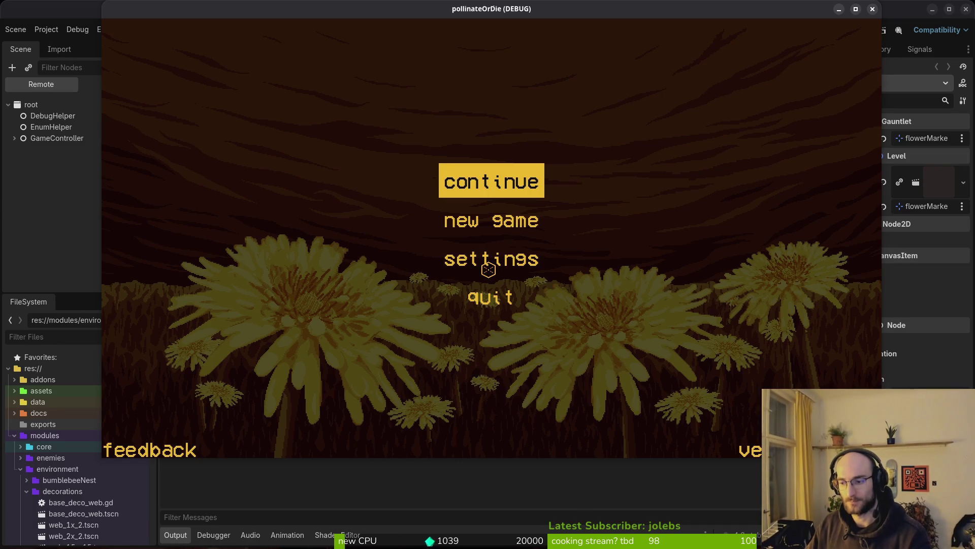
left_click(493, 193)
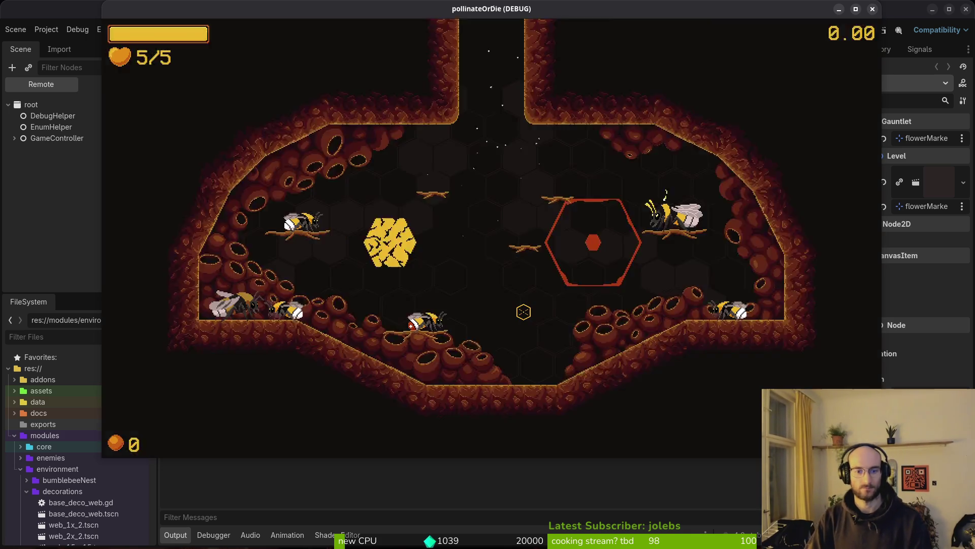
key("Escape")
key("Right")
key("Down")
key("Return")
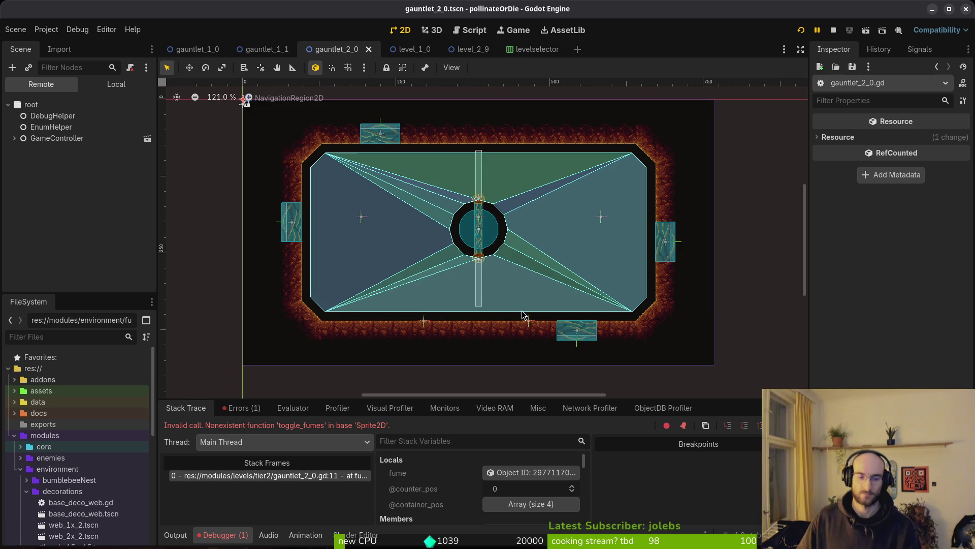
Check the toggle_fumes error in the Errors list and return to level_2_9.gd.
left_click(251, 412)
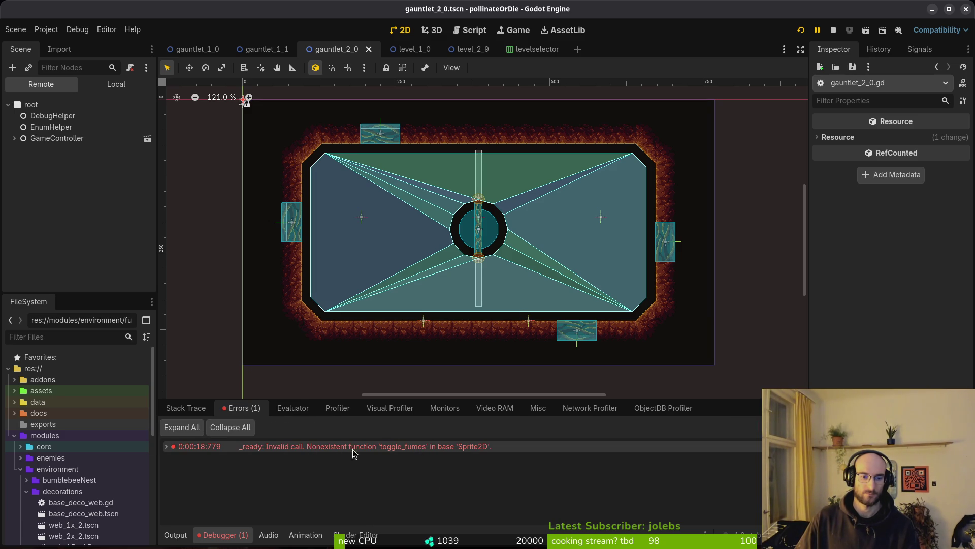
mouse_move(374, 450)
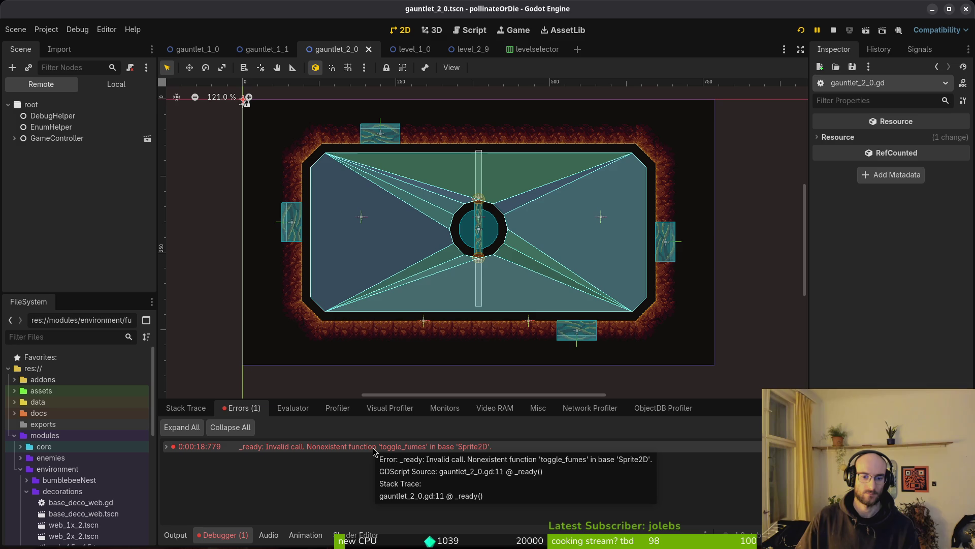
key("alt+Tab")
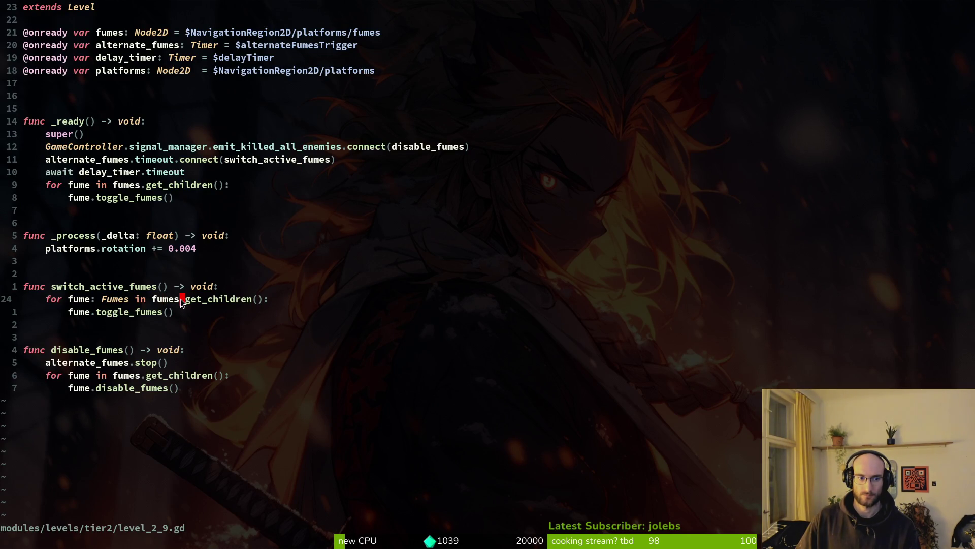
Yank the whole level_2_9.gd buffer with gg and yG, then return to Godot.
left_click(115, 300)
key("g")
key("g")
key("y")
key("G")
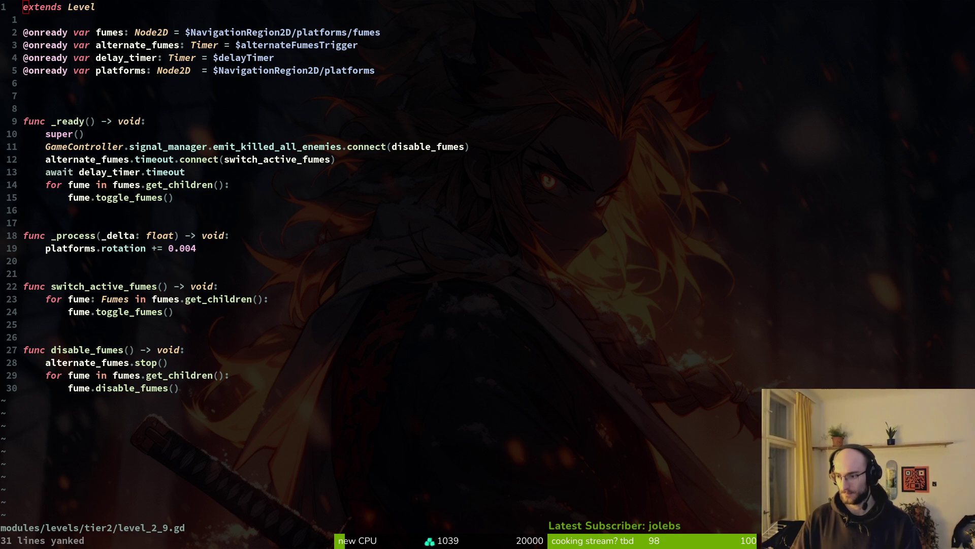
key("alt+Tab")
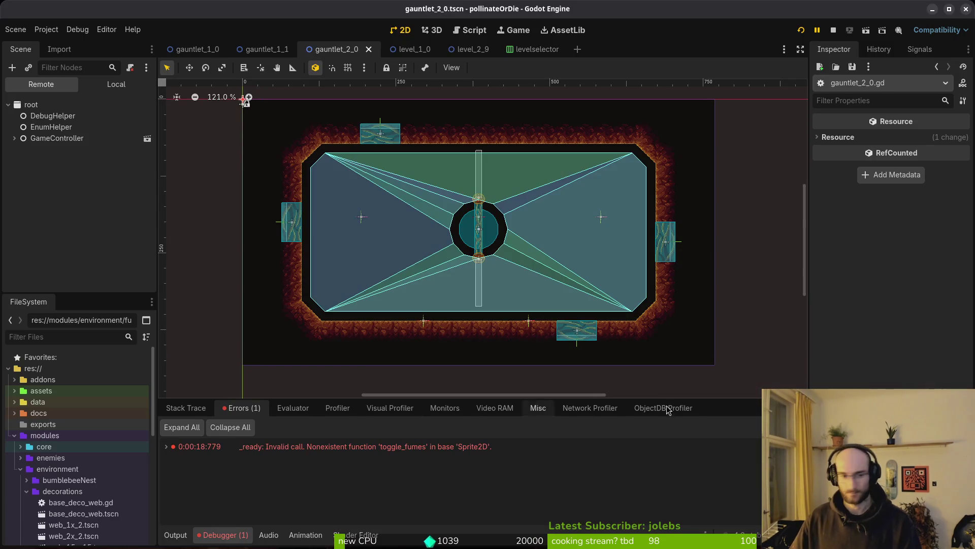
Copy the toggle_fumes error text using the error row's Copy Error option.
right_click(561, 452)
left_click(559, 447)
right_click(567, 446)
left_click(592, 454)
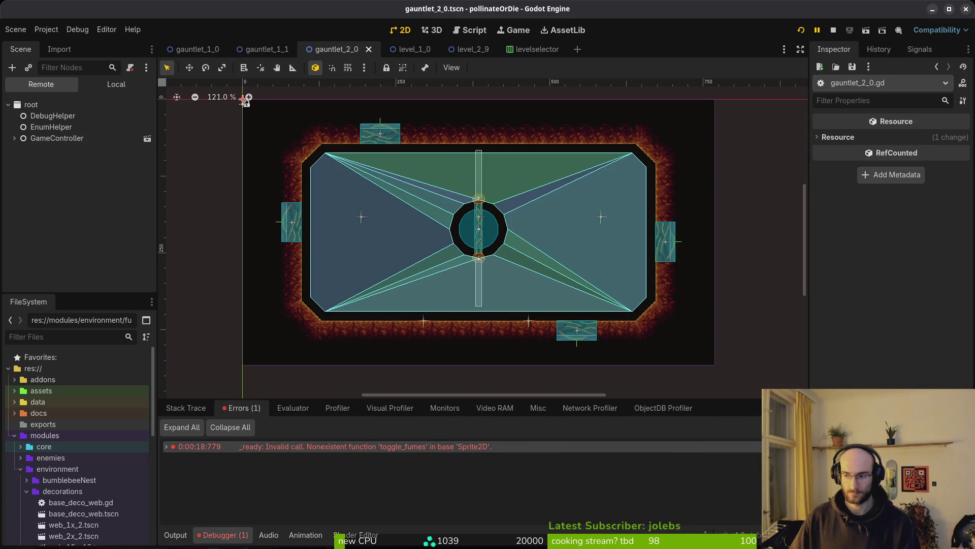
key("alt+Tab")
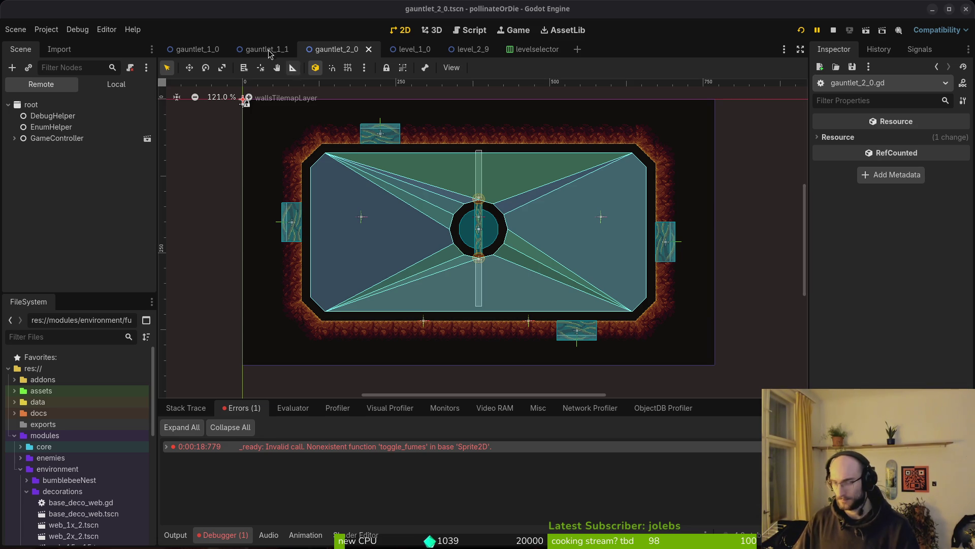
mouse_move(276, 54)
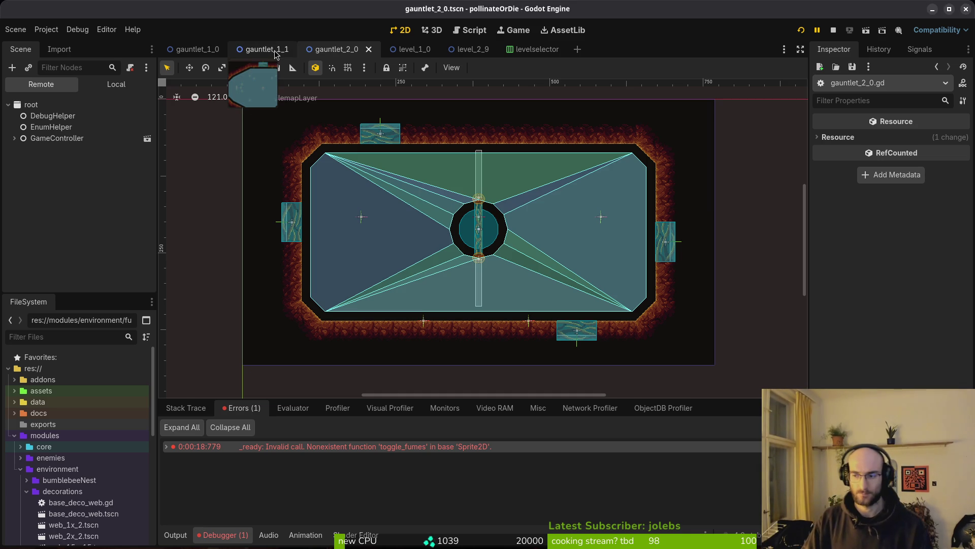
Quick-open the fume_vfx.tscn scene from a 'fume' resource search.
key("shift+alt+o")
type("ues")
key("BackSpace")
key("BackSpace")
key("BackSpace")
type("fum")
key("Down")
type("tes")
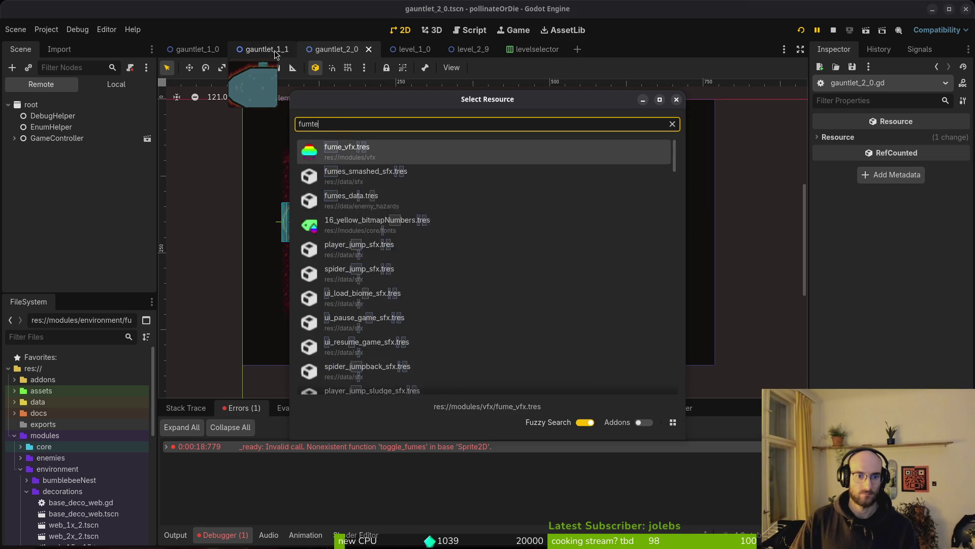
key("Down")
key("Down")
key("Down")
key("Up")
key("Up")
key("Up")
key("Down")
key("Down")
key("Down")
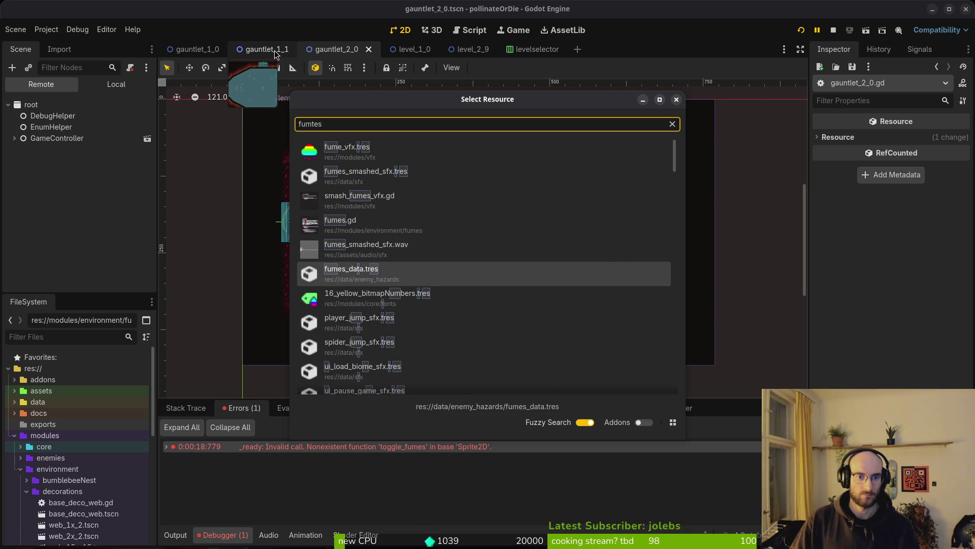
key("Down")
key("Down")
key("Down")
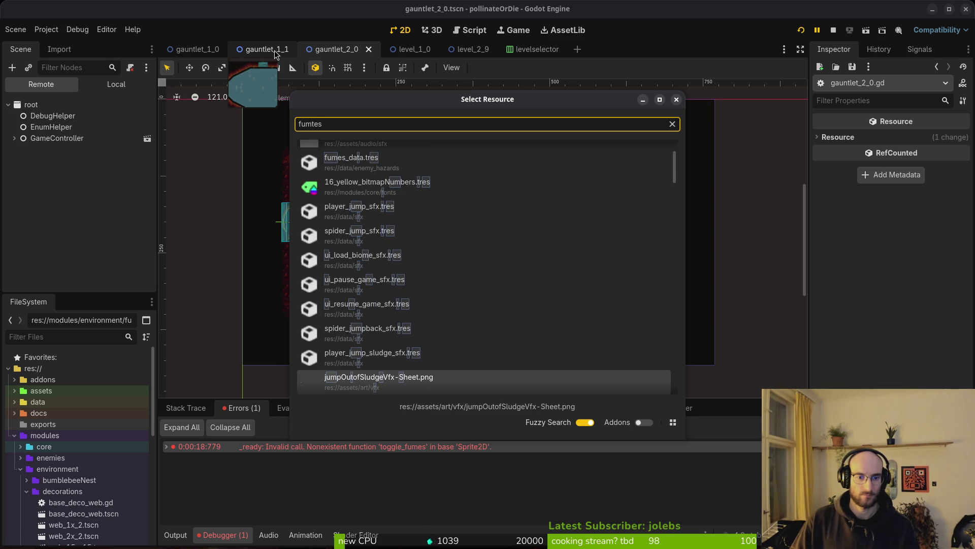
key("BackSpace")
key("BackSpace")
key("BackSpace")
type("e")
key("Down")
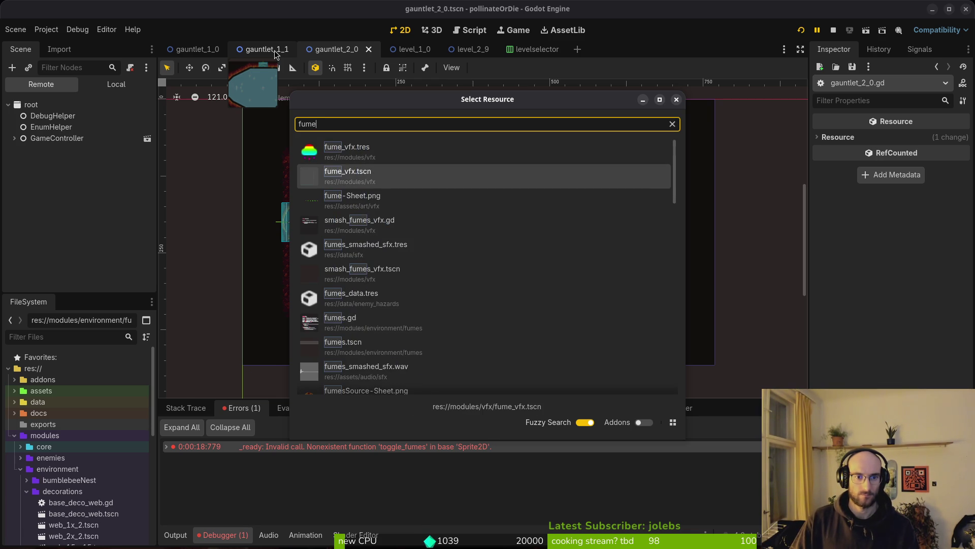
key("Return")
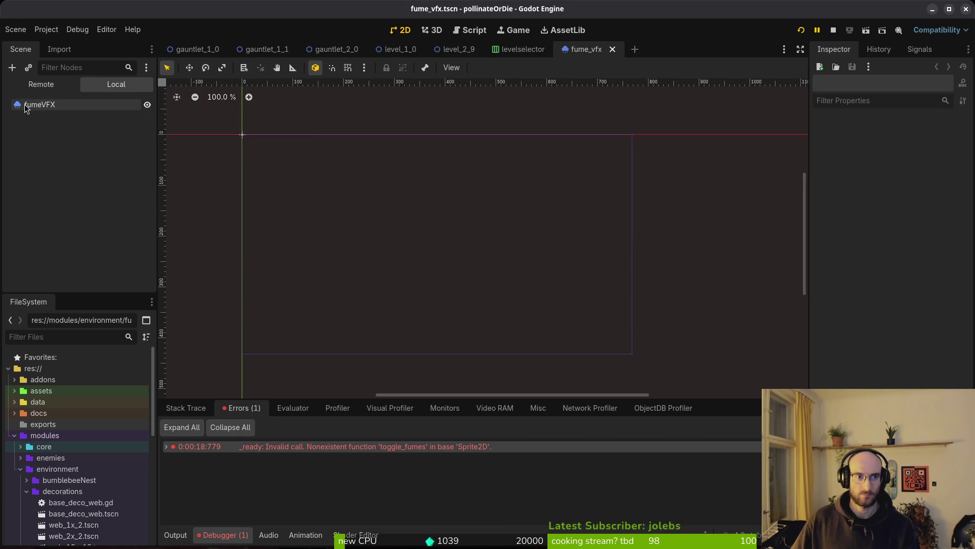
Select fumeVFX and toggle Emitting on, then off, to preview the effect.
left_click(69, 105)
left_click(895, 139)
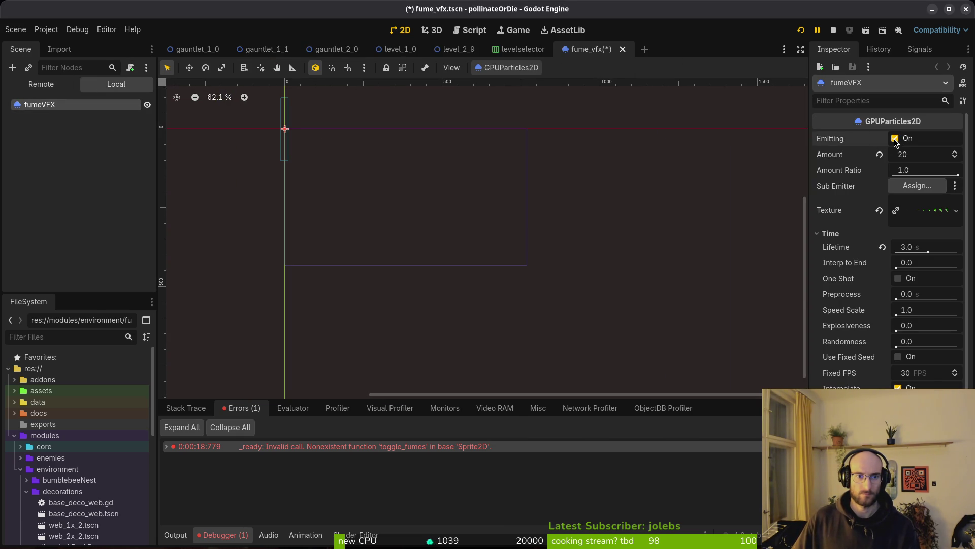
left_click(896, 140)
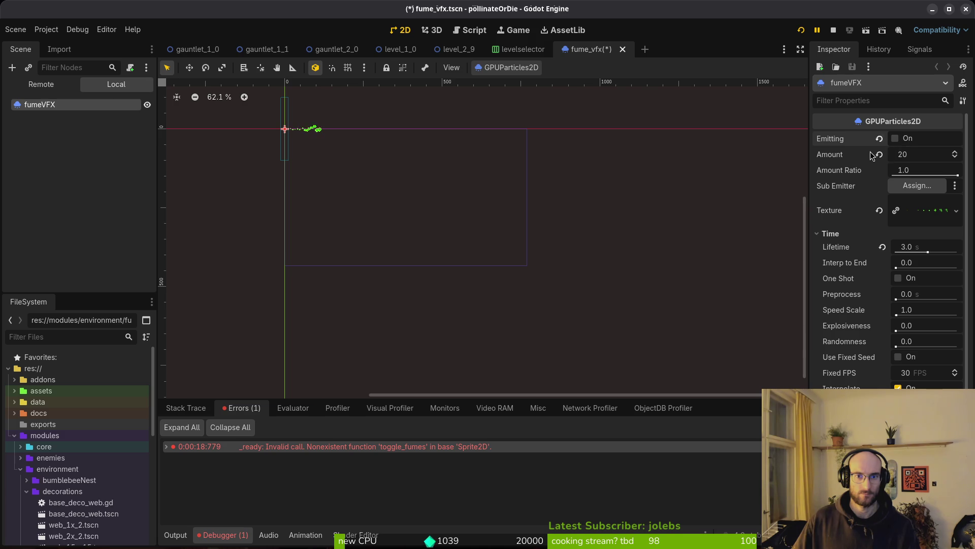
Quick-open fumes.tscn, select its root node, and collapse the HitboxComponent branch.
key("shift+alt+o")
type("fumets")
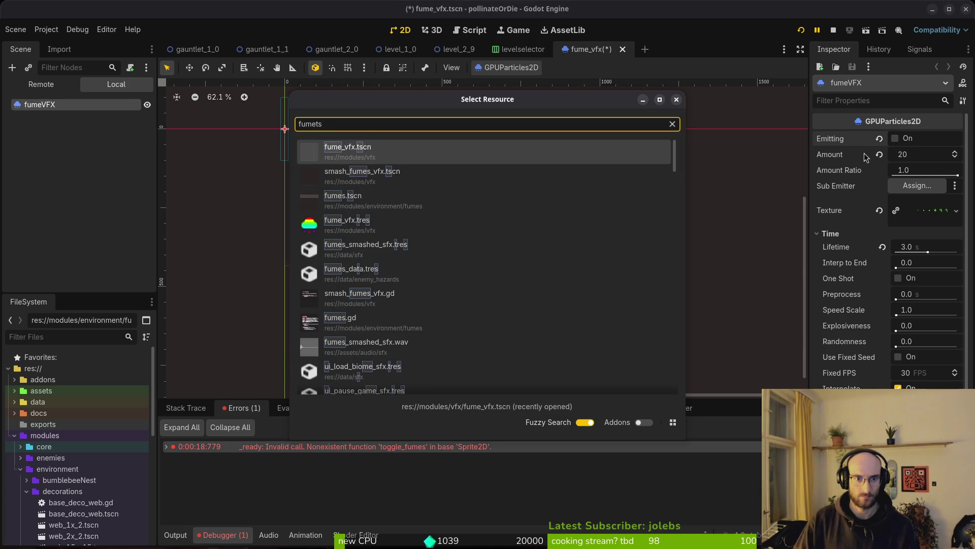
key("Down")
key("Down")
key("Return")
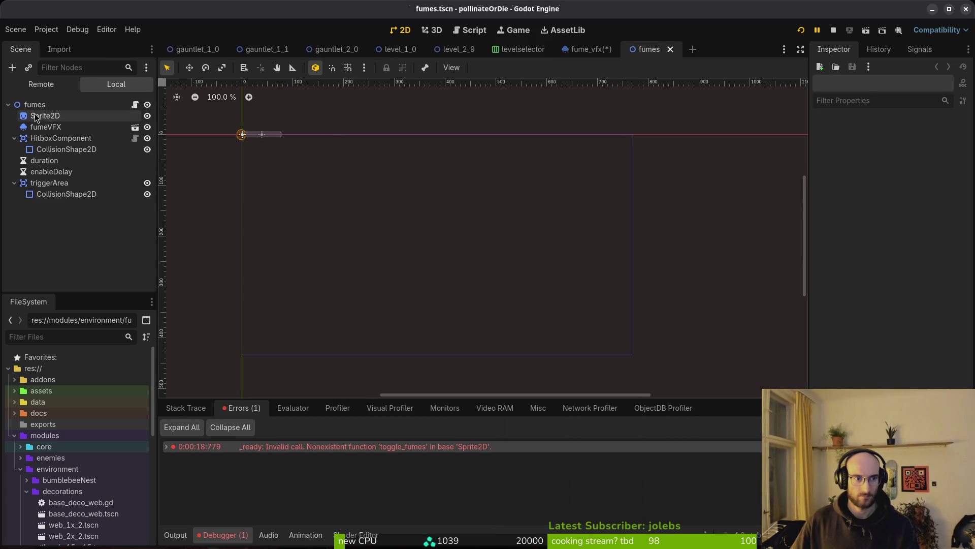
left_click(39, 117)
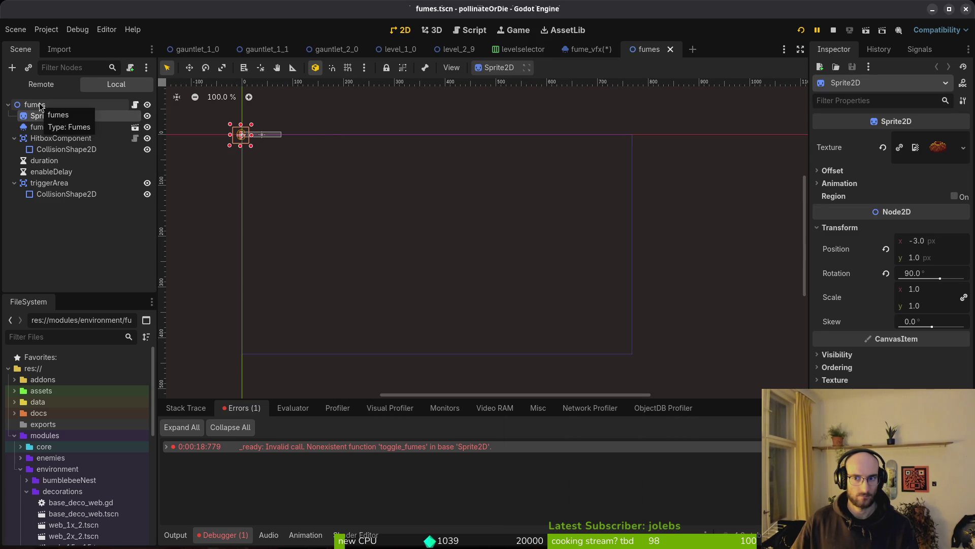
left_click(61, 106)
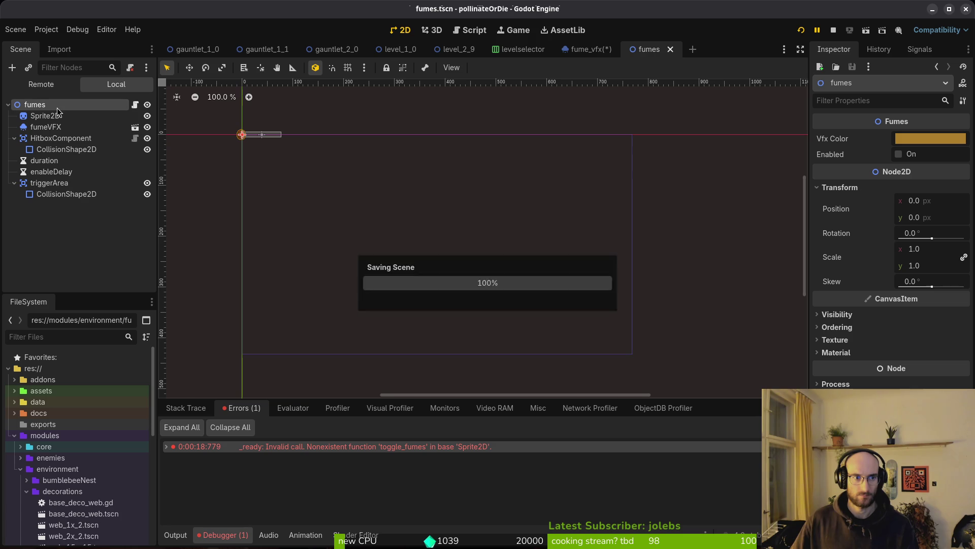
left_click(14, 140)
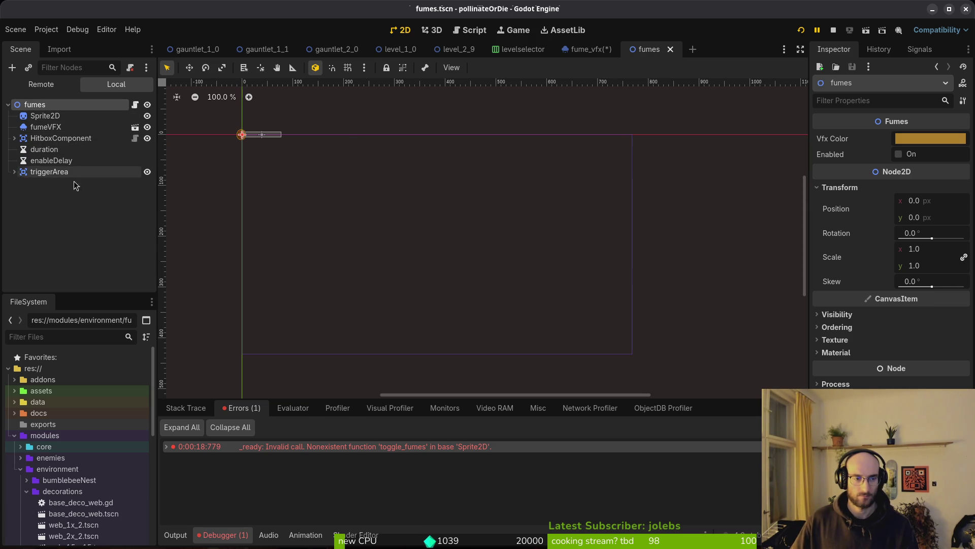
key("alt+Tab")
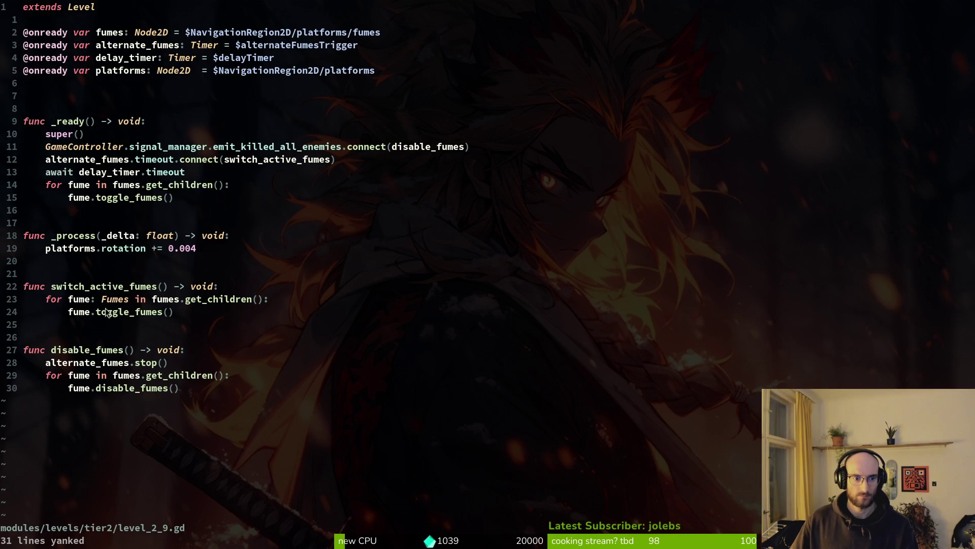
In level_2_9.gd, delete and restore 'fumes' in the line 3 node path, then save the file unchanged.
left_click(90, 300)
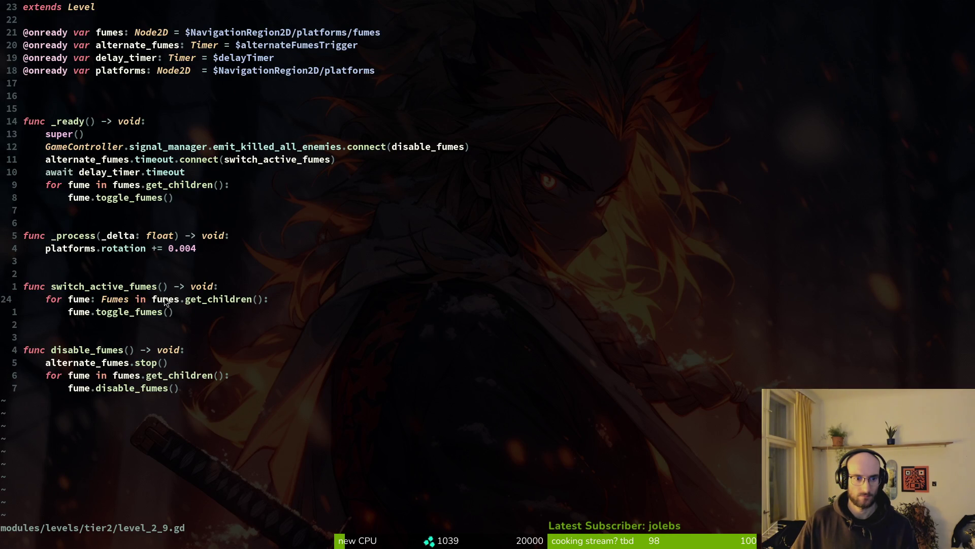
left_click(373, 33)
key("c")
key("i")
key("w")
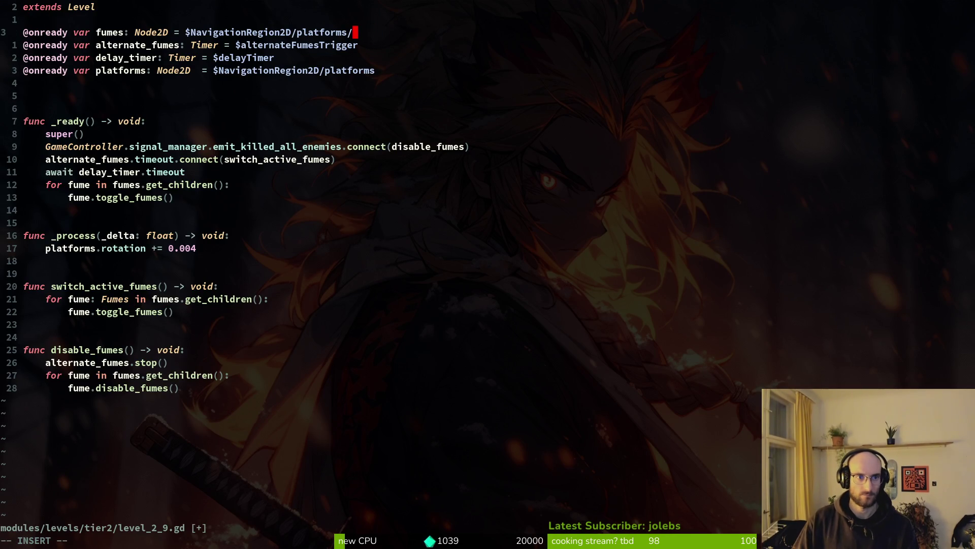
key("Escape")
key("u")
key("ctrl+s")
Open gauntlet_2_0.gd with the file finder and write it to disk with :w.
key("space")
key("f")
key("f")
type("20")
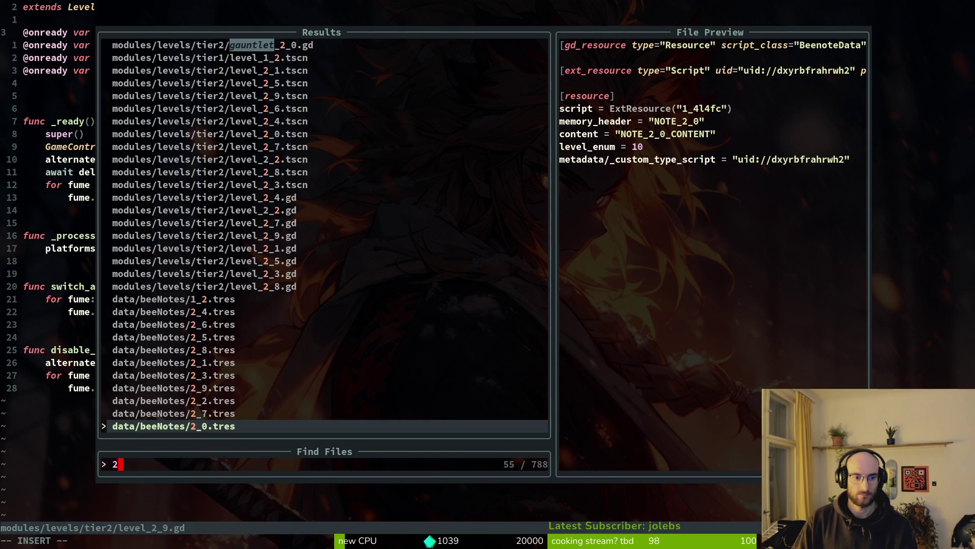
key("Return")
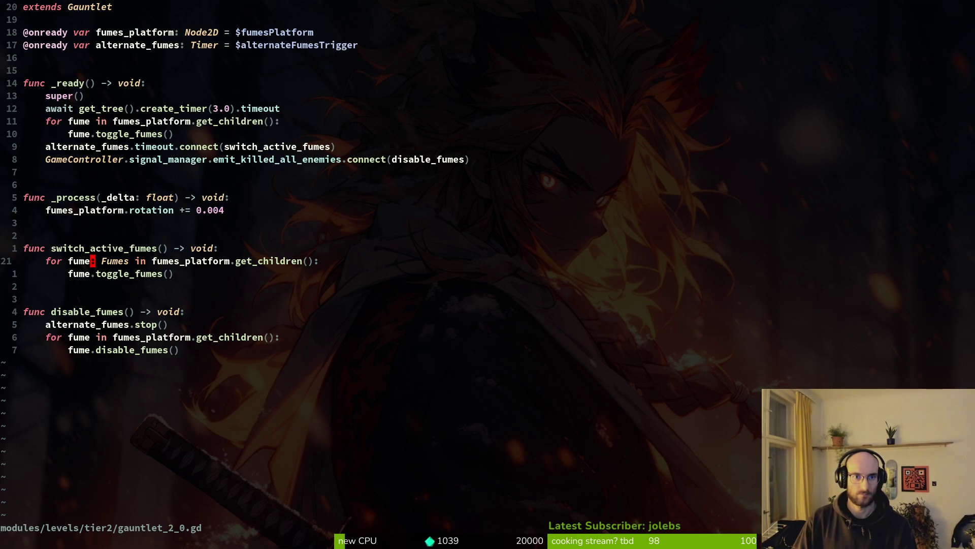
key("k")
key("k")
key("k")
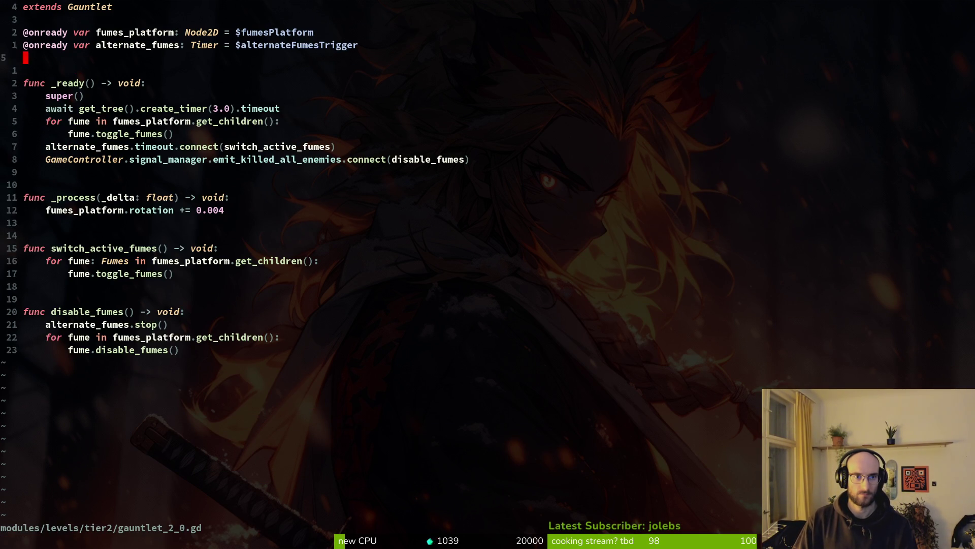
type(":w")
key("Return")
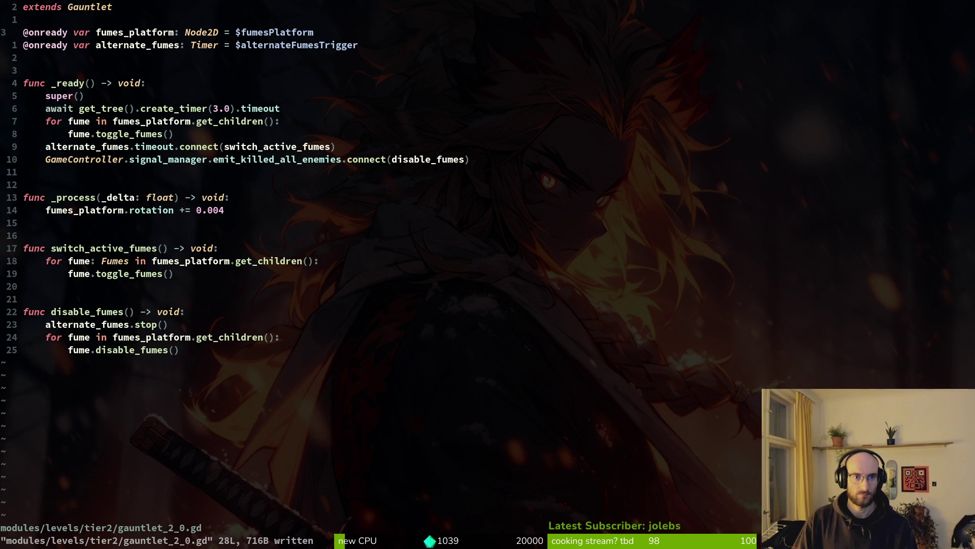
key("alt+Tab")
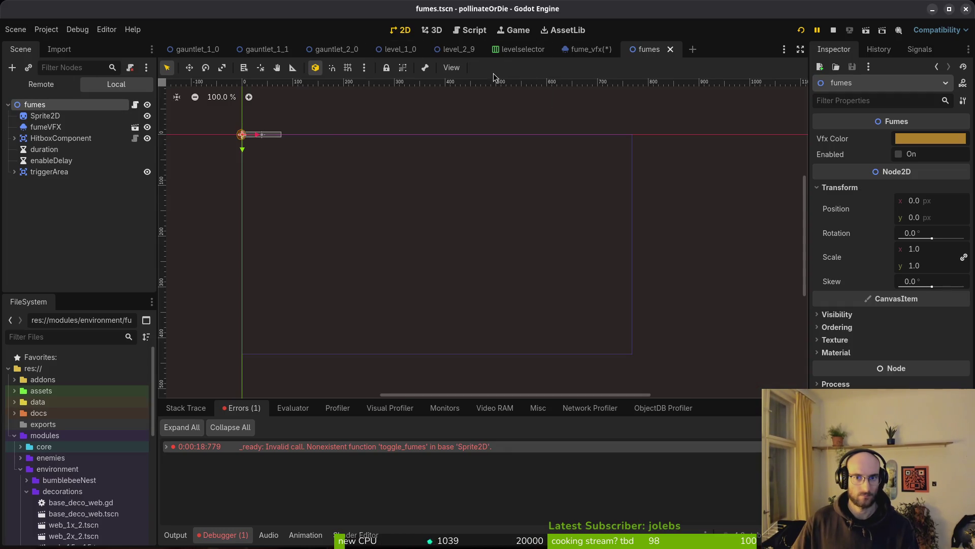
Close the fume_vfx scene, choosing Don't Save.
left_click(587, 51)
middle_click(581, 54)
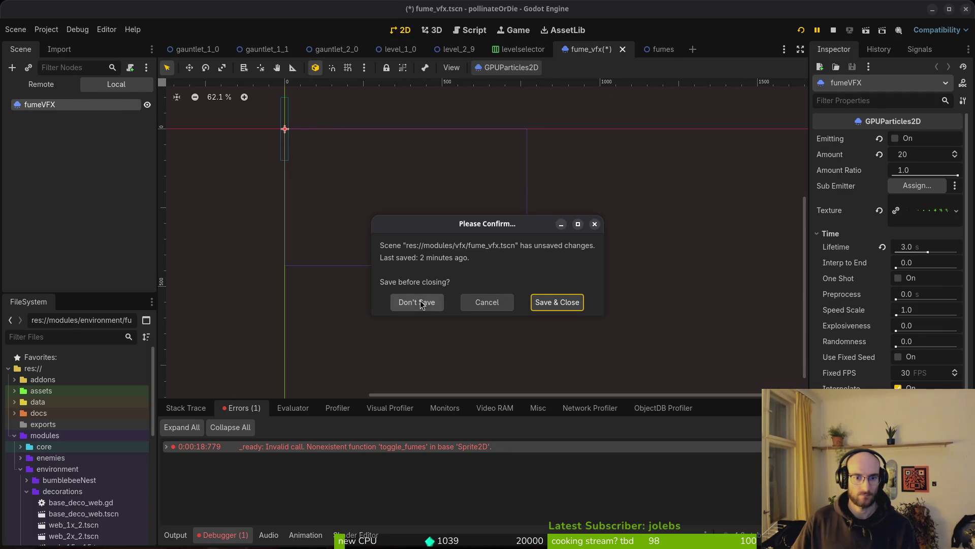
left_click(417, 302)
In gauntlet_2_0, expand fumesPlatform and select its first fumes child.
mouse_move(332, 50)
left_mouse_down()
mouse_move(320, 74)
mouse_move(318, 62)
left_mouse_up()
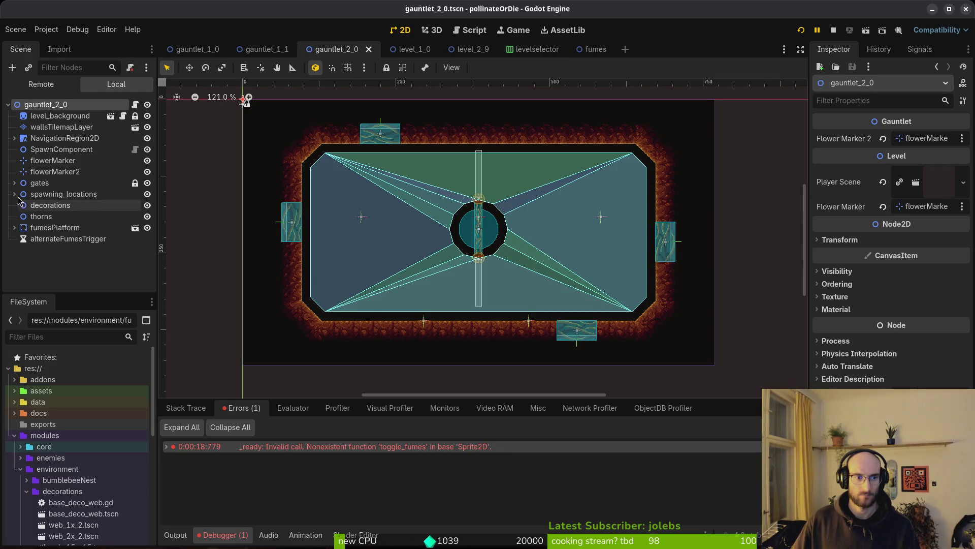
left_click(38, 228)
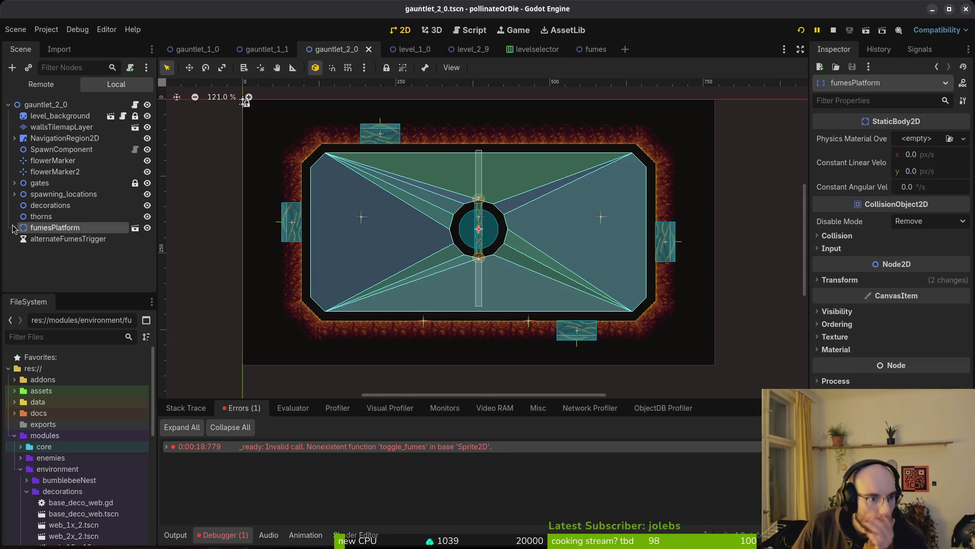
left_click(14, 228)
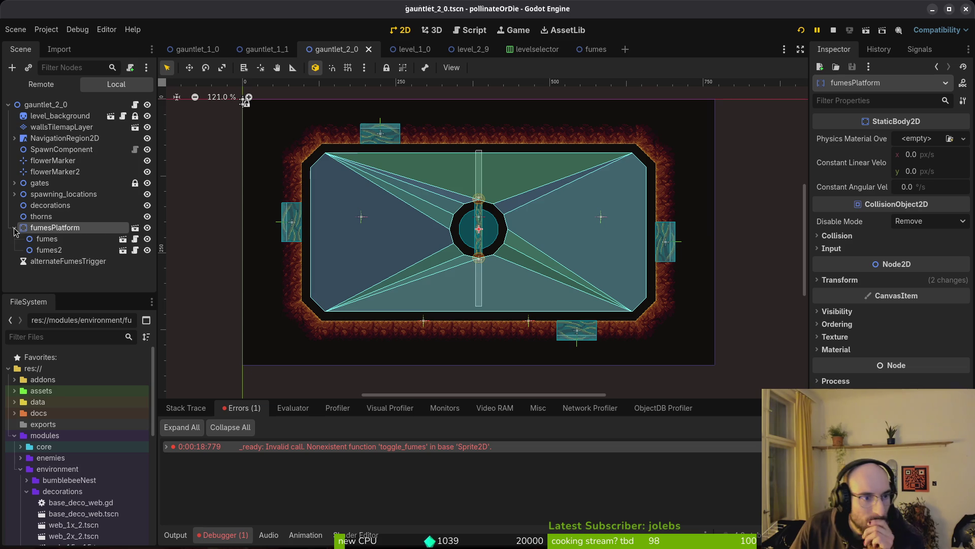
left_click(53, 239)
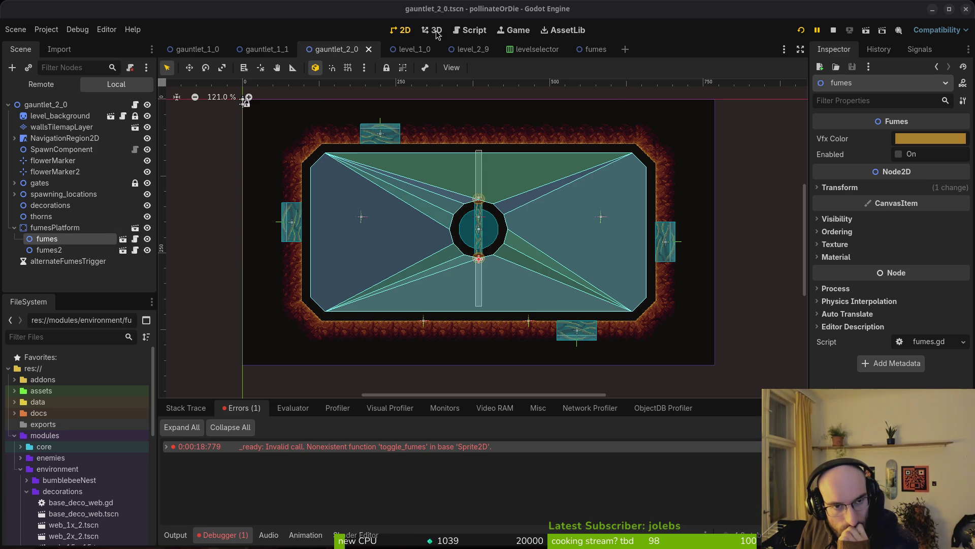
Glance at the fumes scene, then switch to the gauntlet_1_0 level.
left_click(591, 50)
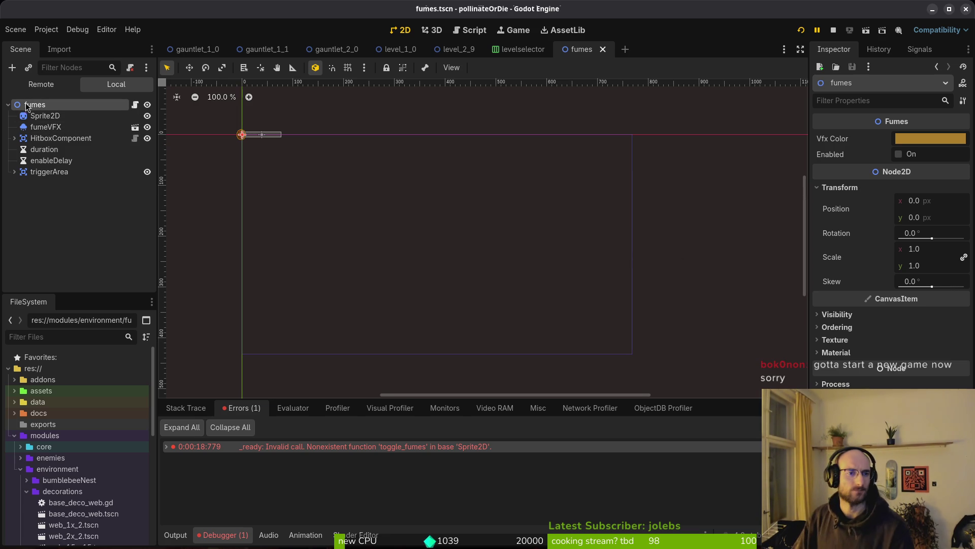
mouse_move(463, 52)
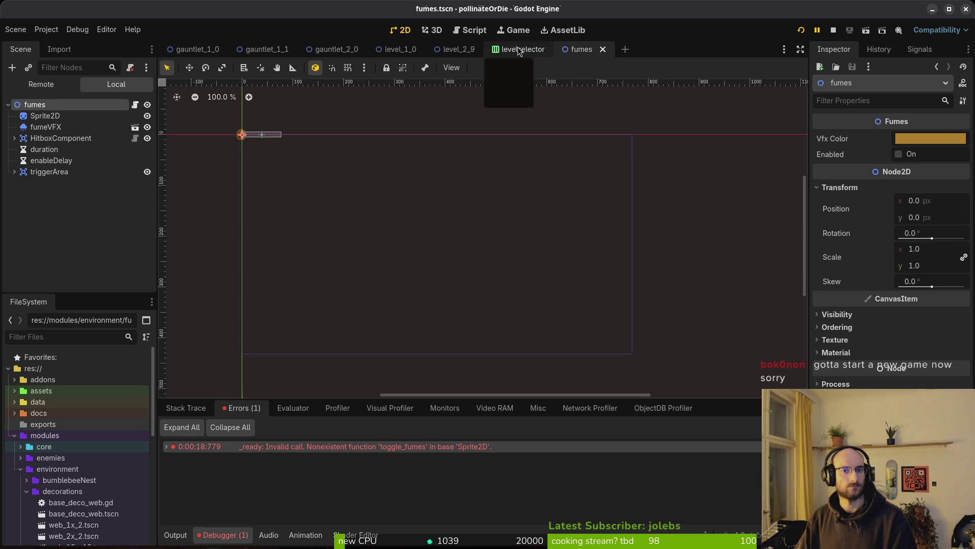
left_click(195, 49)
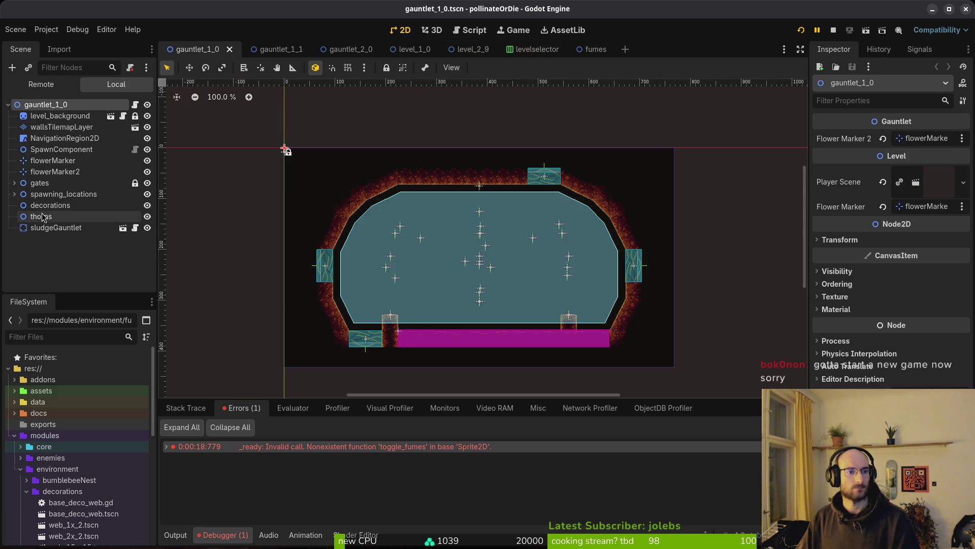
In gauntlet_2_0, delete the fumes and fumes2 nodes under fumesPlatform.
left_click(349, 49)
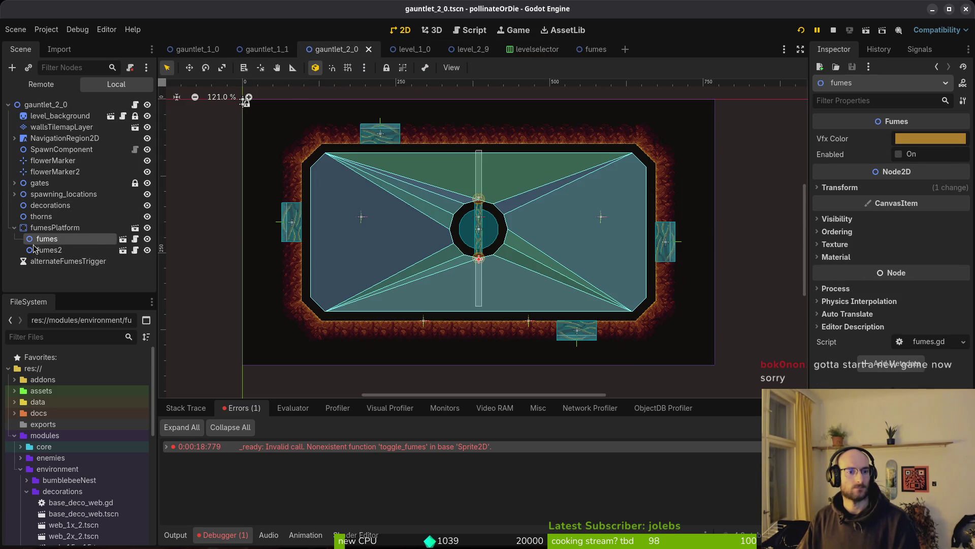
left_click(58, 250, "ctrl")
key("Delete")
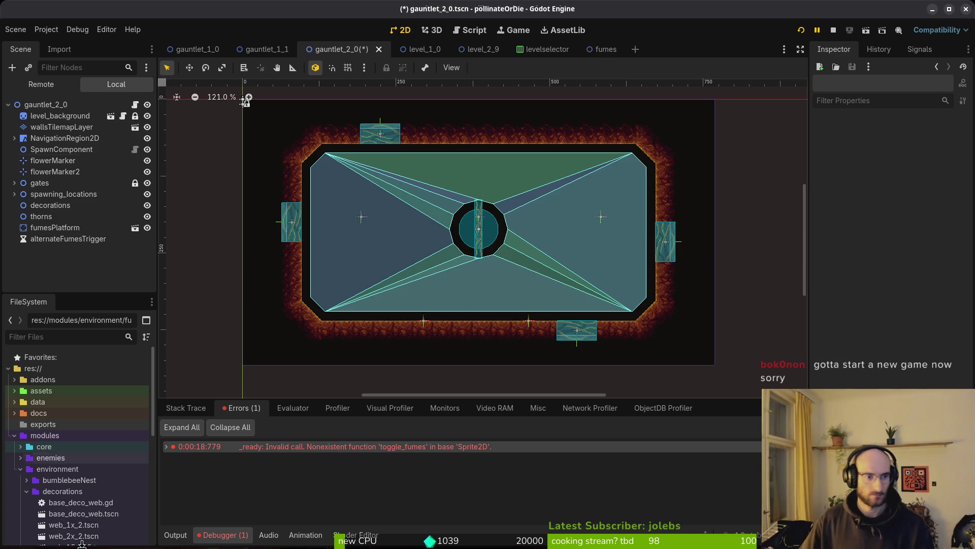
Drag fumes.tscn from the FileSystem fumes folder onto fumesPlatform as a new instance.
scroll(76, 528, "down", 3)
left_click(27, 444)
left_click(26, 456)
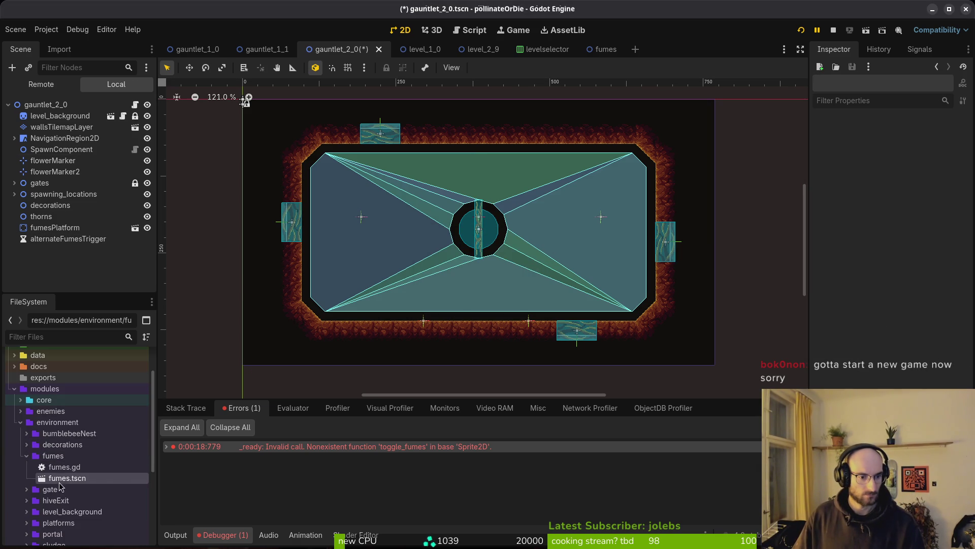
mouse_move(61, 480)
left_mouse_down()
mouse_move(64, 269)
mouse_move(50, 173)
mouse_move(64, 232)
left_mouse_up()
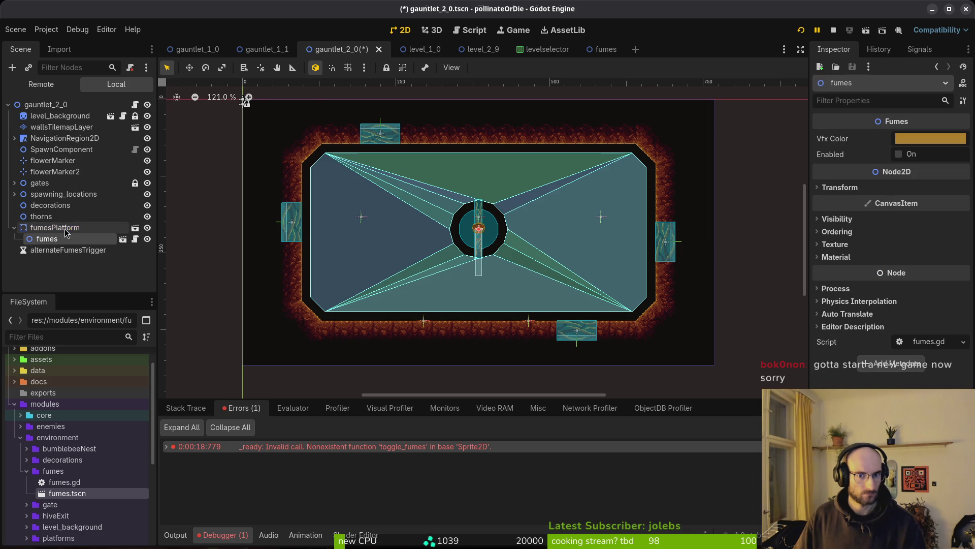
Move the new fumes 48 px down to the central pit's edge, save, and stop the game.
scroll(488, 232, "up", 11)
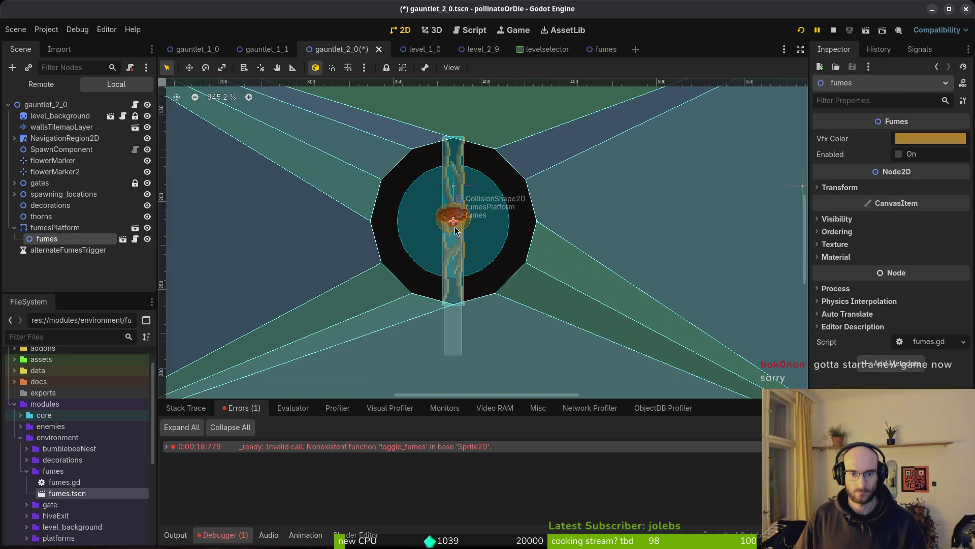
key("Left")
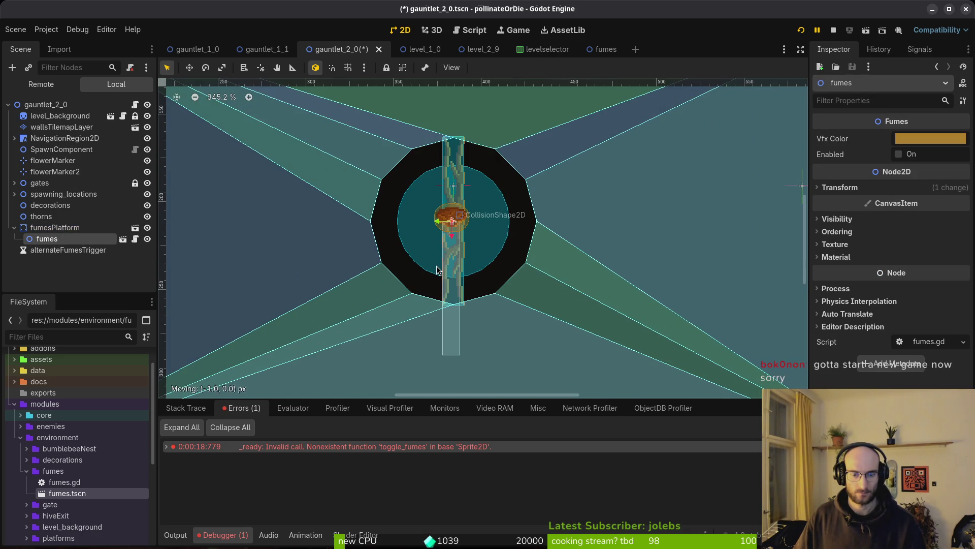
key("ctrl+z")
mouse_move(440, 224)
left_mouse_down()
mouse_move(441, 305)
mouse_move(447, 299)
left_mouse_up()
scroll(441, 304, "up", 4)
scroll(457, 300, "down", 12)
key("ctrl+s")
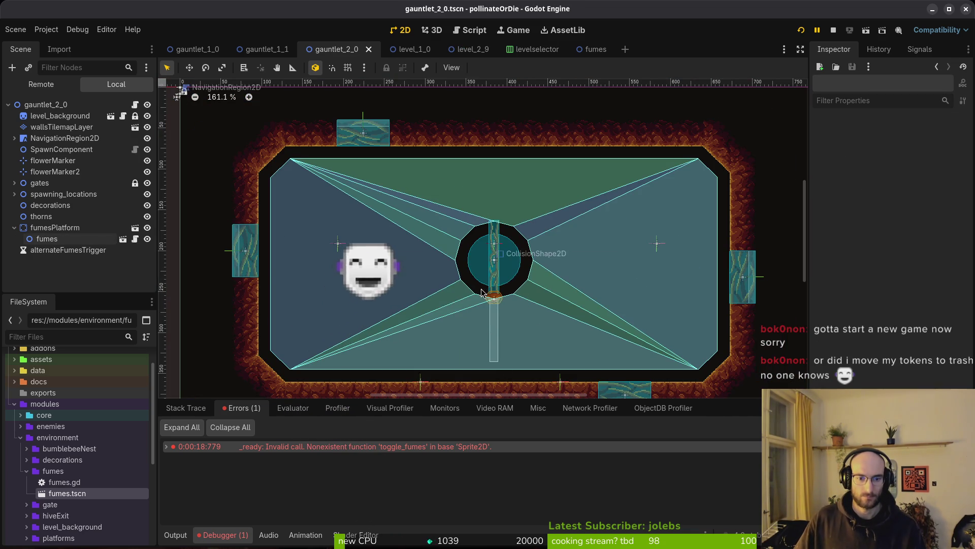
left_click(829, 32)
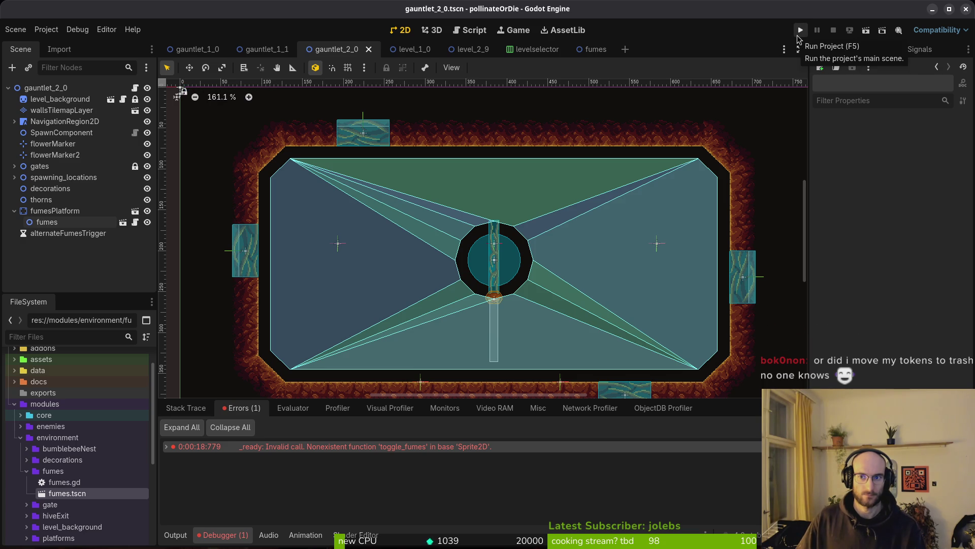
Run the game, continue from the main menu, start level G2-0, and view the toggle_fumes error.
left_click(800, 31)
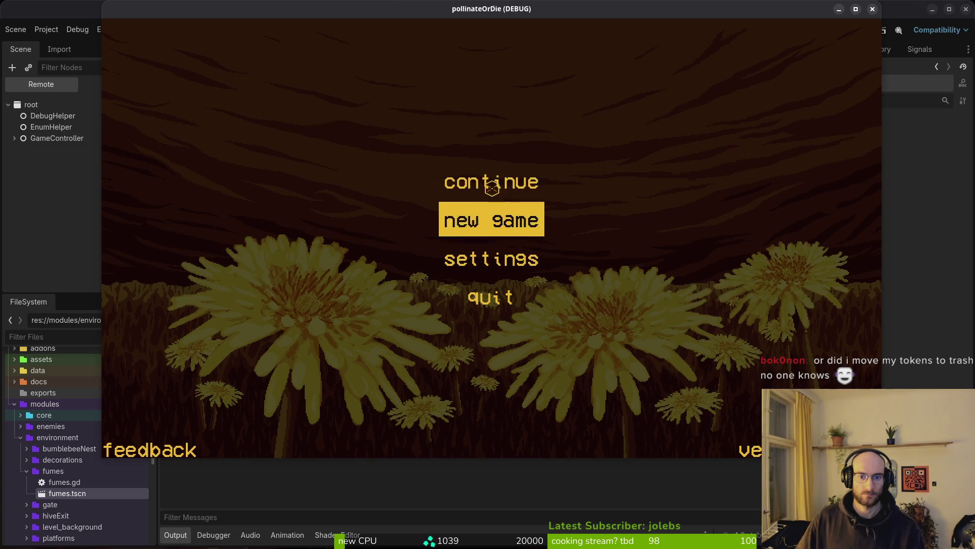
left_click(484, 177)
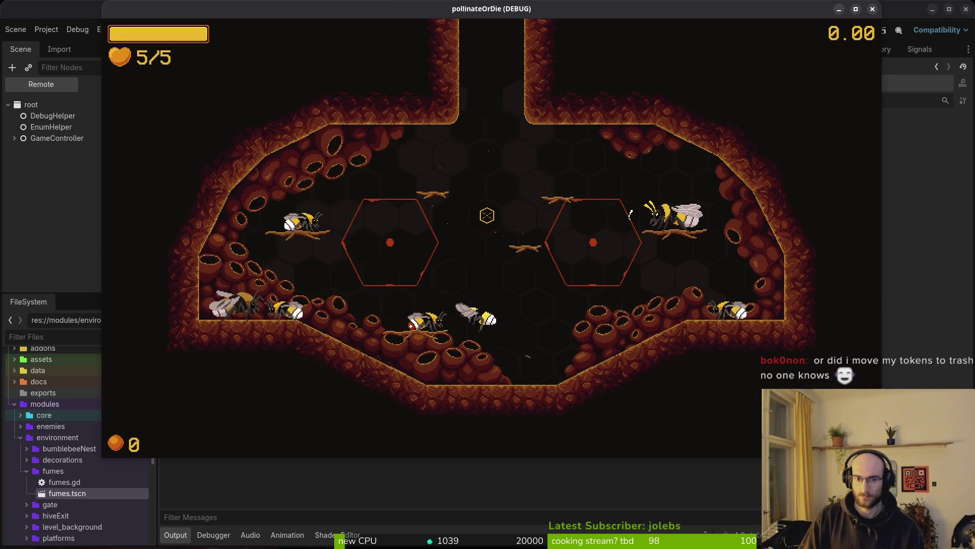
key("Escape")
key("Right")
key("Down")
key("Return")
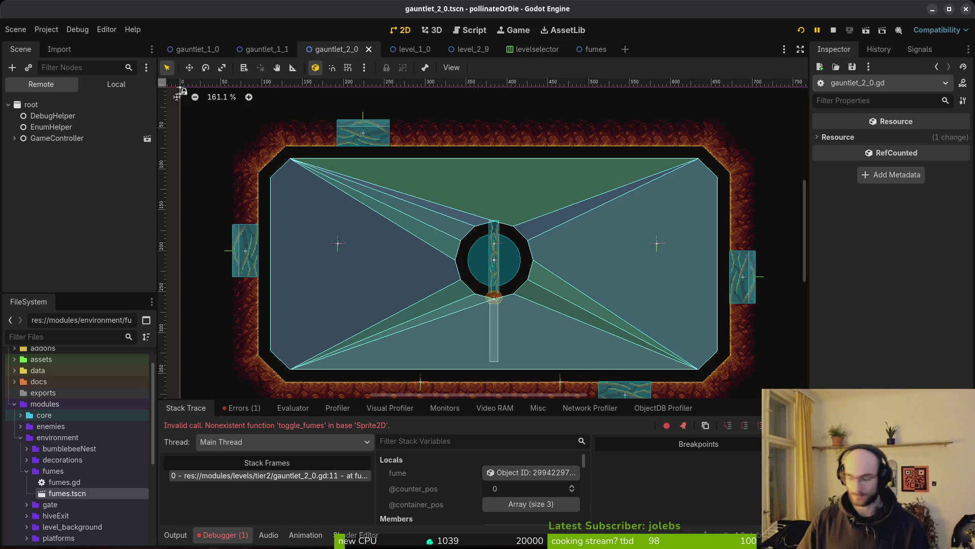
left_click(243, 411)
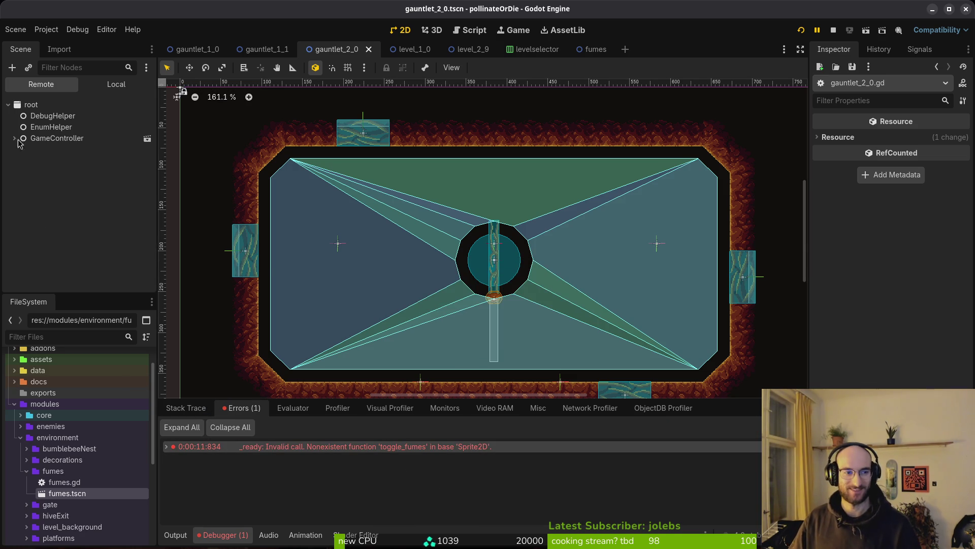
Switch the Scene dock to Local, open the fumes scene, and inspect its root, Sprite2D and fumeVFX nodes.
left_click(99, 89)
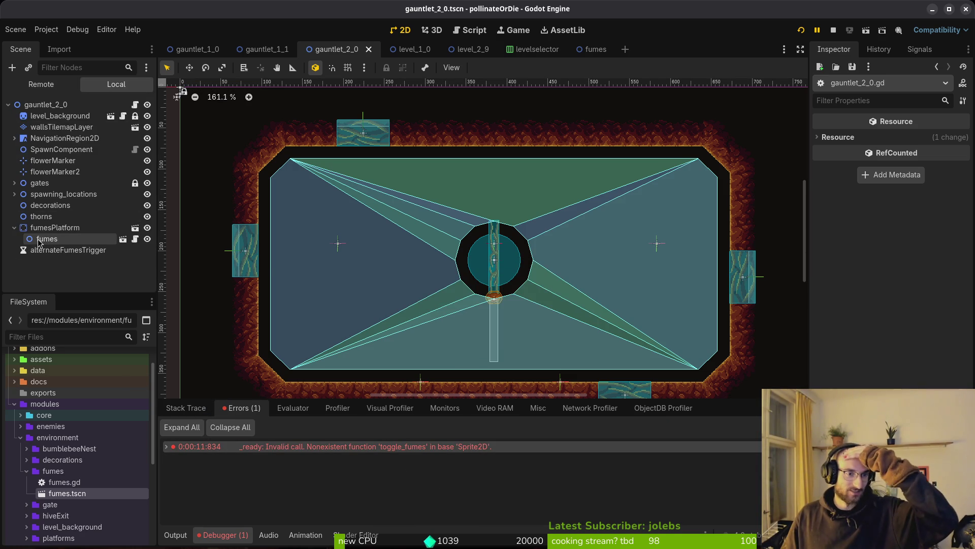
left_click(589, 49)
key("ctrl+s")
left_click(70, 114)
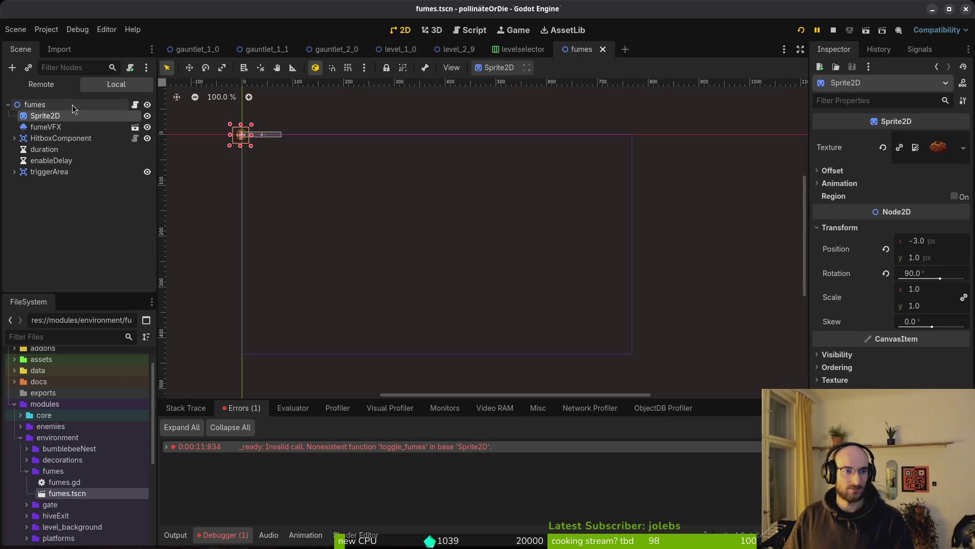
left_click(68, 107)
left_click(66, 115)
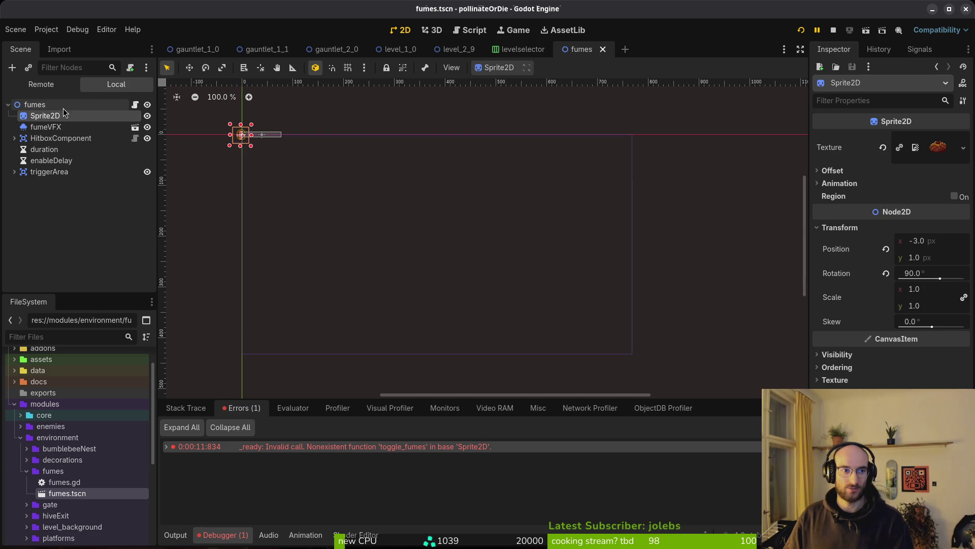
left_click(62, 107)
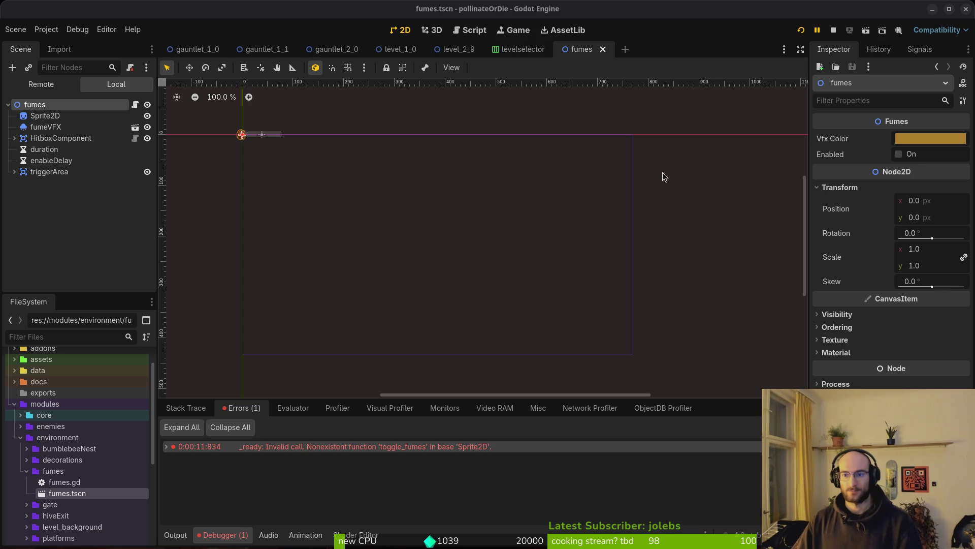
left_click(45, 116)
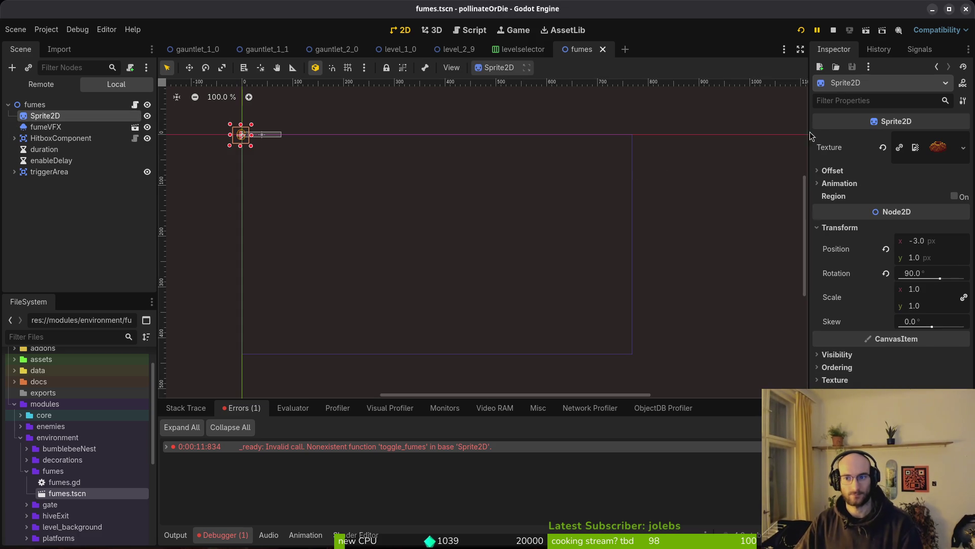
left_click(46, 127)
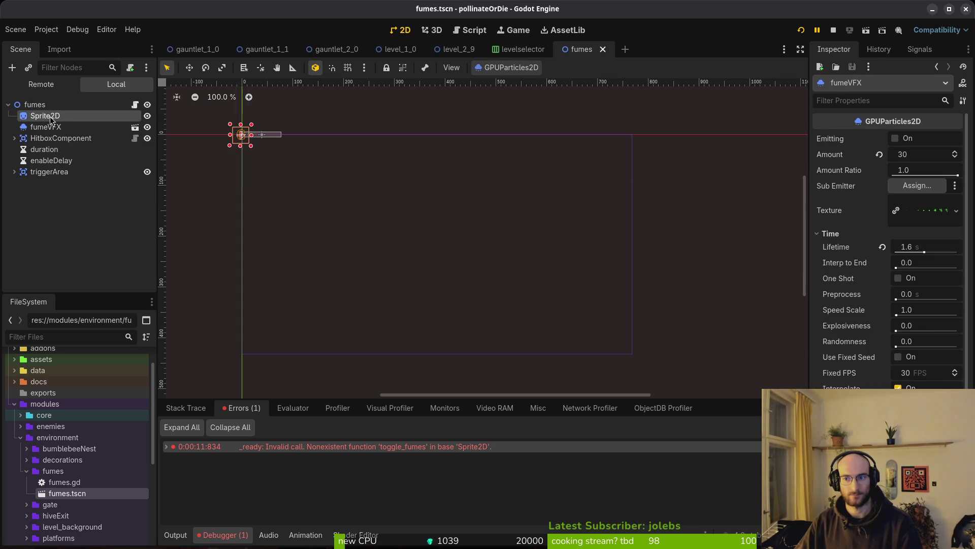
left_click(36, 104)
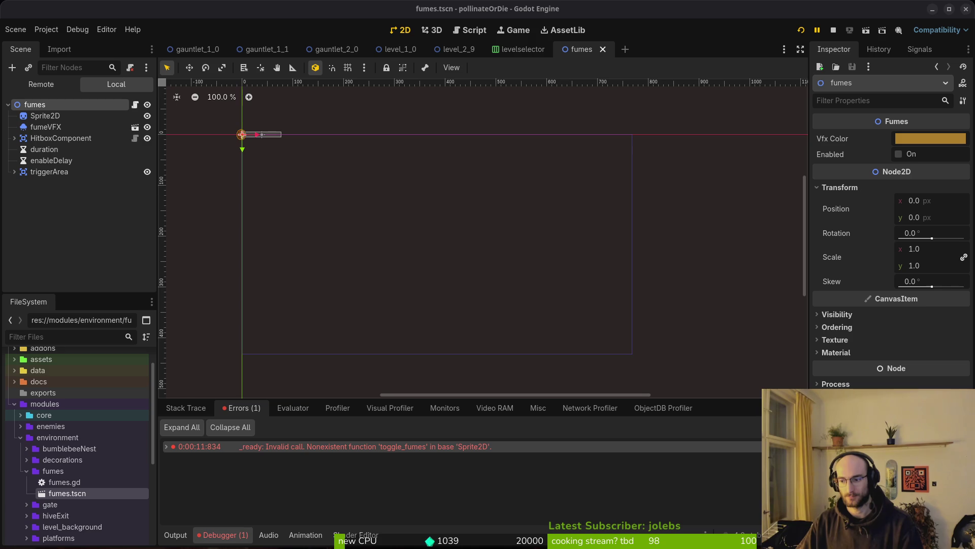
In gauntlet_2_0, open the fumes instance's scene, then switch to level_1_0.
left_click(332, 50)
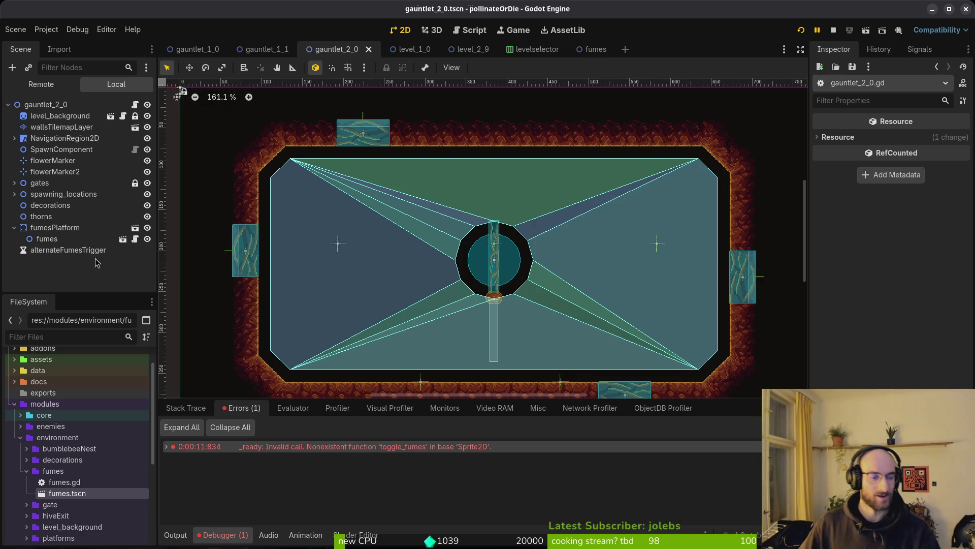
left_click(62, 240)
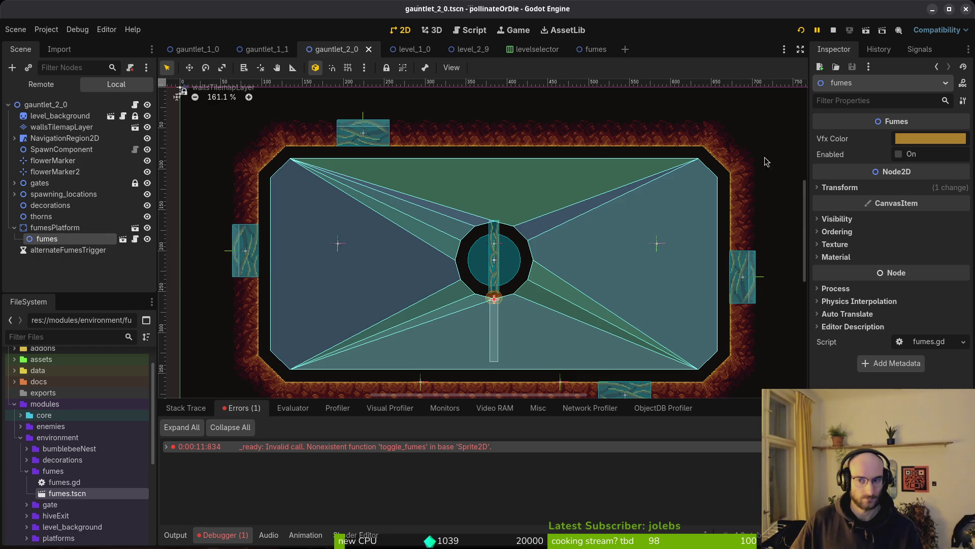
left_click(123, 239)
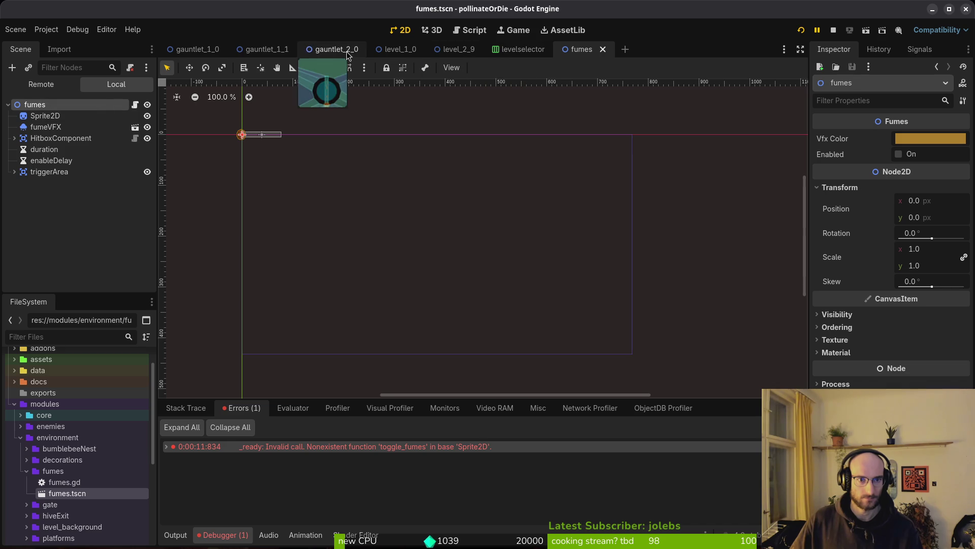
left_click(400, 51)
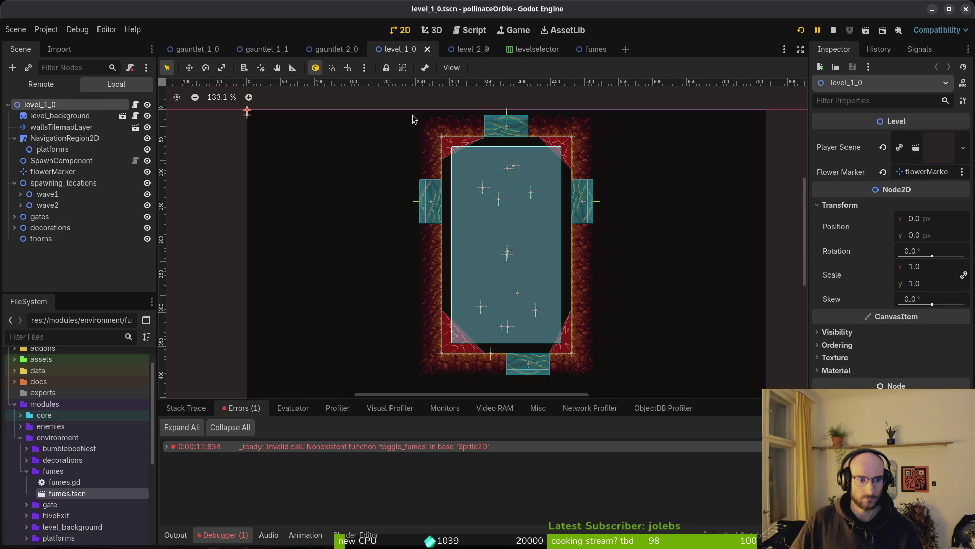
Close the level_1_0, level_2_9, levelselector, gauntlet_1_1 and gauntlet_1_0 scene tabs.
middle_click(416, 54)
middle_click(415, 54)
middle_click(415, 54)
middle_click(261, 54)
middle_click(188, 54)
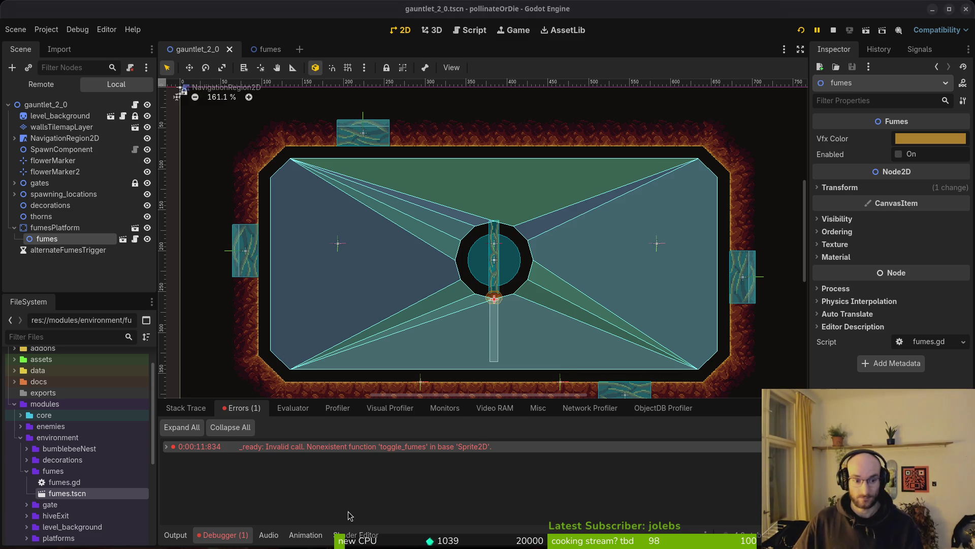
Show the Output log, collapse fumesPlatform's children, and stop the running game.
left_click(176, 534)
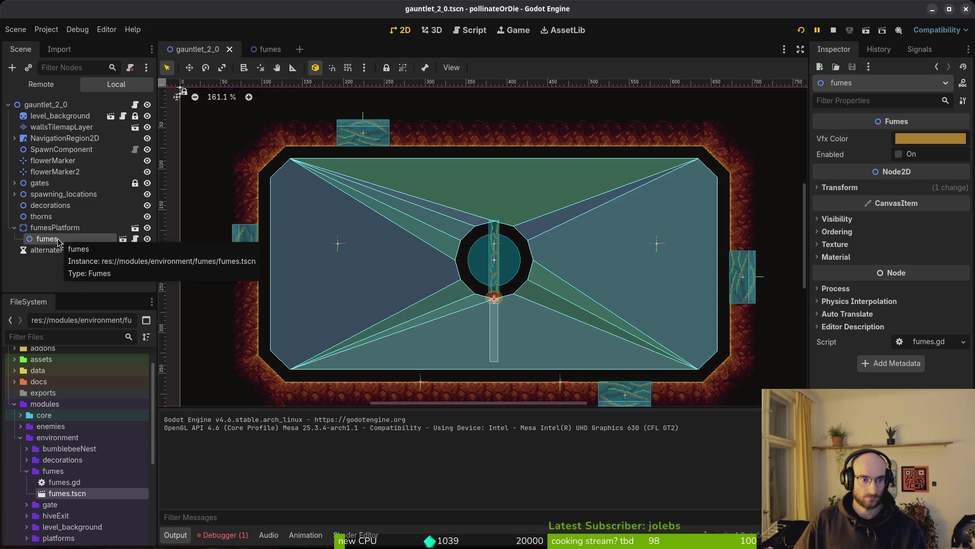
left_click(840, 187)
left_click(848, 187)
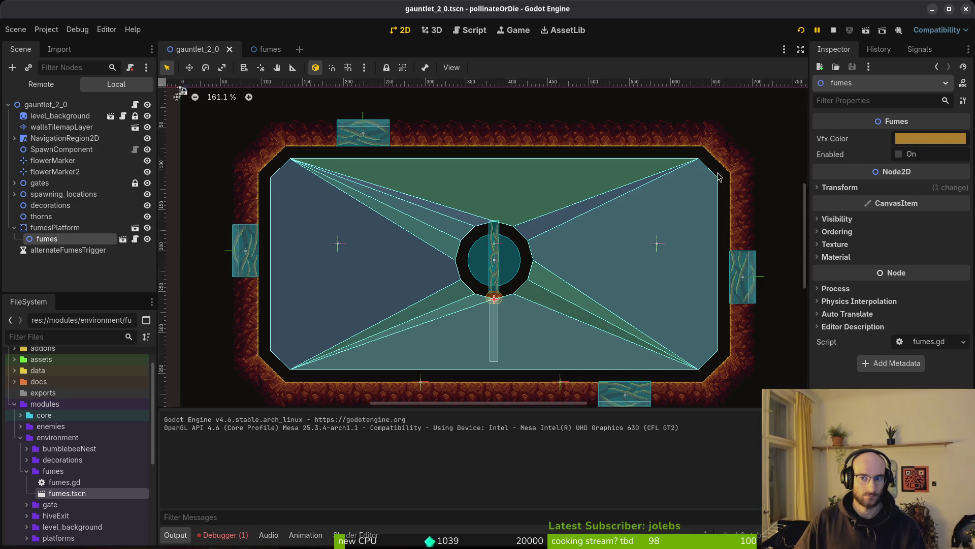
left_click(15, 228)
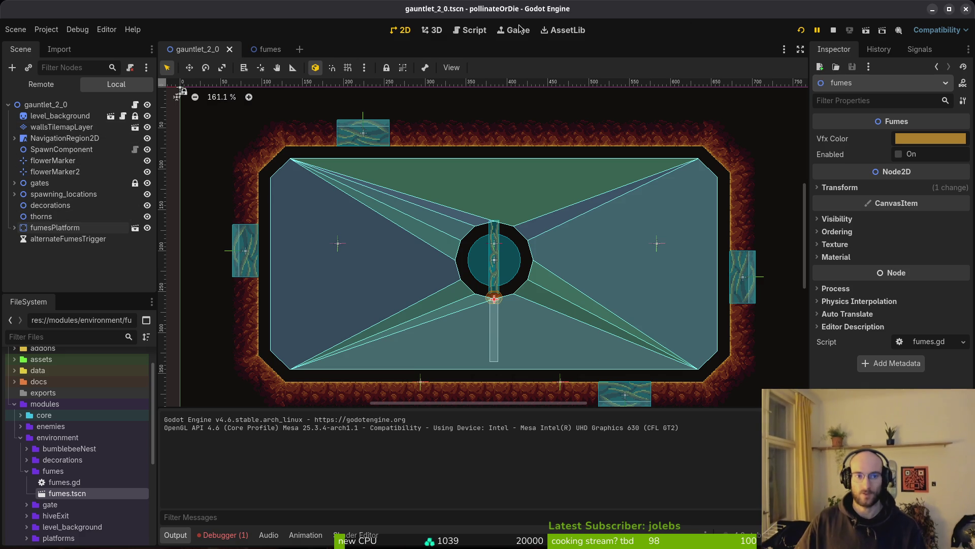
left_click(833, 30)
Relaunch the game, then switch to Neovim at the top of gauntlet_2_0.gd.
left_click(800, 30)
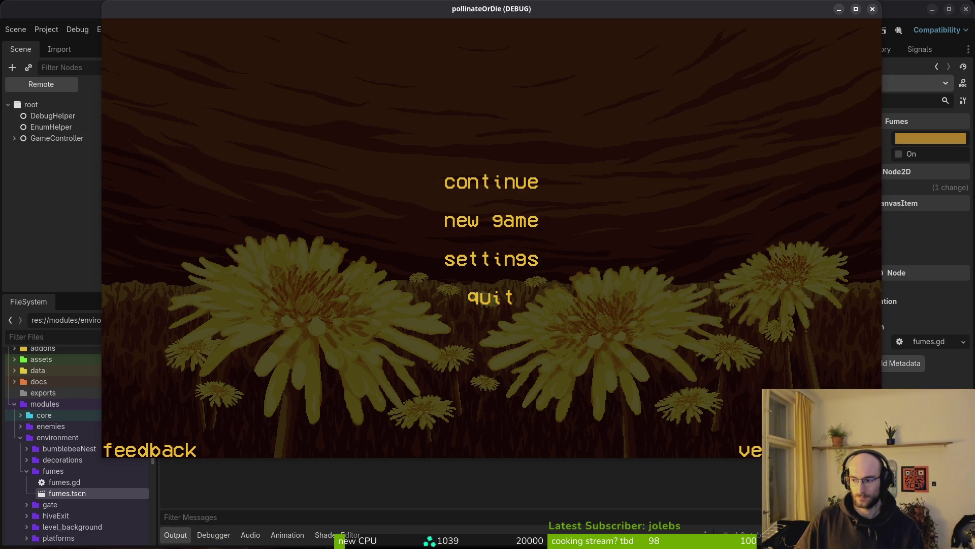
key("super+1")
key("1")
key("0")
key("h")
key("g")
key("g")
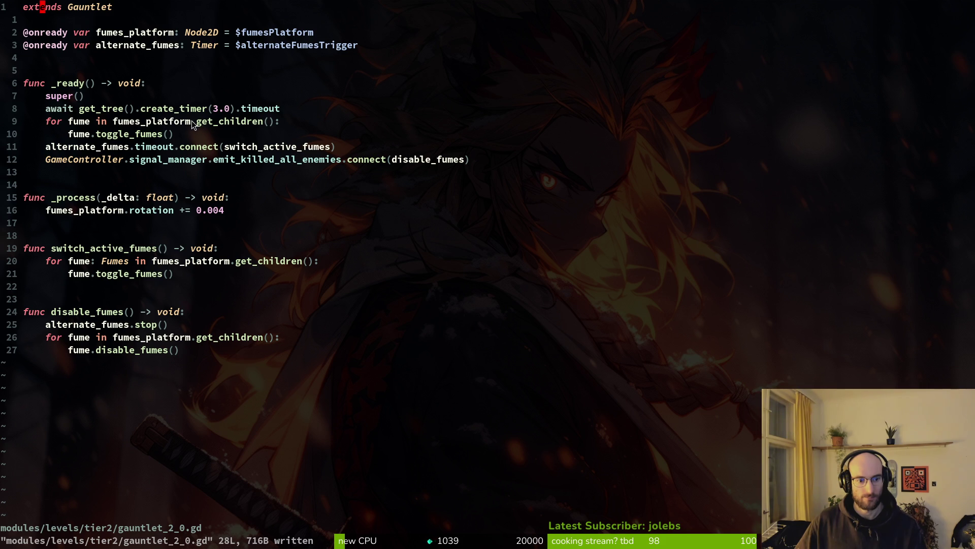
Open gauntlet.gd in a vertical split beside gauntlet_2_0.gd and read through it.
key("space")
key("f")
key("f")
type("gaunt")
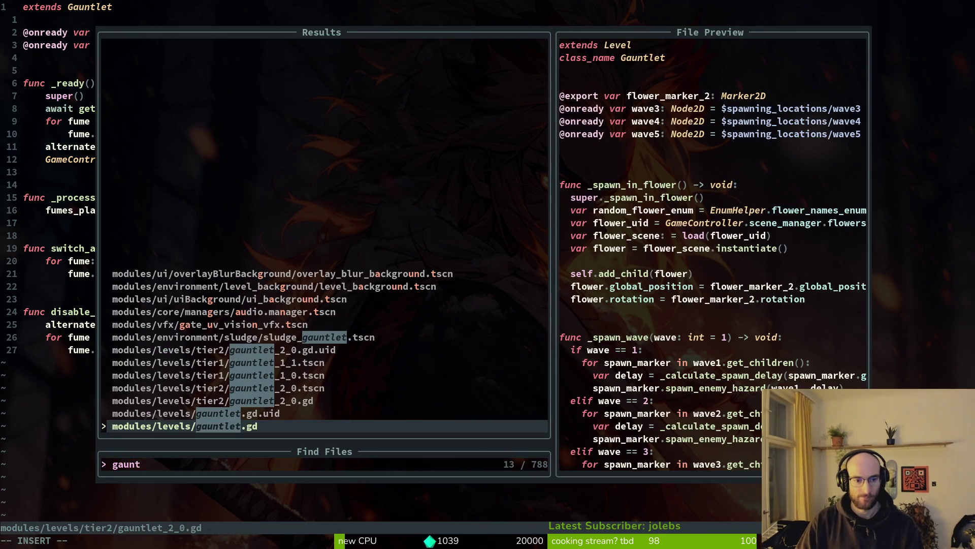
key("ctrl+v")
key("j")
key("j")
key("j")
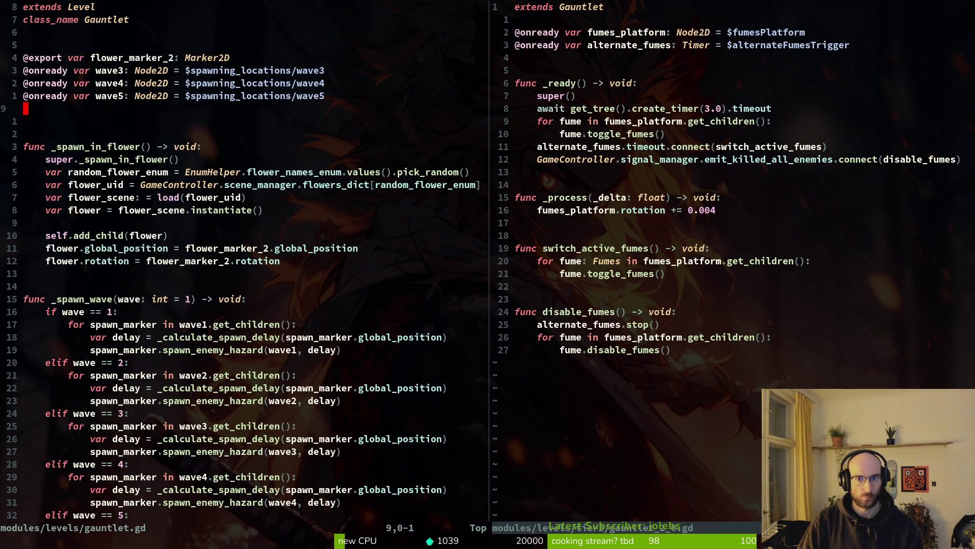
key("space")
key("f")
key("f")
key("Escape")
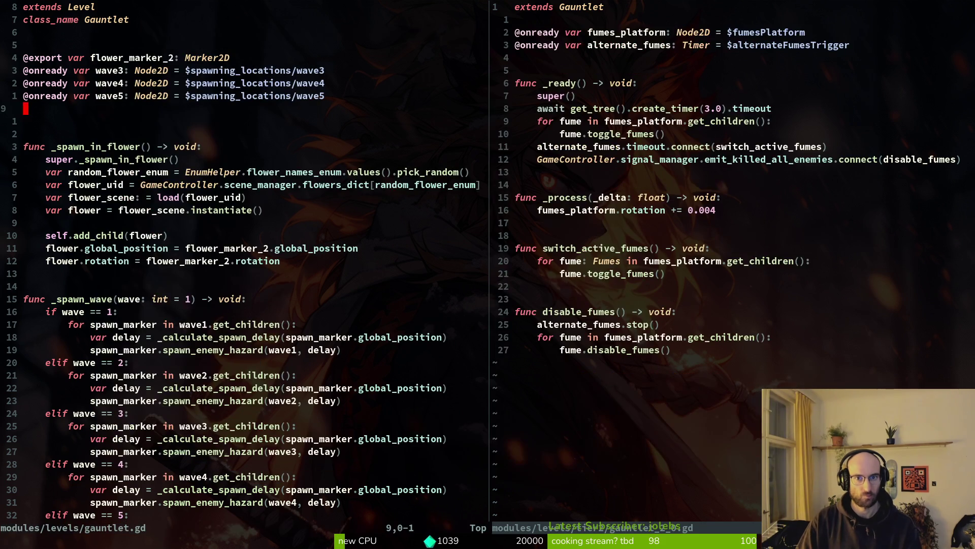
key("k")
key("k")
key("k")
Open level.gd in that split to read it, then return to gauntlet.gd.
key("space")
key("f")
key("f")
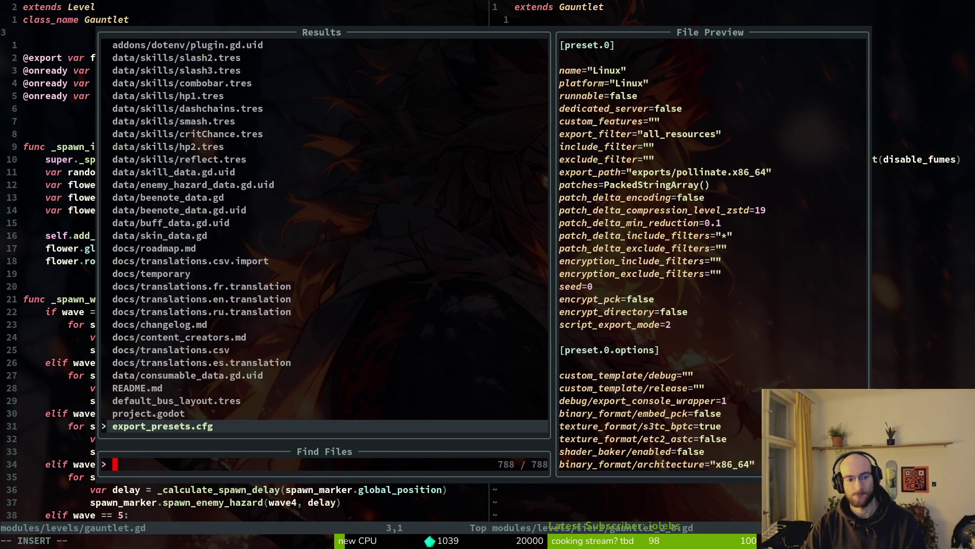
type("level")
key("Return")
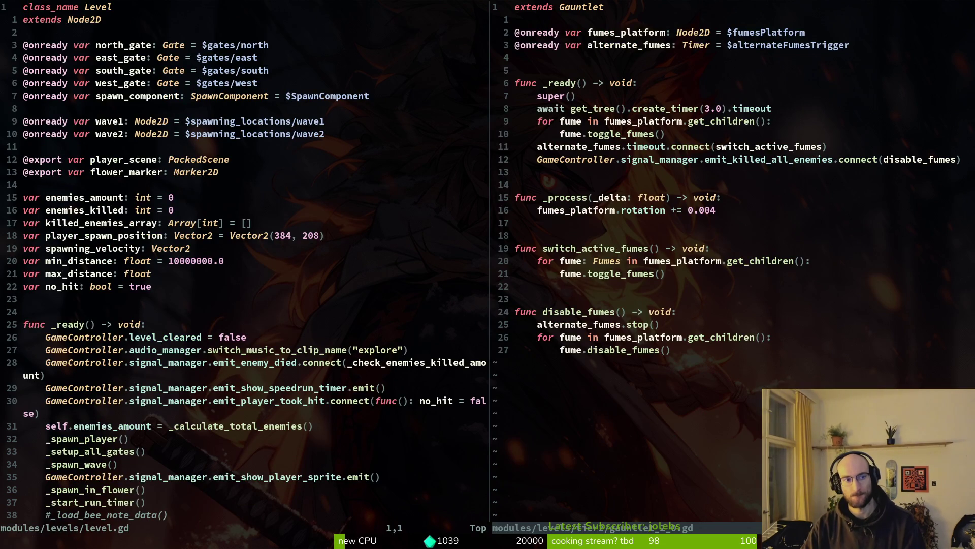
key("j")
key("j")
key("j")
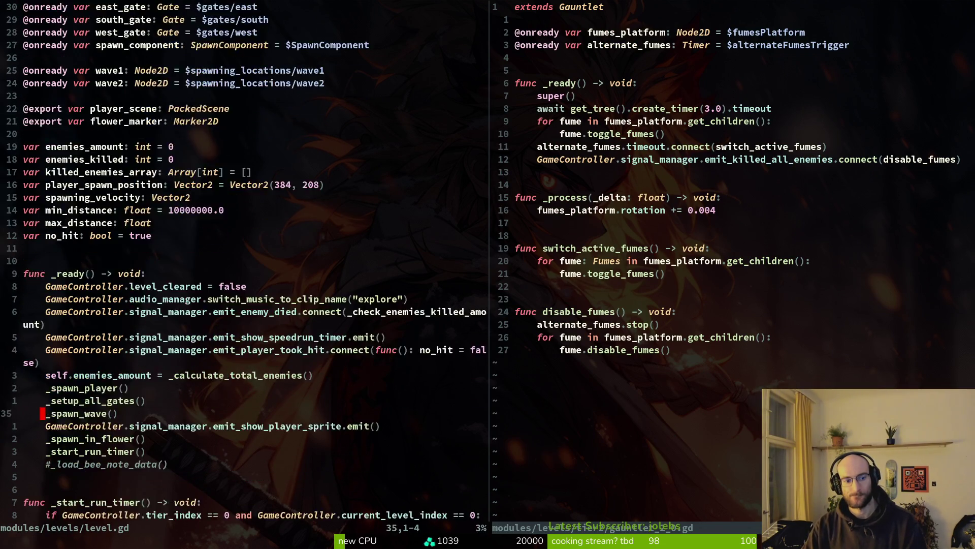
key("ctrl+6")
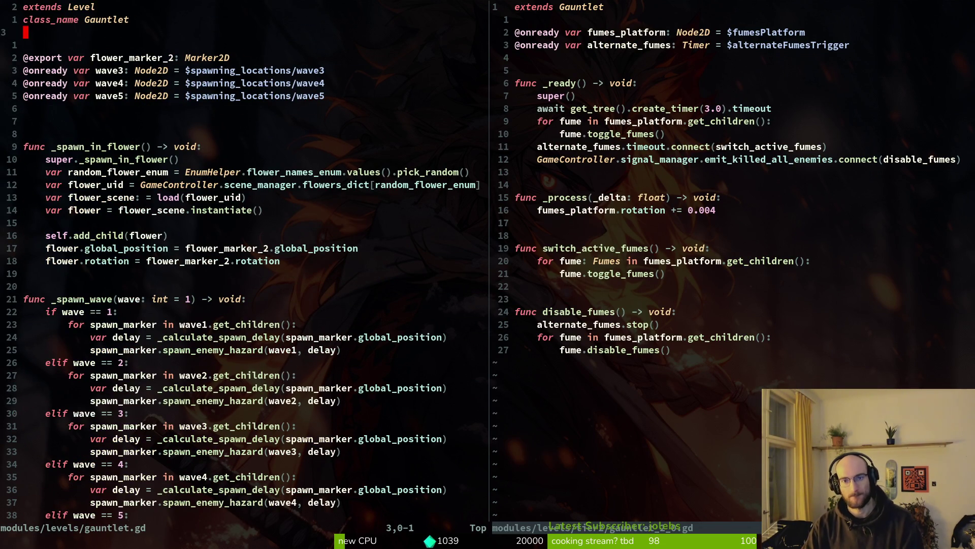
Check gauntlet_2_0's fumes loop, then open level_2_9.gd in the left split.
key("ctrl+w")
key("l")
key("j")
key("j")
key("j")
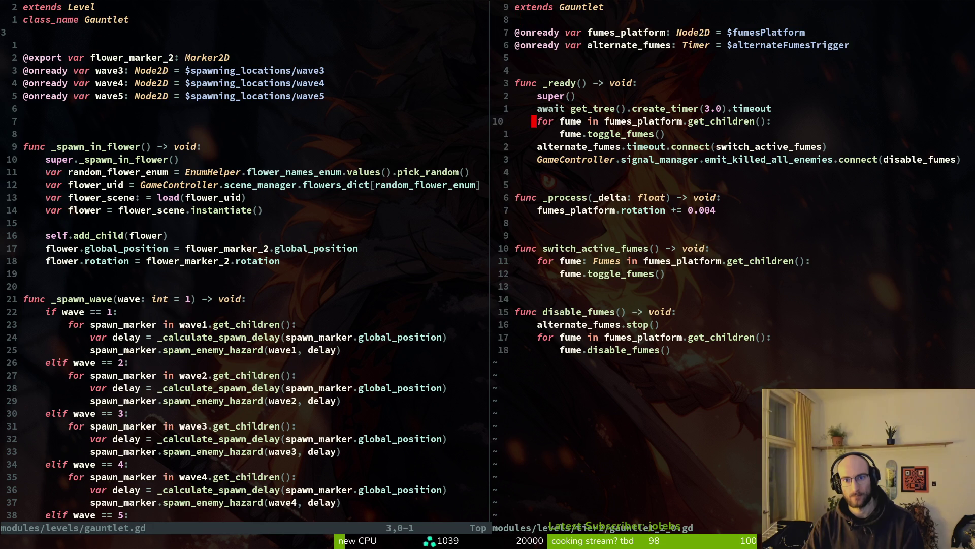
key("ctrl+w")
key("h")
key("k")
key("space")
key("f")
key("f")
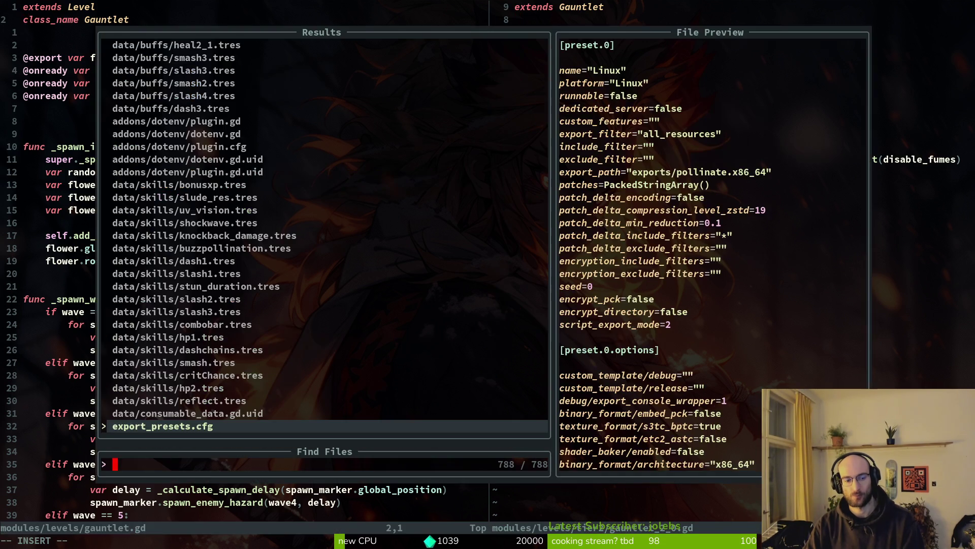
type("29")
key("Up")
key("Return")
Copy the delay_timer declaration from level_2_9.gd and paste it above line 5 of gauntlet_2_0.gd.
key("j")
key("y")
key("y")
key("j")
key("shift+v")
key("y")
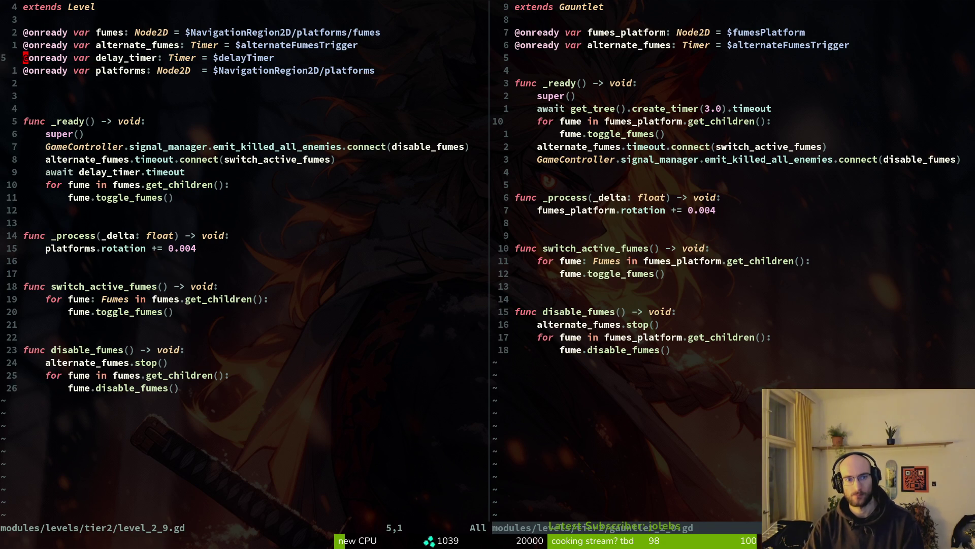
key("ctrl+w")
key("l")
key("k")
key("k")
key("k")
key("P")
Copy the 'await delay_timer.timeout' line from level_2_9.gd and paste it below the await get_tree line.
key("ctrl+w")
key("h")
key("j")
key("j")
key("j")
key("shift+v")
key("j")
key("Escape")
key("y")
key("y")
key("ctrl+w")
key("l")
key("j")
key("j")
key("j")
key("p")
Delete the 3.0-second await line, move the two connect lines above the await, and save.
key("d")
key("d")
key("j")
key("j")
key("j")
key("shift+v")
key("j")
key("shift+k")
key("shift+k")
key("shift+k")
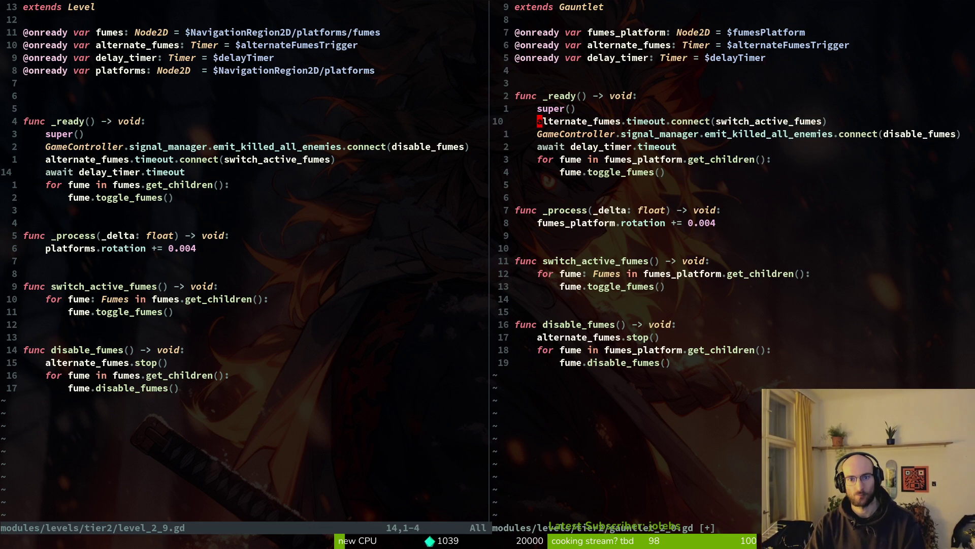
key("Escape")
key("ctrl+s")
key("ctrl+s")
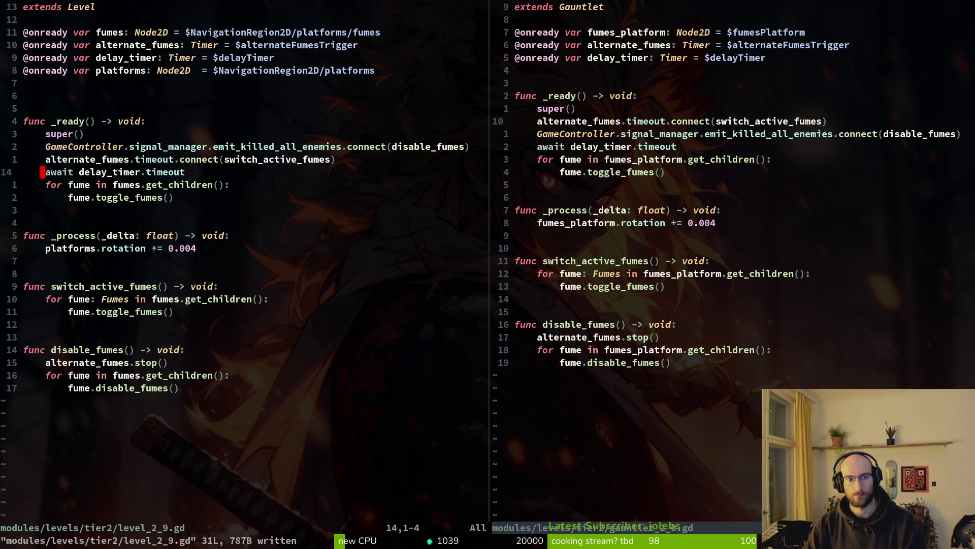
Close the level_2_9 split with :wq and save gauntlet_2_0.gd.
type(":wq")
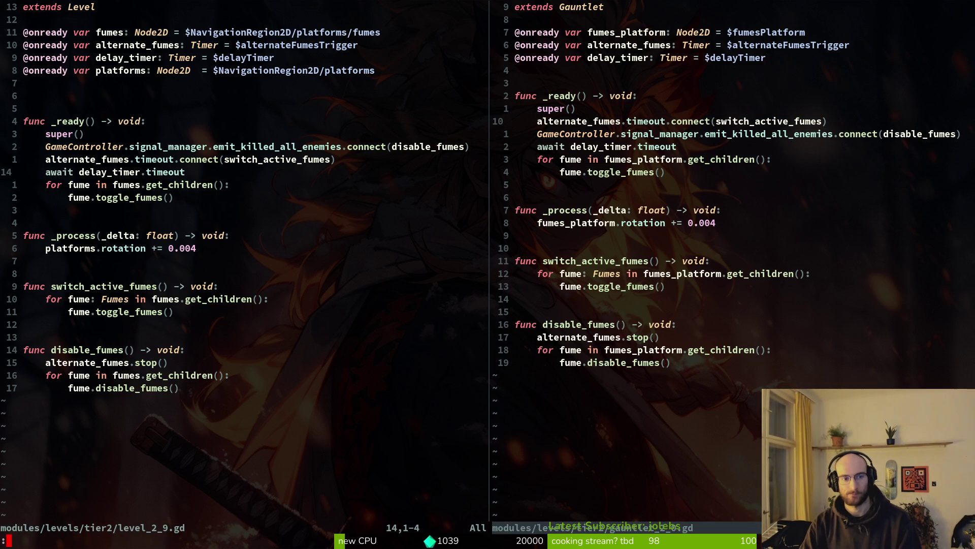
key("Return")
key("ctrl+s")
key("alt+Tab")
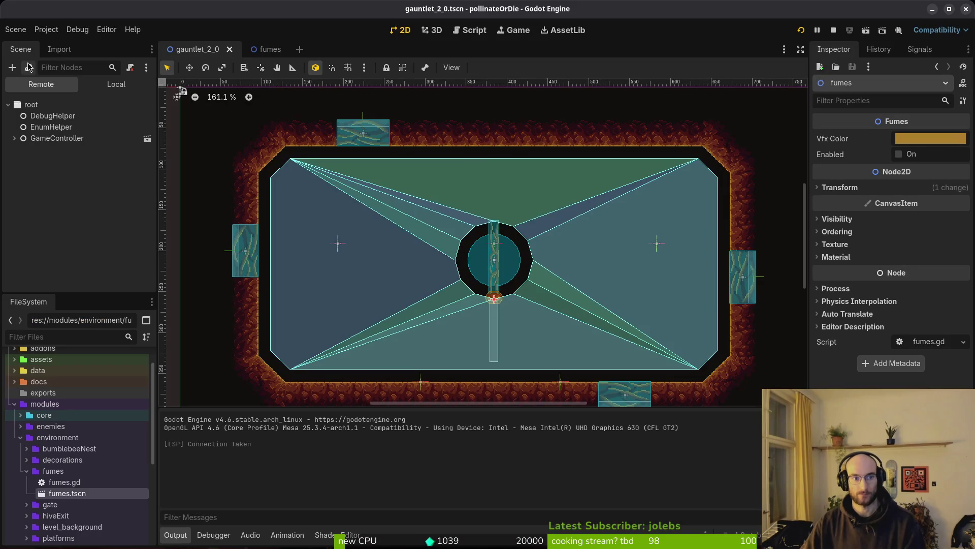
Quick-open the level_2_9 scene by searching 'l29'.
left_click(267, 48)
left_click(193, 49)
key("ctrl+shift+o")
type("l29")
key("Return")
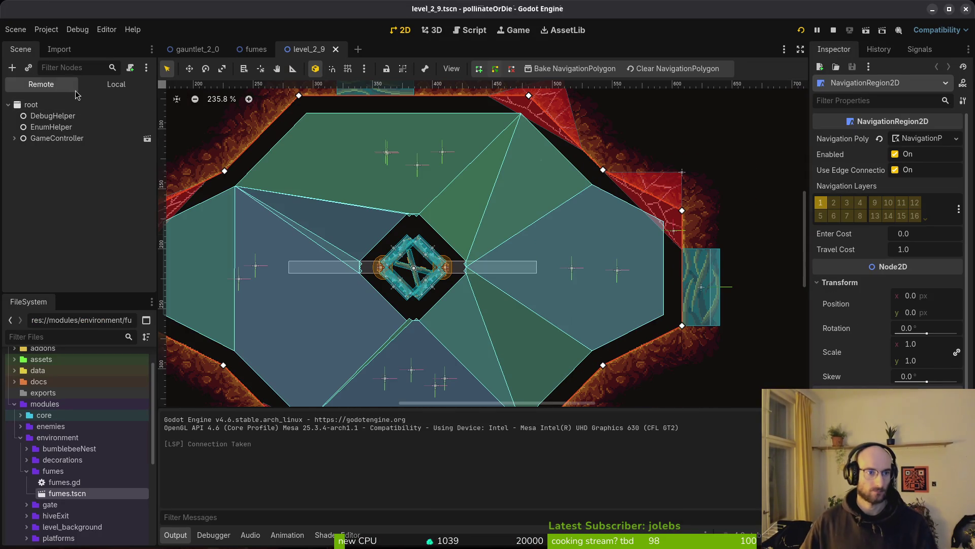
Copy level_2_9's delayTimer node, paste it into gauntlet_2_0, and save.
left_click(116, 84)
left_click(49, 227)
key("ctrl+w")
left_click(193, 50)
key("ctrl+v")
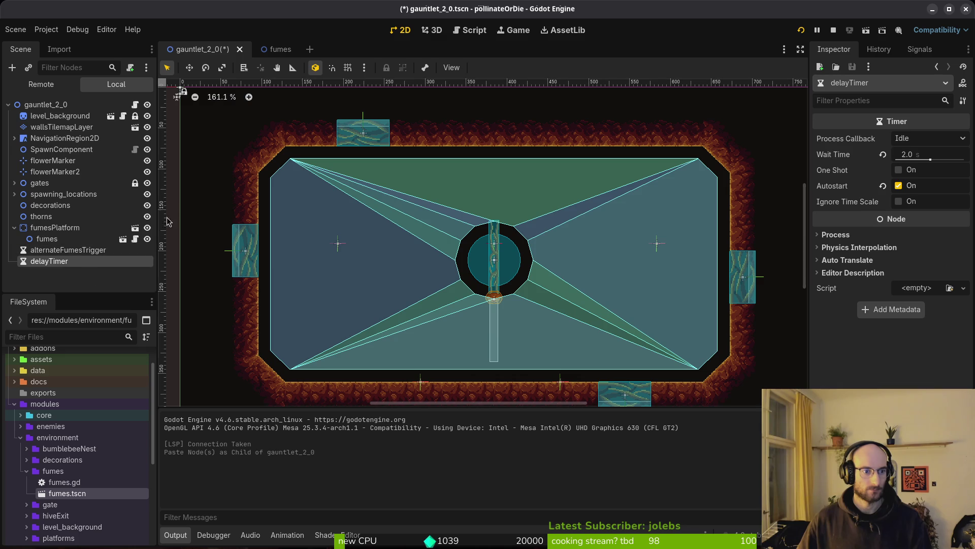
left_click(14, 227)
key("ctrl+s")
Open the fumes scene from fumesPlatform's fumes child and inspect its Sprite2D and root node.
left_click(272, 49)
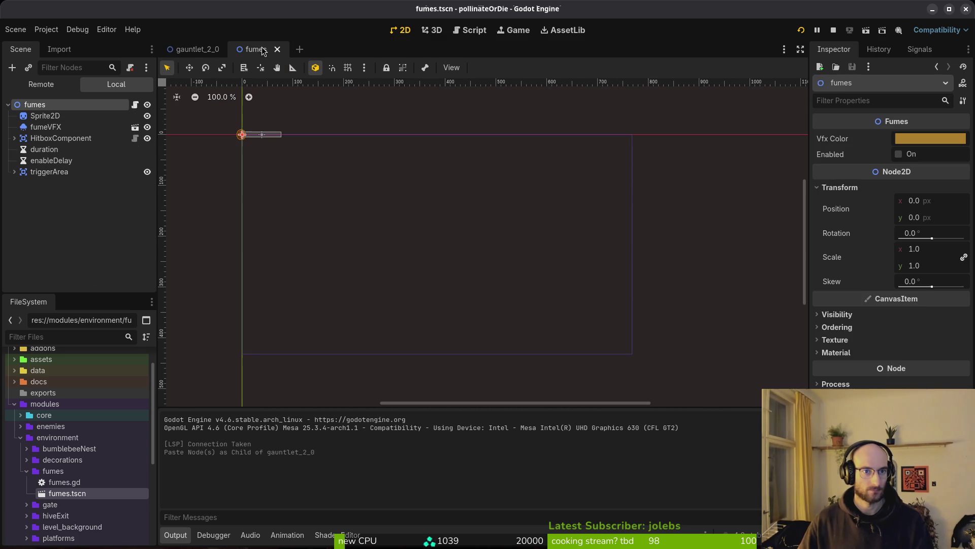
left_click(196, 49)
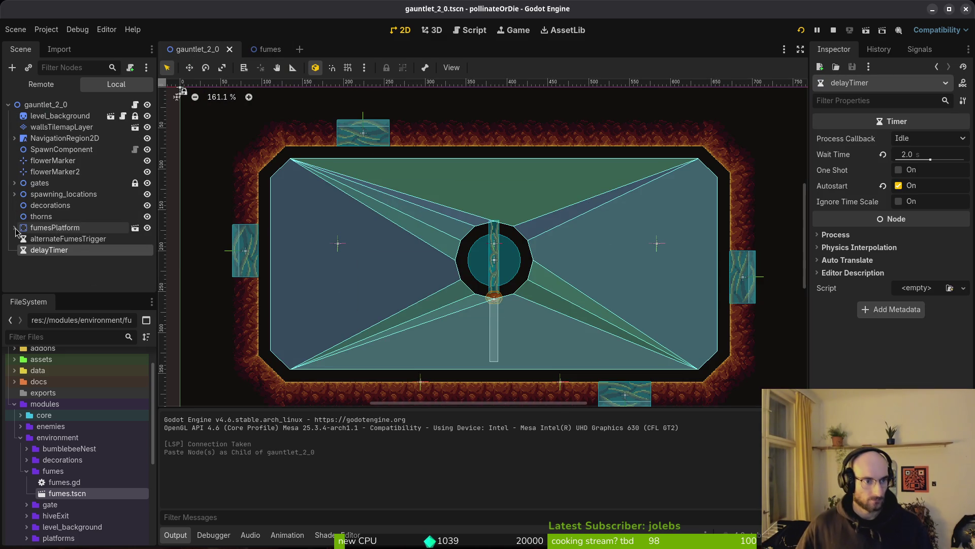
left_click(14, 227)
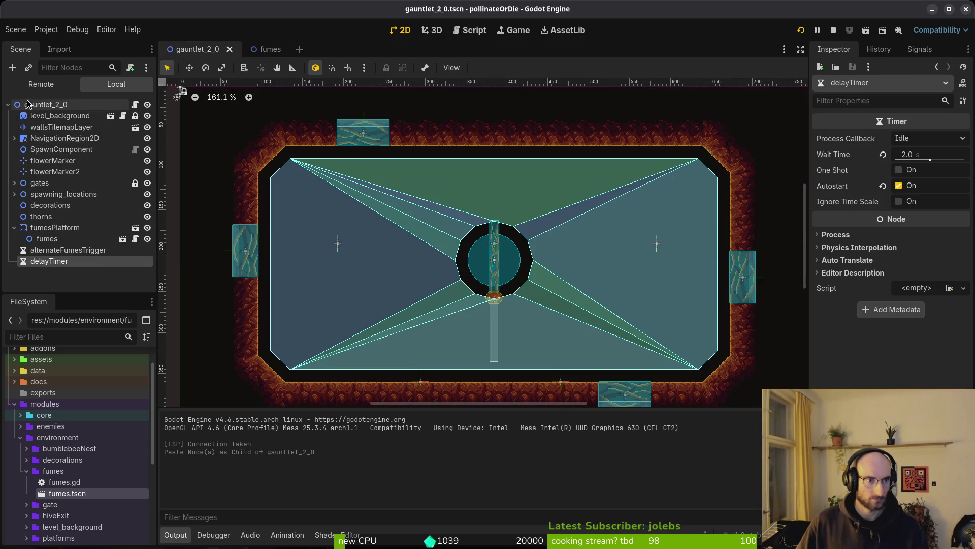
left_click(46, 239)
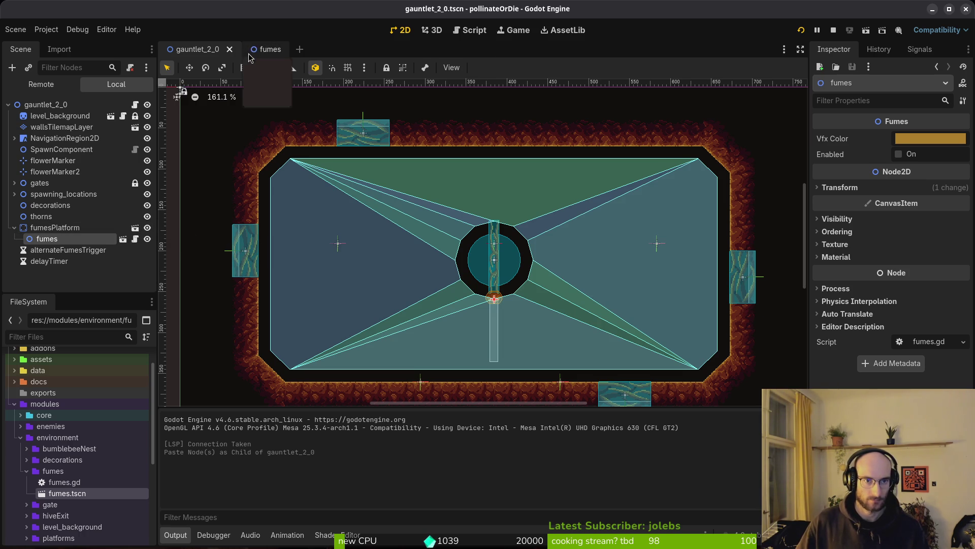
left_click(123, 239)
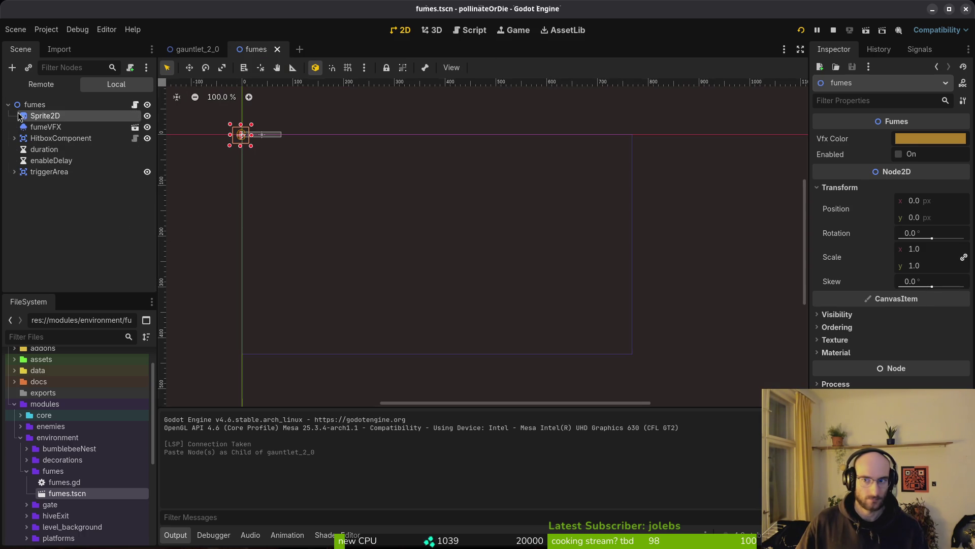
left_click(45, 115)
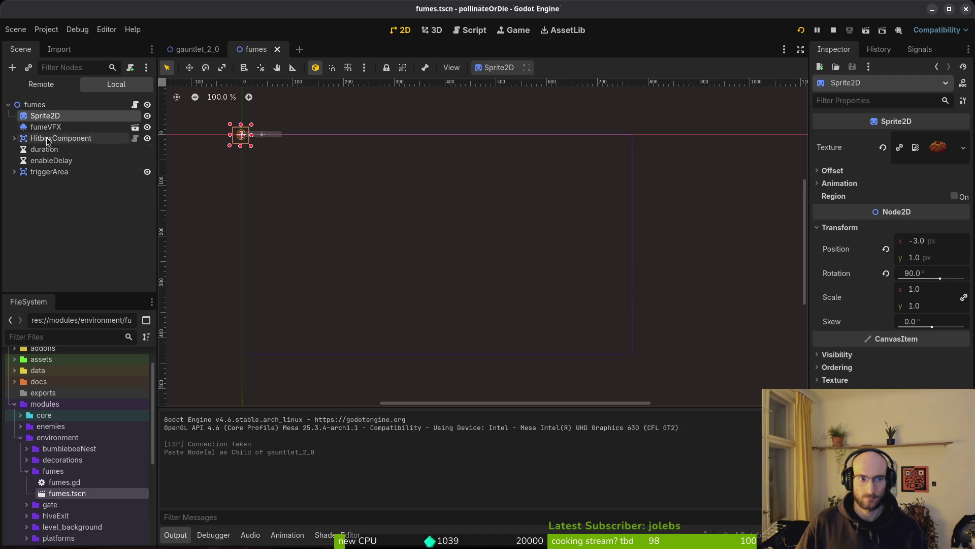
left_click(35, 105)
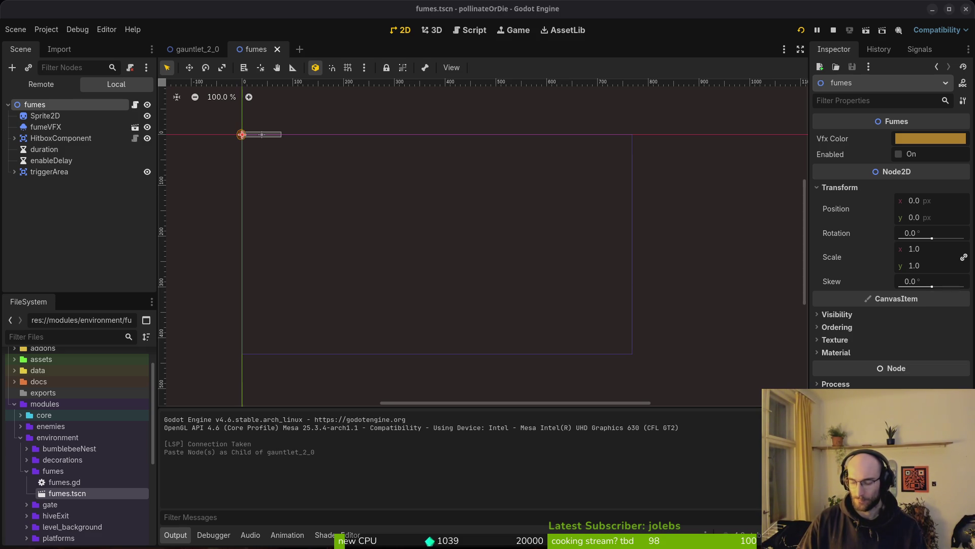
key("alt+Tab")
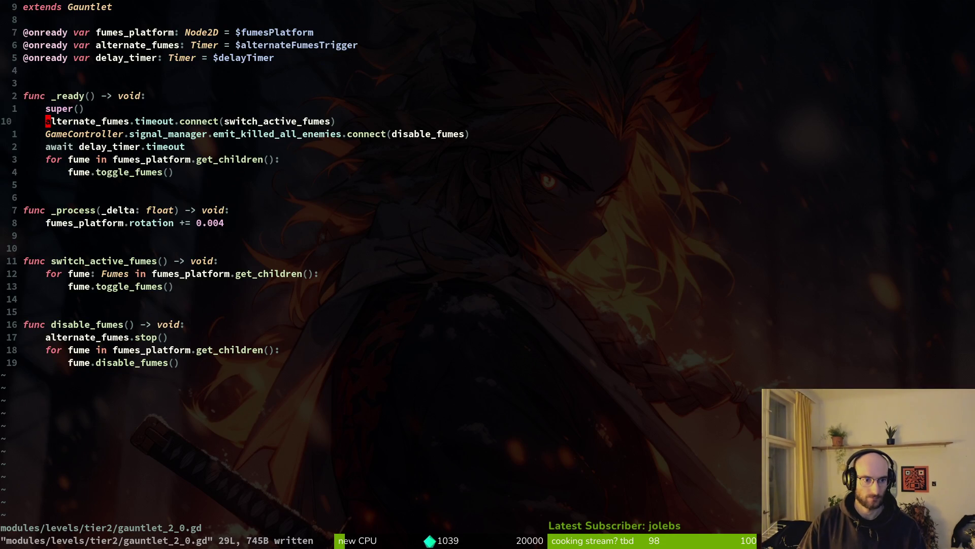
Yank the entire gauntlet_2_0.gd script in Neovim.
key("g")
key("g")
key("shift+v")
key("y")
key("shift+v")
key("shift+g")
key("y")
Open gauntlet_2_0.tscn with find_files ('gau20ts') and yank all 227 lines.
key("space")
key("f")
key("f")
type("gau20ts")
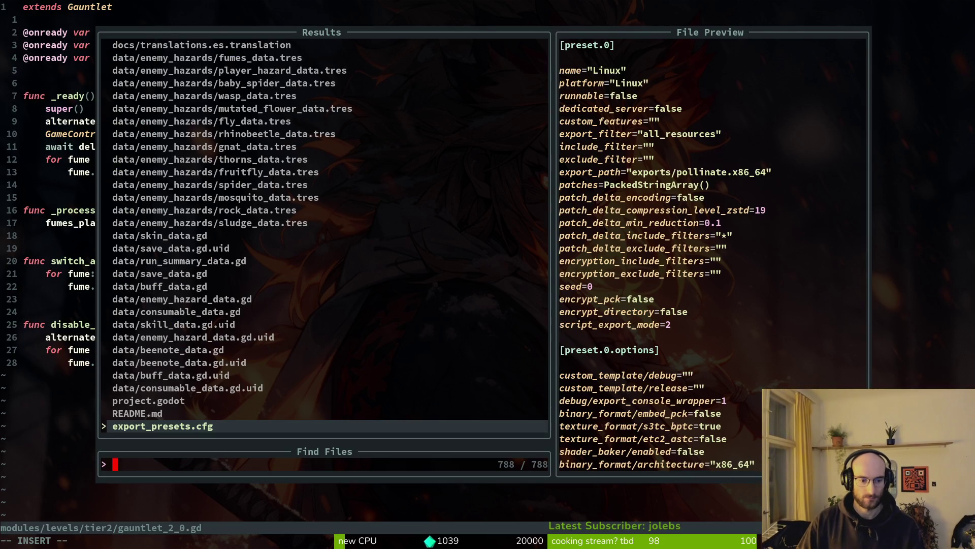
key("Return")
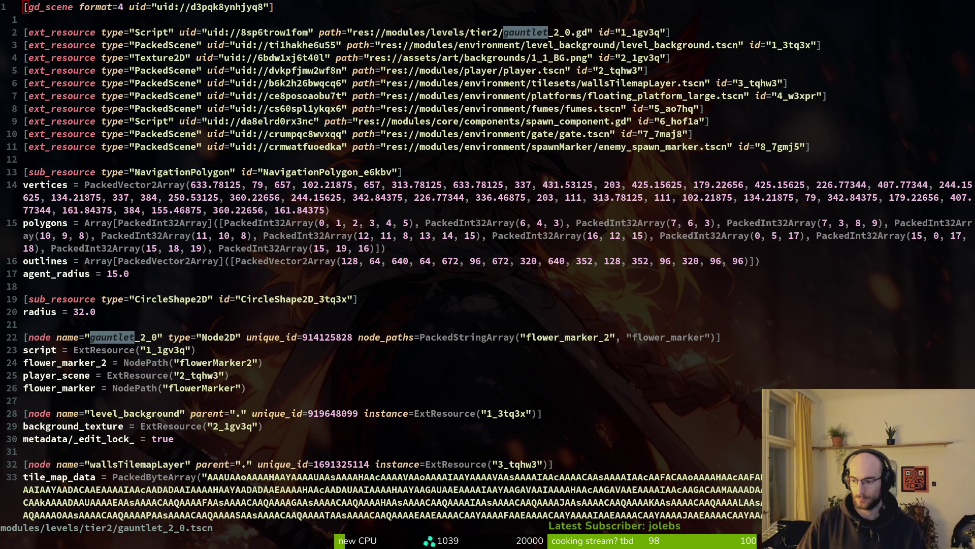
key("y")
key("shift+g")
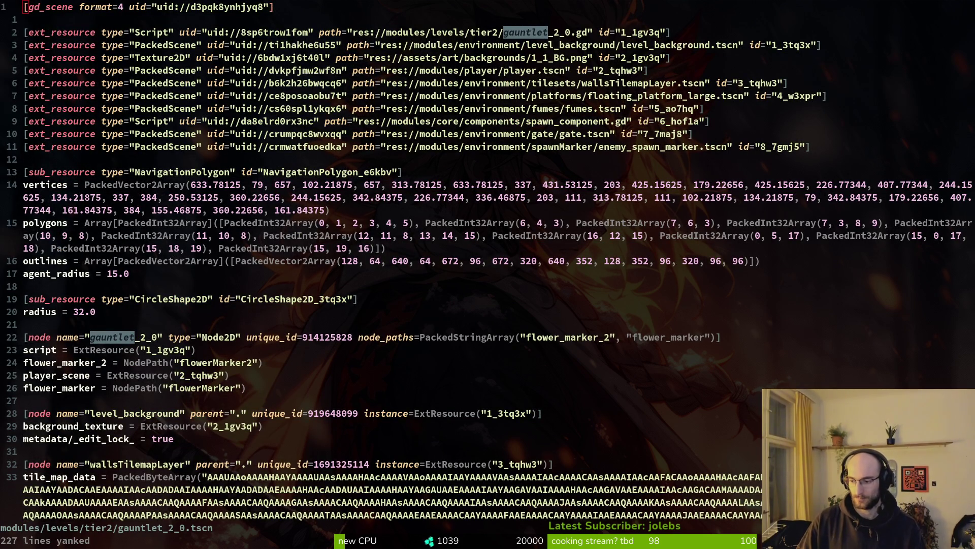
Yank all 29 lines of gauntlet_2_0.gd, glance at Godot, and return to the script buffer.
key("ctrl+6")
key("shift+v")
key("shift+g")
key("y")
key("ctrl+6")
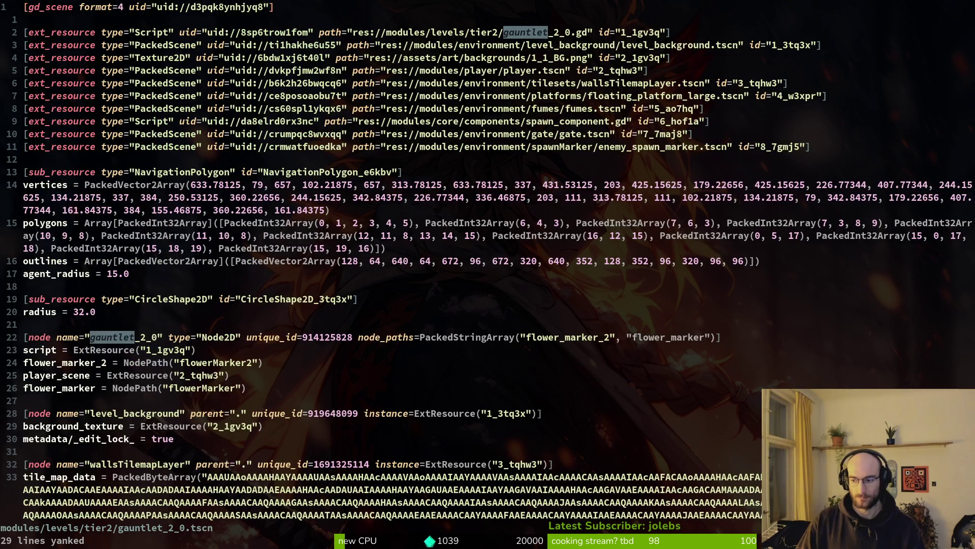
key("alt+Tab")
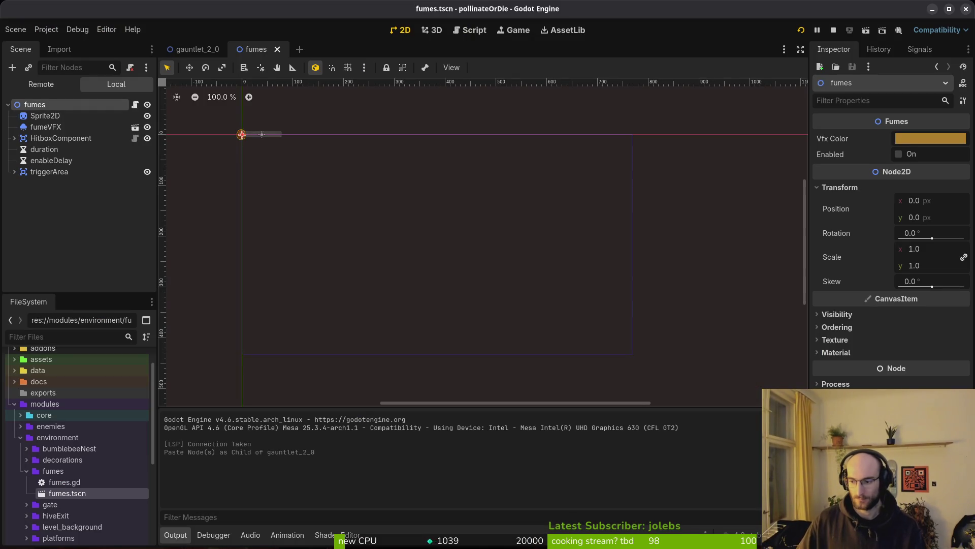
key("alt+Tab")
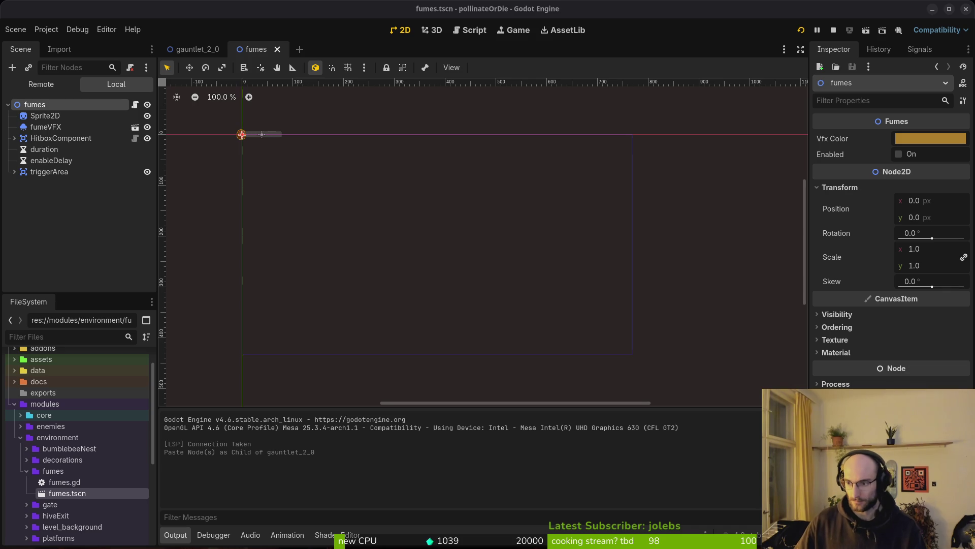
key("alt+Tab")
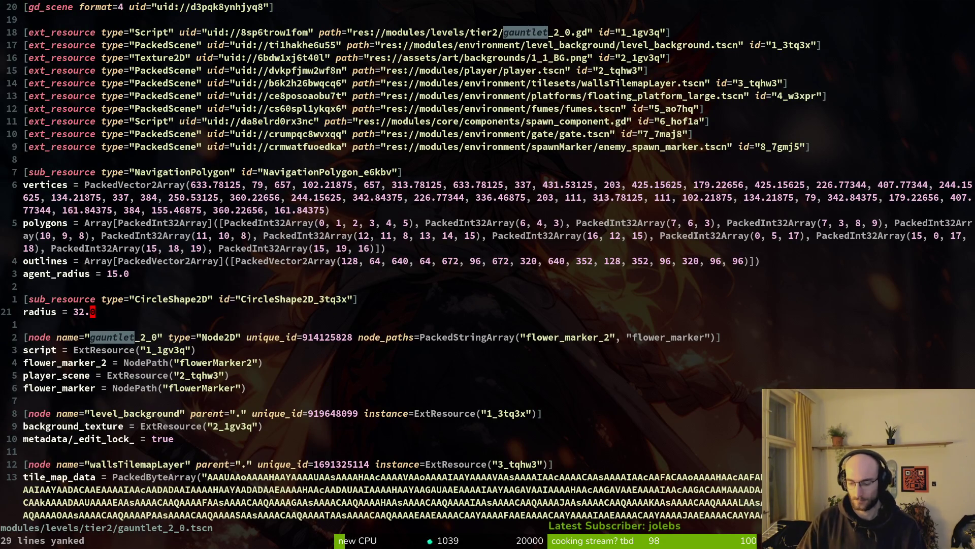
key("ctrl+6")
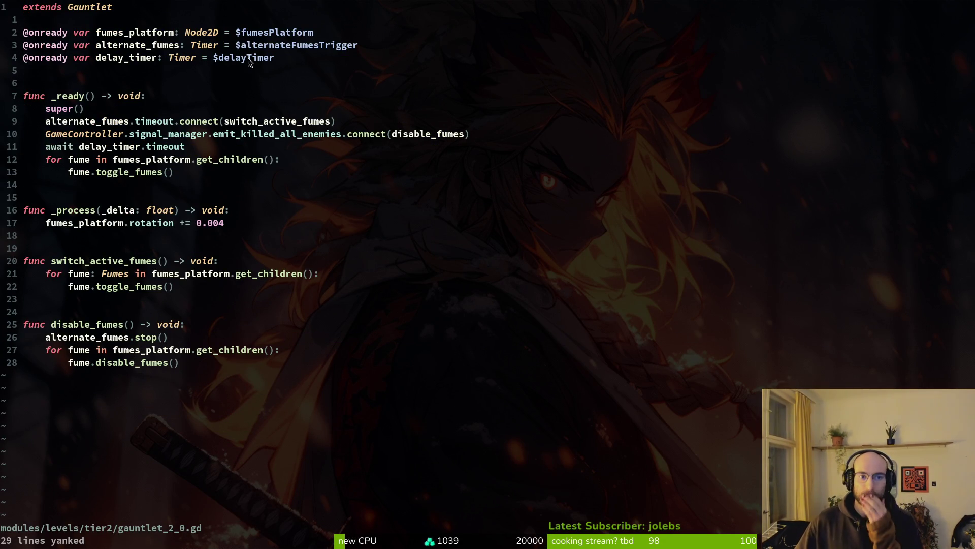
Select the Fumes type hint in gauntlet_2_0.gd and write the file.
left_click(112, 280)
double_click(113, 280)
key("Escape")
type(":w")
key("Return")
Move through the toggle_fumes and fume loop lines onto switch_active_fumes.
left_click(110, 287)
left_click(80, 276)
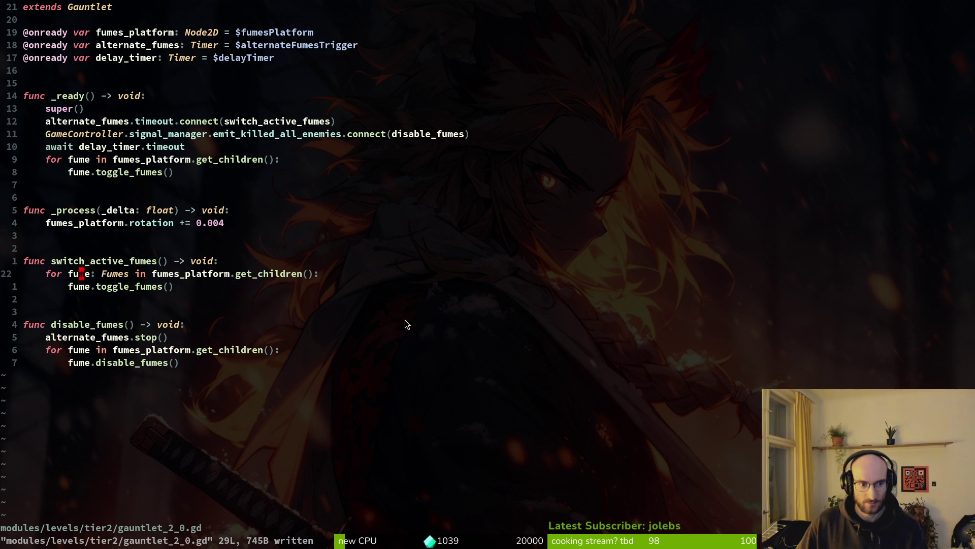
left_click(111, 253)
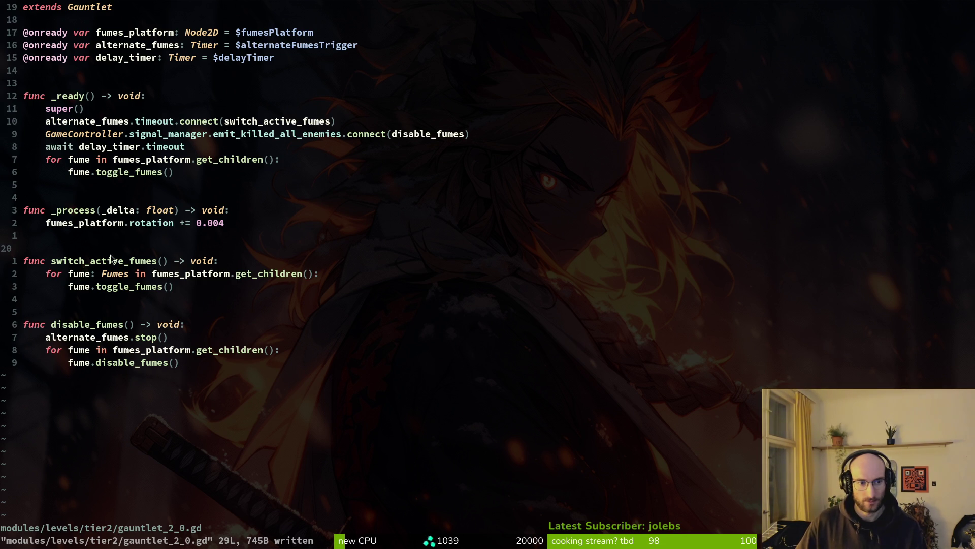
type("kjjwss")
key("Escape")
Grep the project for switch_active_fumes and compare the level_2_9 and gauntlet_2_0 matches.
key("space")
key("s")
key("w")
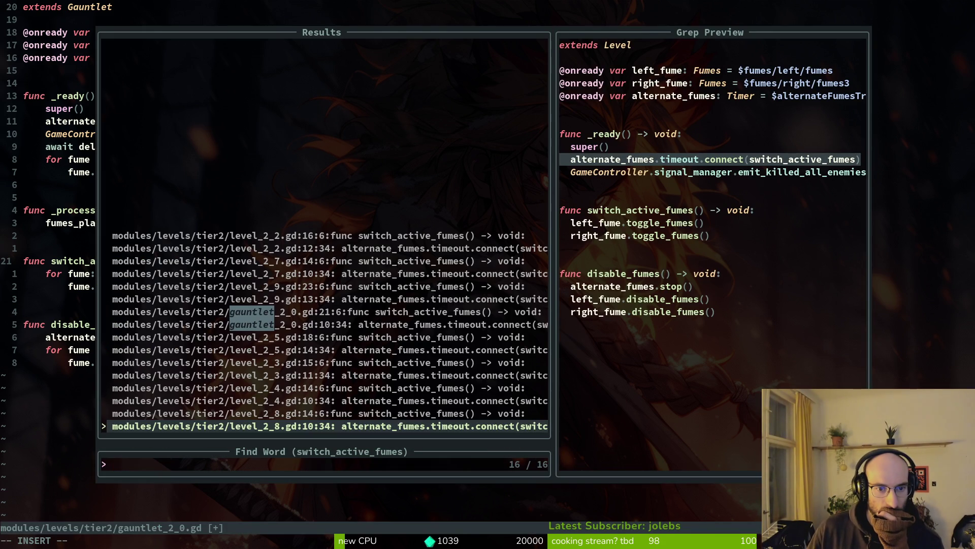
key("Down")
key("Down")
key("Down")
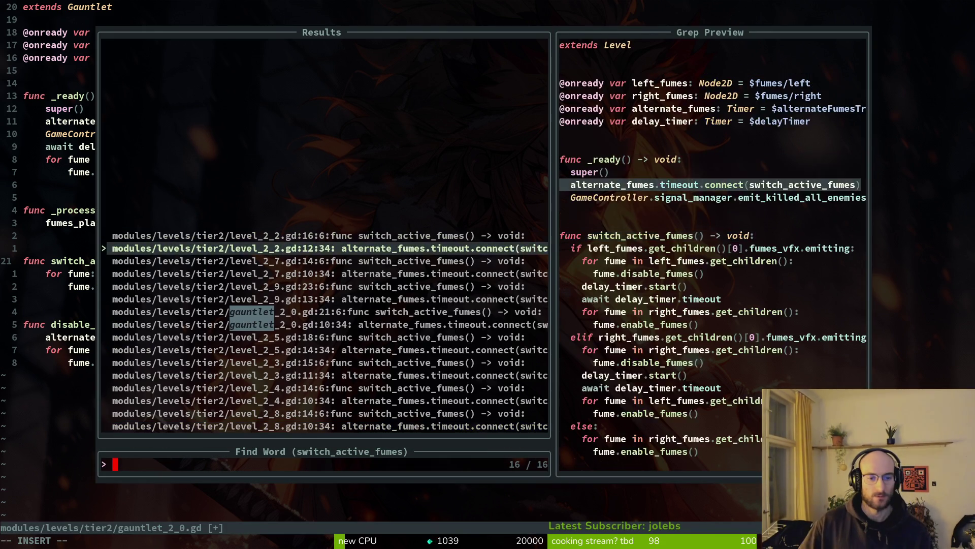
key("Down")
key("Down")
key("Up")
key("Down")
key("Up")
key("Return")
Save gauntlet_2_0.gd with :w and run the game from Godot with F5.
type(":w")
key("Return")
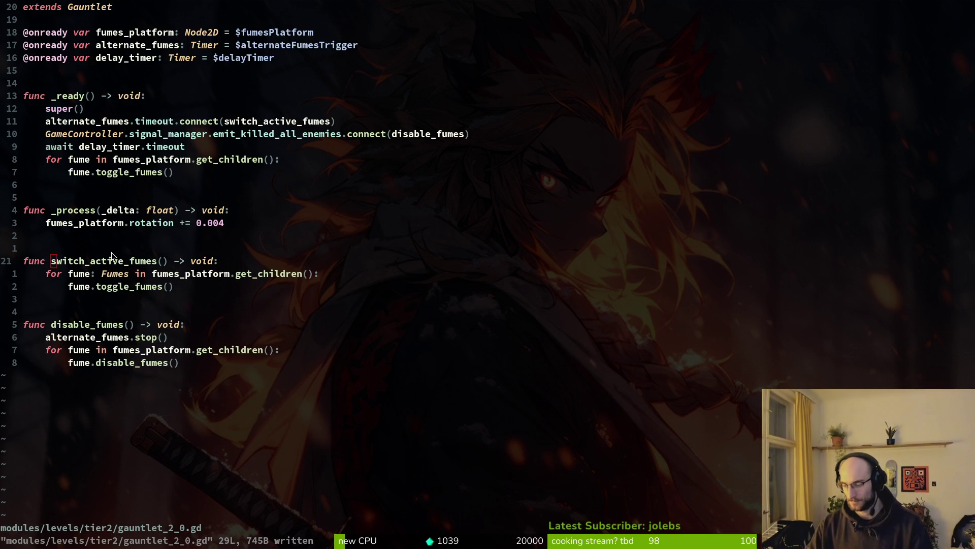
key("alt+Tab")
key("F5")
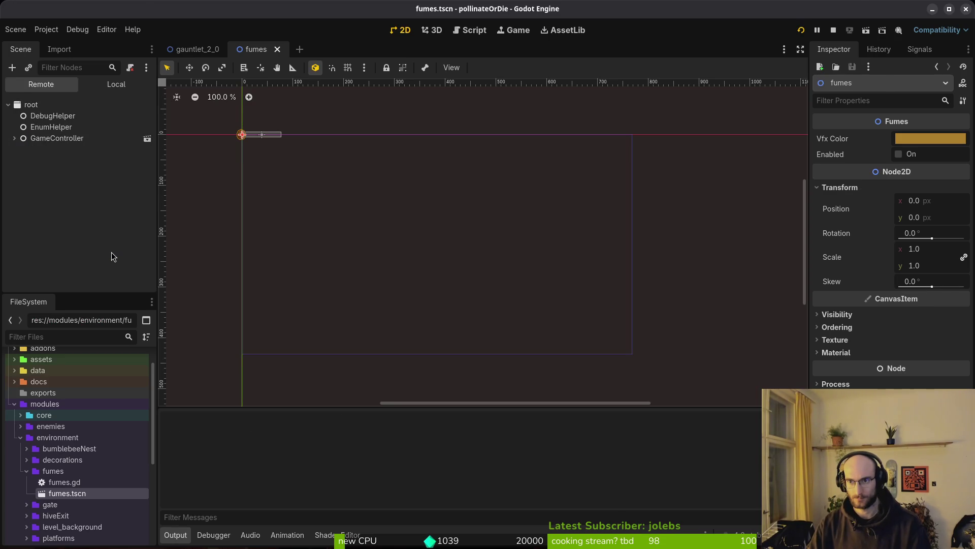
key("F8")
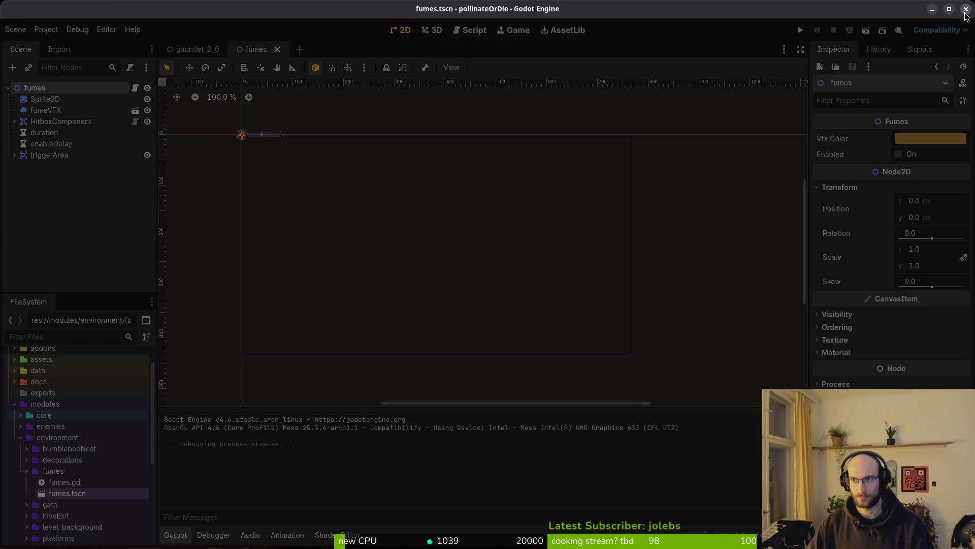
key("alt+Tab")
key("alt+Tab")
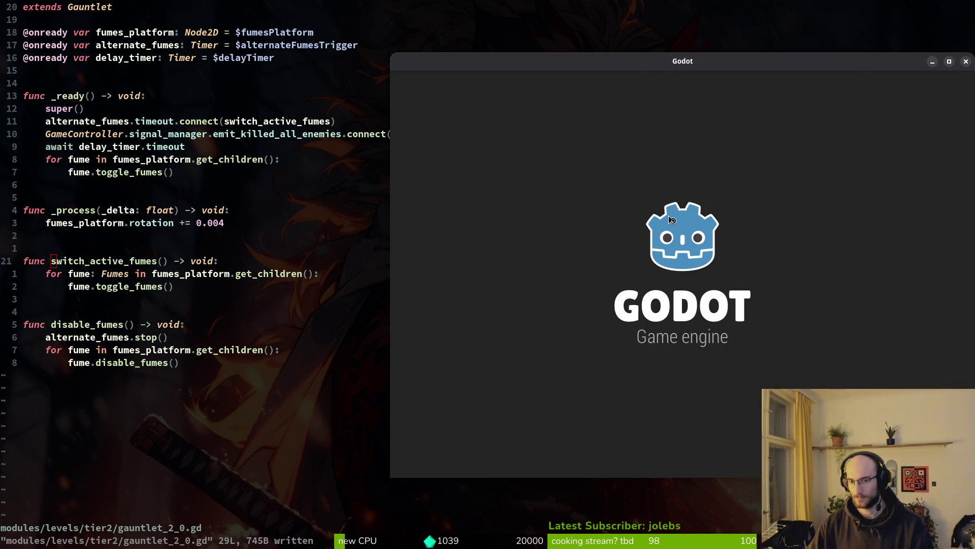
double_click(486, 140)
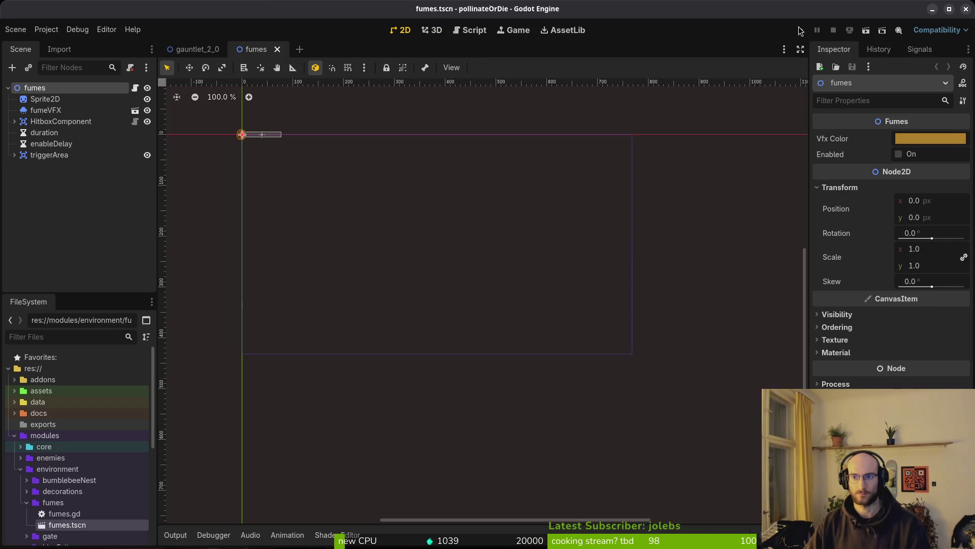
left_click(800, 30)
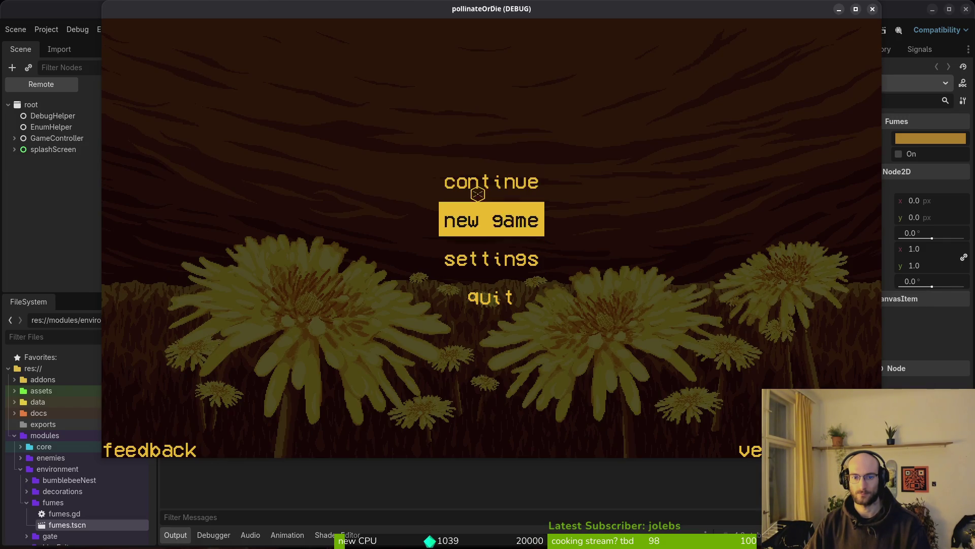
left_click(473, 188)
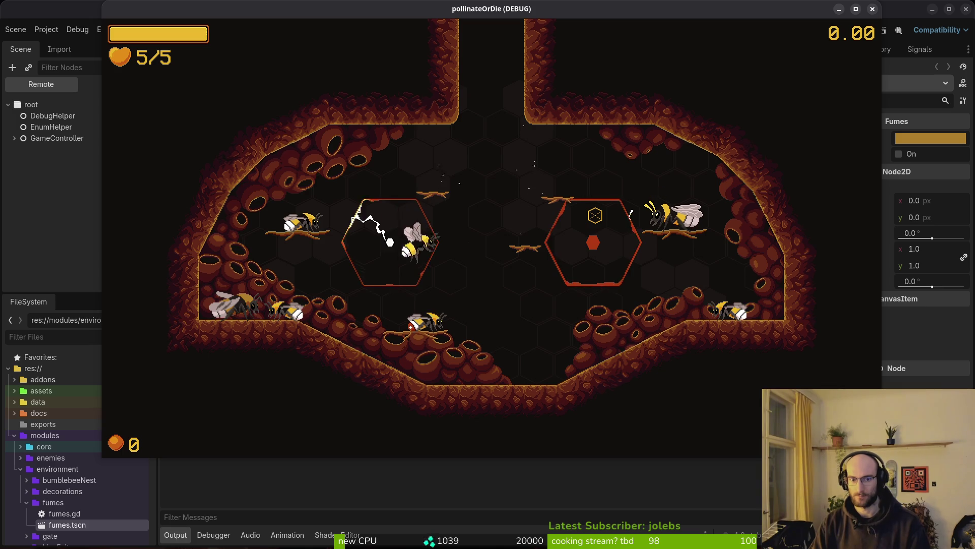
key("Escape")
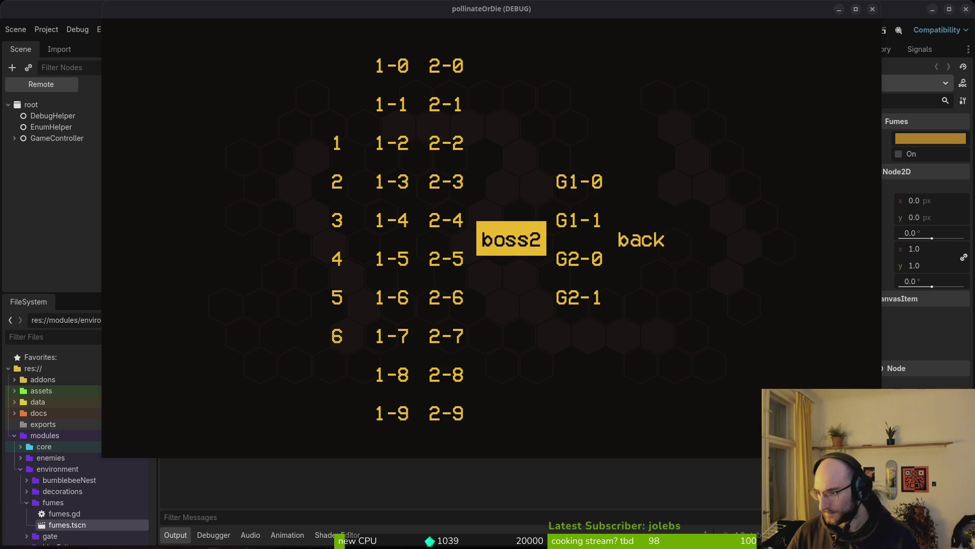
key("F8")
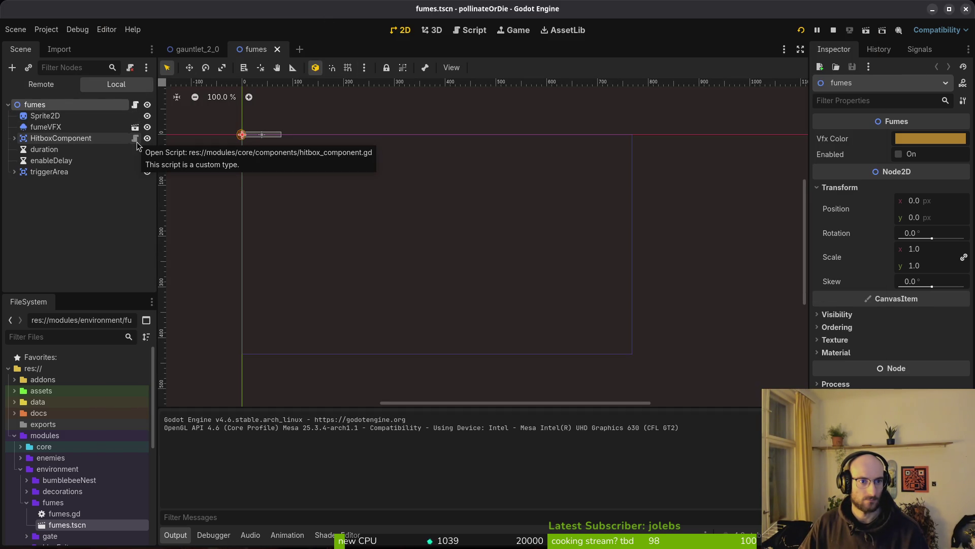
left_click(136, 105)
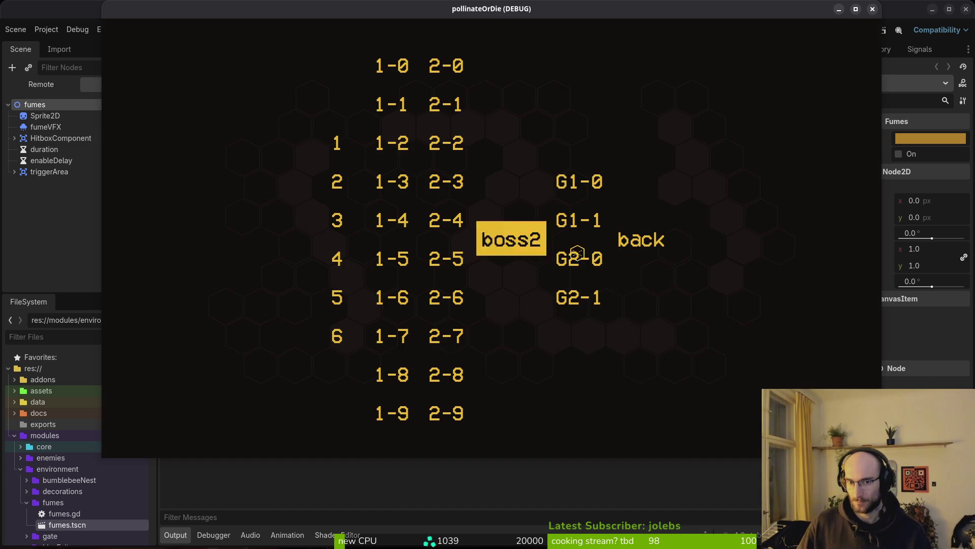
Run level G2-0, then delete the fumes instance under fumesPlatform in gauntlet_2_0.
left_click(578, 254)
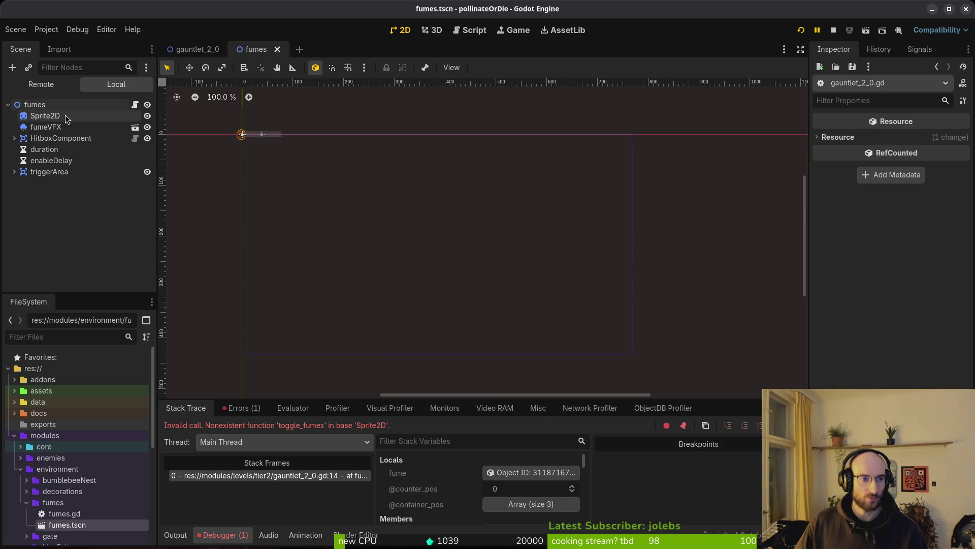
left_click(19, 116)
left_click(34, 104)
left_click(203, 49)
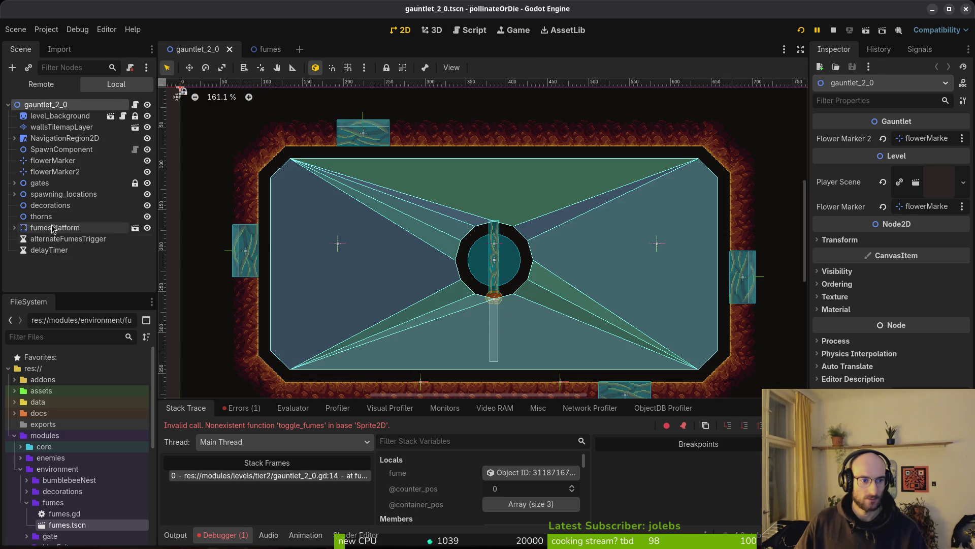
left_click(15, 228)
left_click(50, 240)
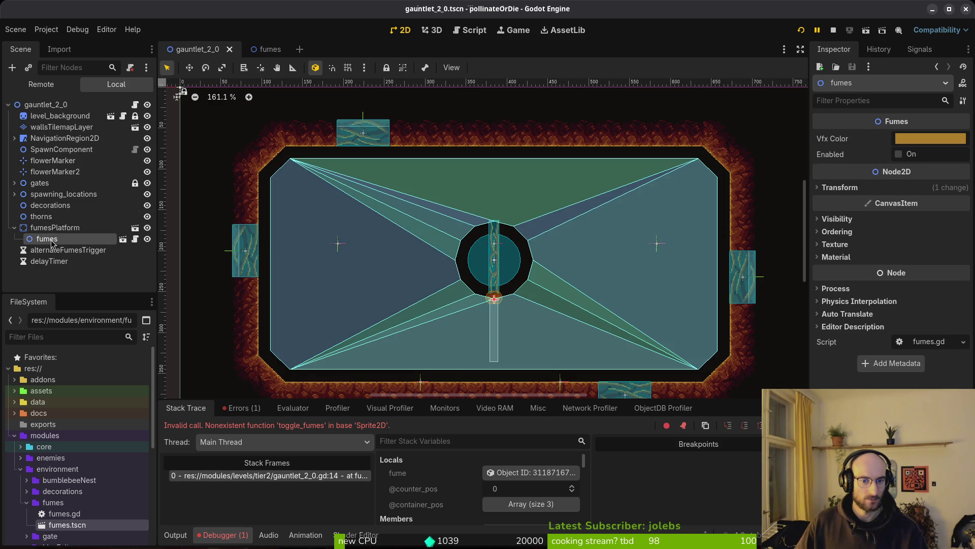
key("Delete")
key("Return")
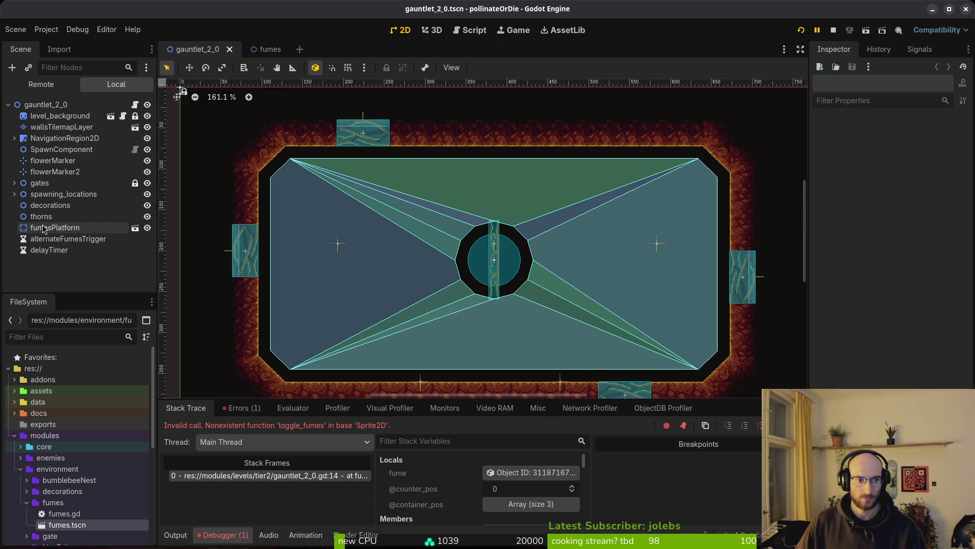
key("alt+shift+o")
Quick-open floating_platform_large.tscn by searching 'large', then switch to the fumes tab.
type("fumes")
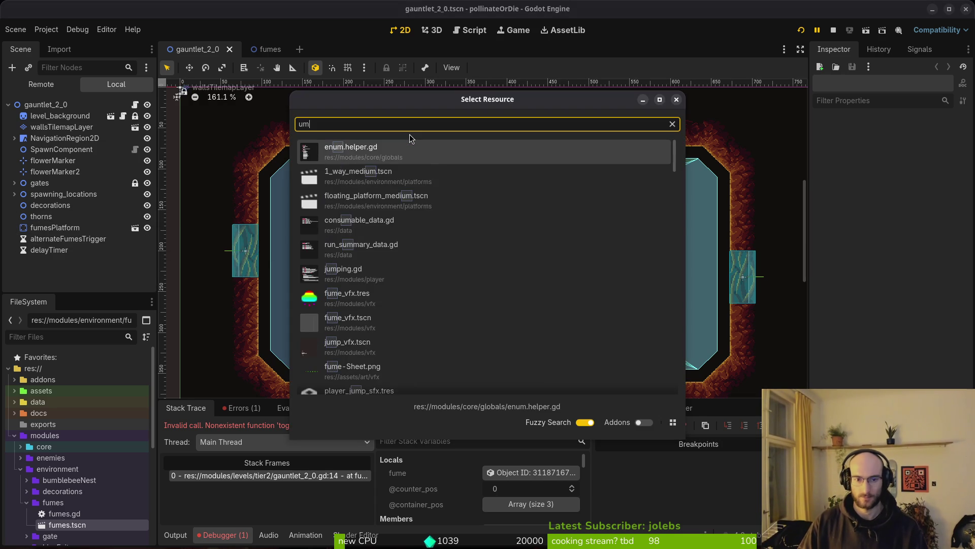
key("Escape")
key("alt+shift+o")
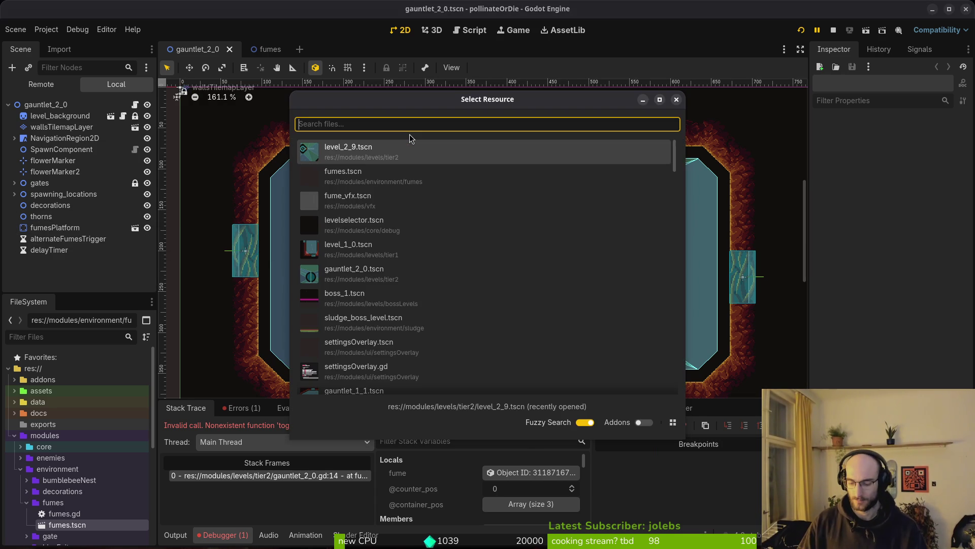
type("large")
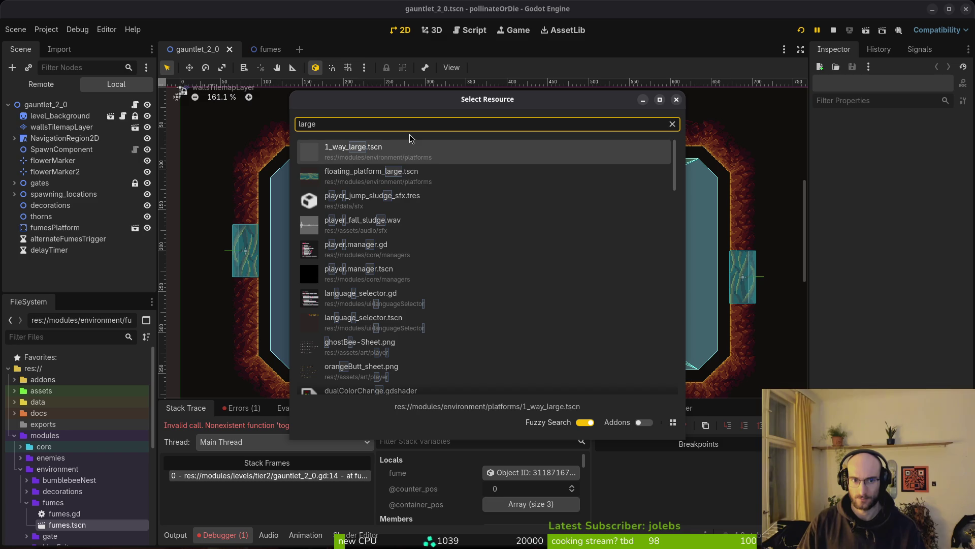
key("Down")
key("Return")
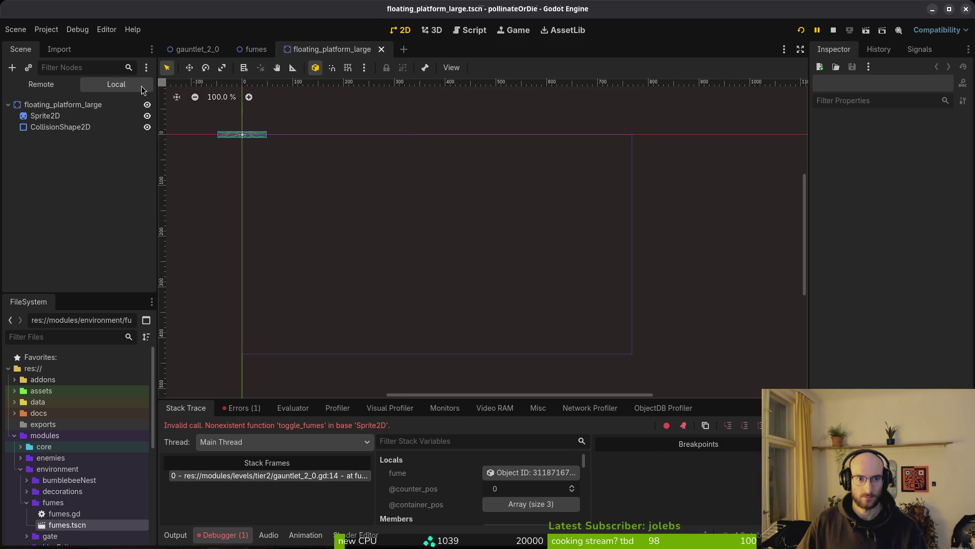
left_click(252, 51)
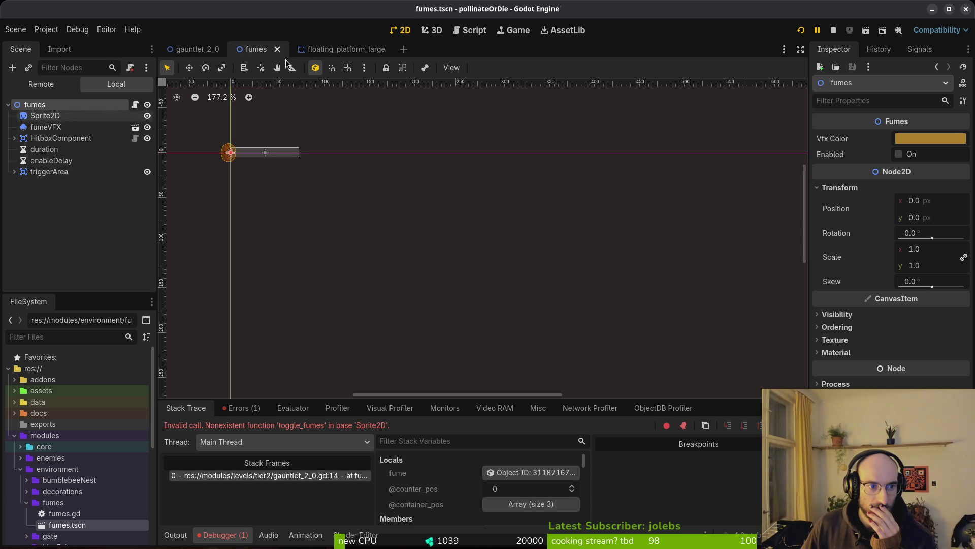
Add a Node2D named platforms under thorns and move fumesPlatform into it.
left_click(198, 49)
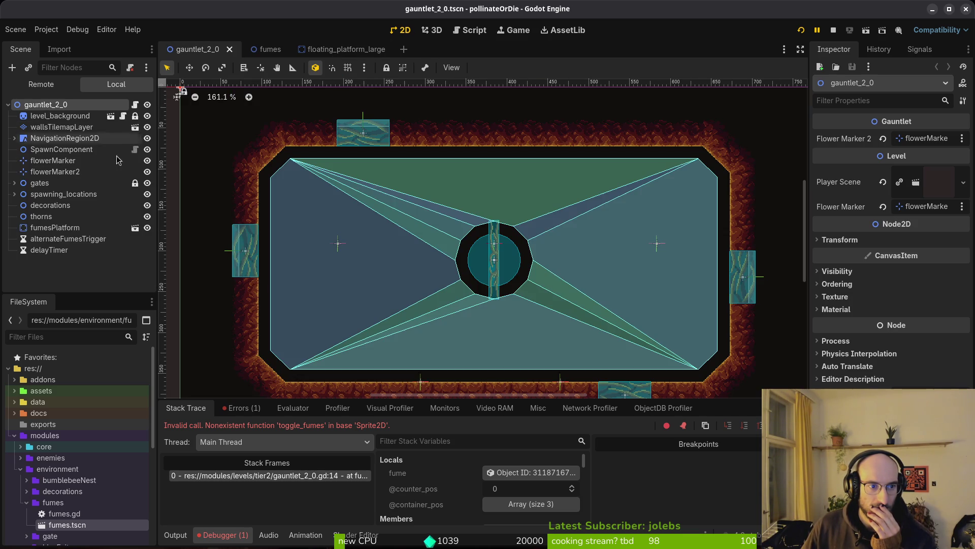
left_click(53, 227)
left_click(56, 217)
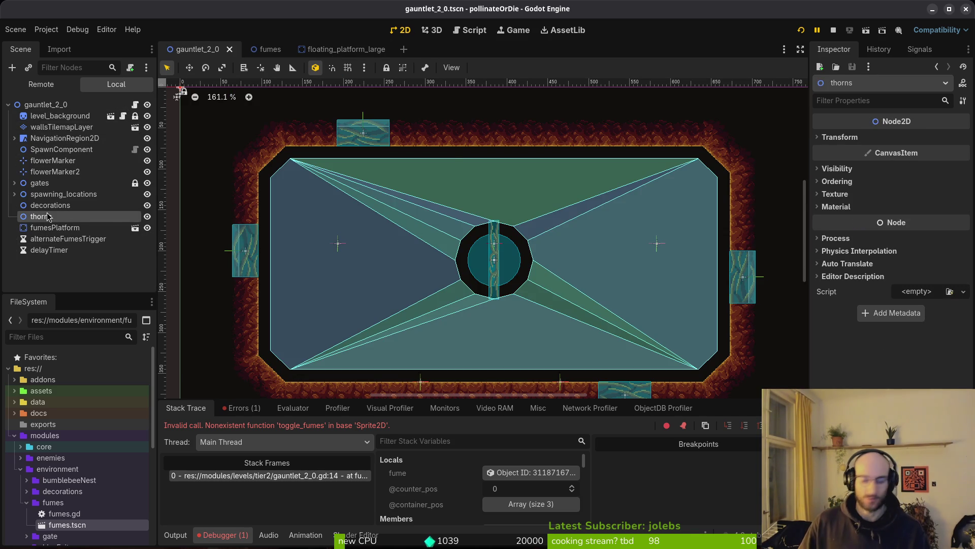
key("ctrl+a")
type("node2")
key("Return")
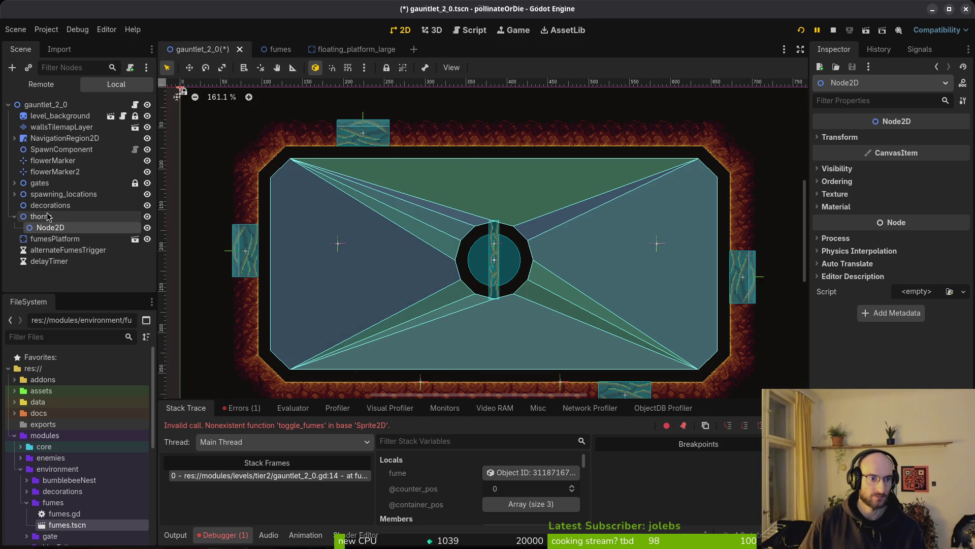
key("F2")
type("platforms")
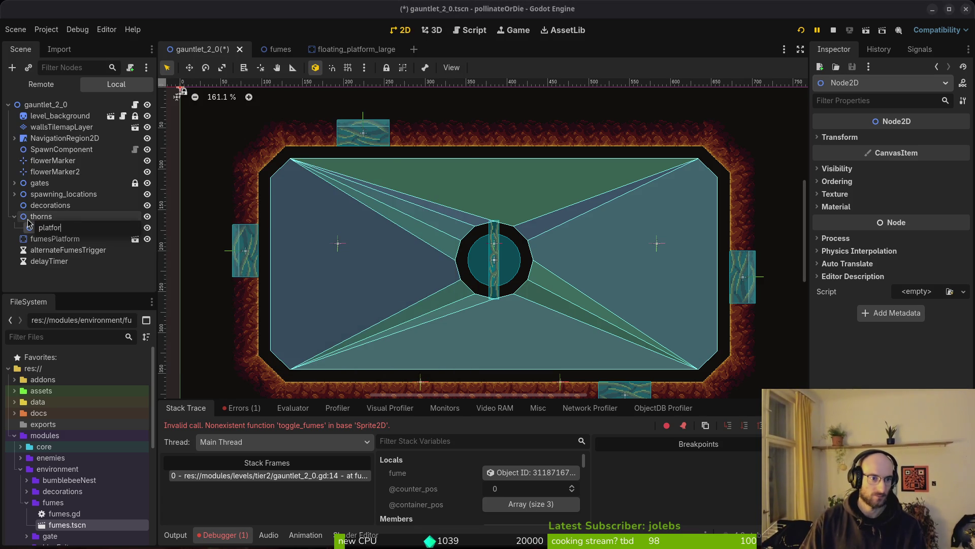
key("Return")
left_click_drag(51, 240, 52, 228)
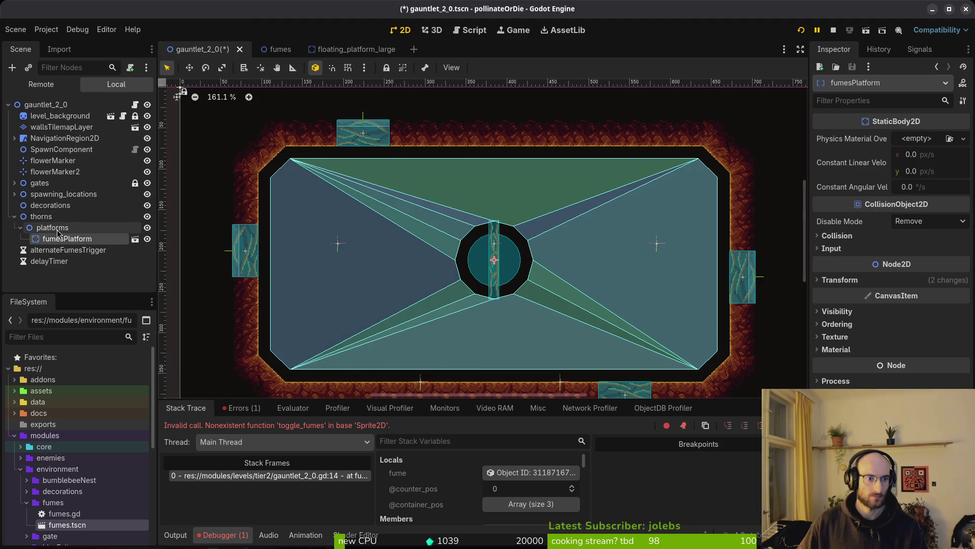
key("ctrl+z")
key("ctrl+z")
key("ctrl+z")
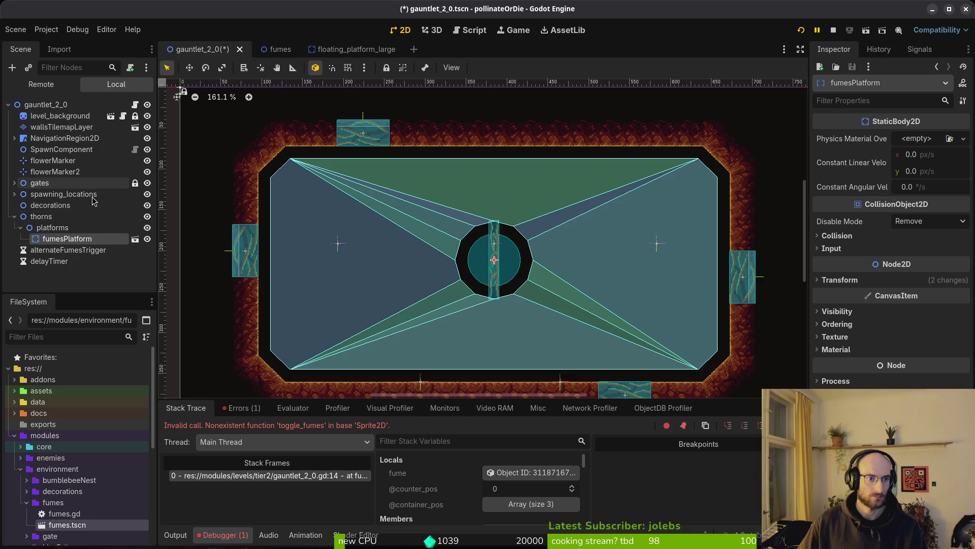
key("ctrl+shift+z")
key("ctrl+shift+z")
key("ctrl+shift+z")
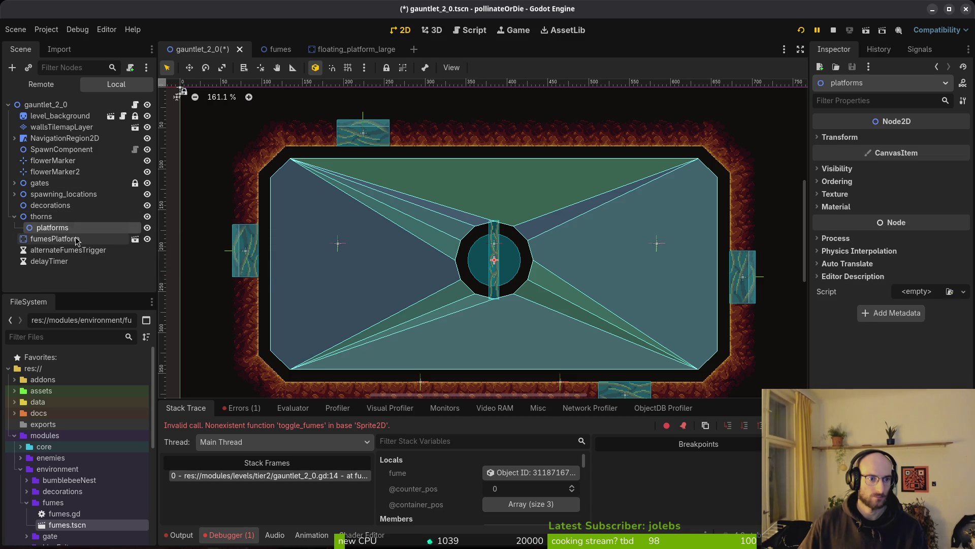
Drag two fumes.tscn instances, fumes and fumes2, under platforms, then quick-open level_2_9.
mouse_move(68, 526)
left_mouse_down()
mouse_move(77, 218)
mouse_move(66, 237)
left_mouse_up()
left_click_drag(77, 521, 67, 235)
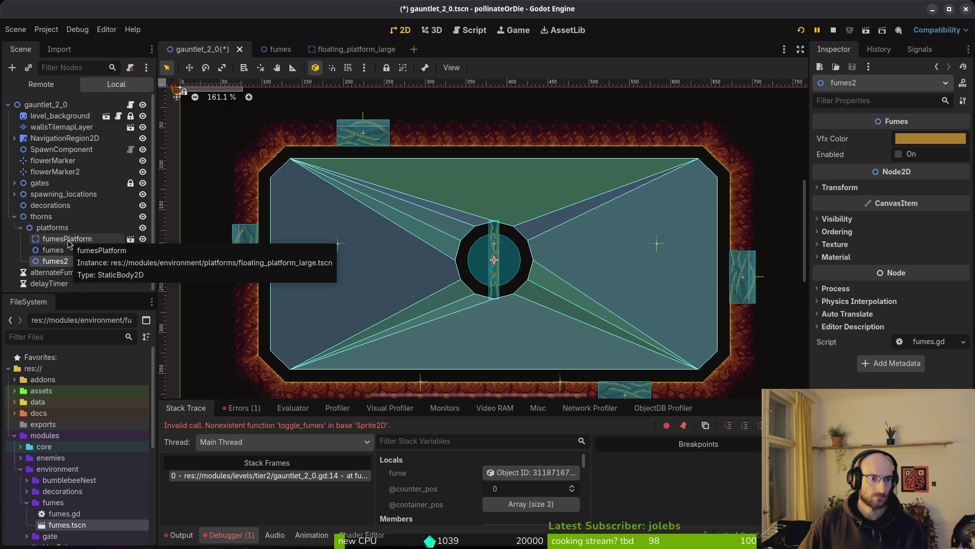
key("alt+shift+o")
type("l2_9")
key("Return")
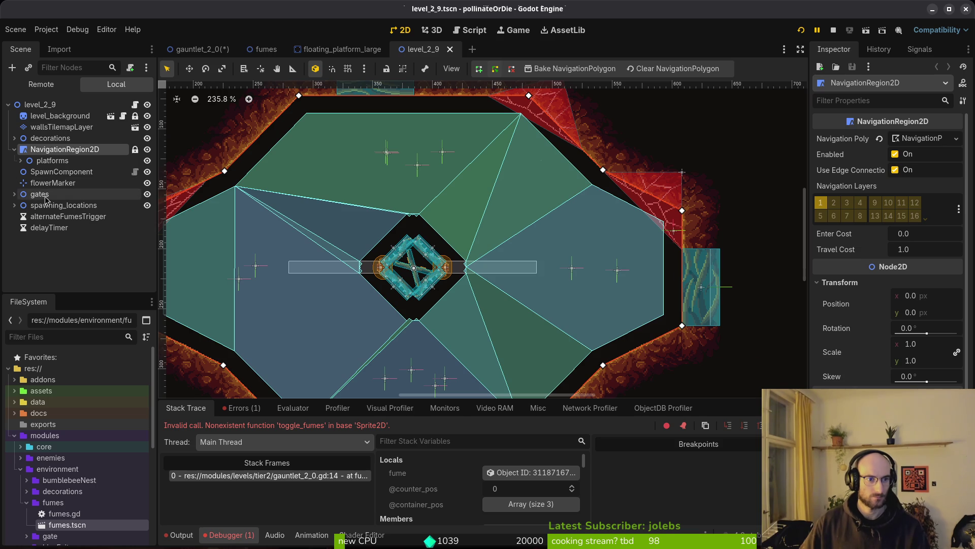
Inspect how level_2_9 groups its fumes under the platforms node.
left_click(20, 160)
left_click(27, 250)
left_click(27, 251)
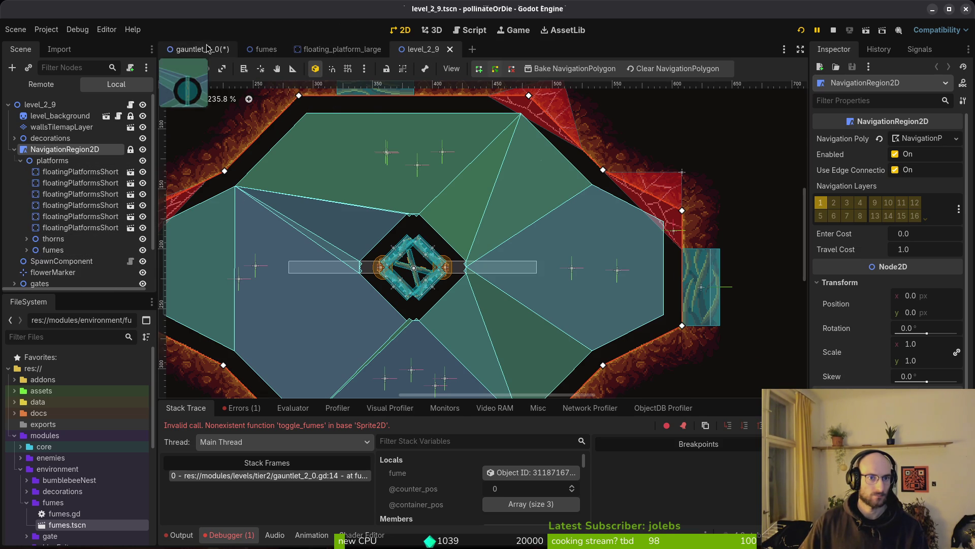
left_click(203, 49)
Add a Node2D named fumes3 under platforms in gauntlet_2_0.
left_click(52, 228)
key("ctrl+a")
type("now2")
key("BackSpace")
key("BackSpace")
type("de2d")
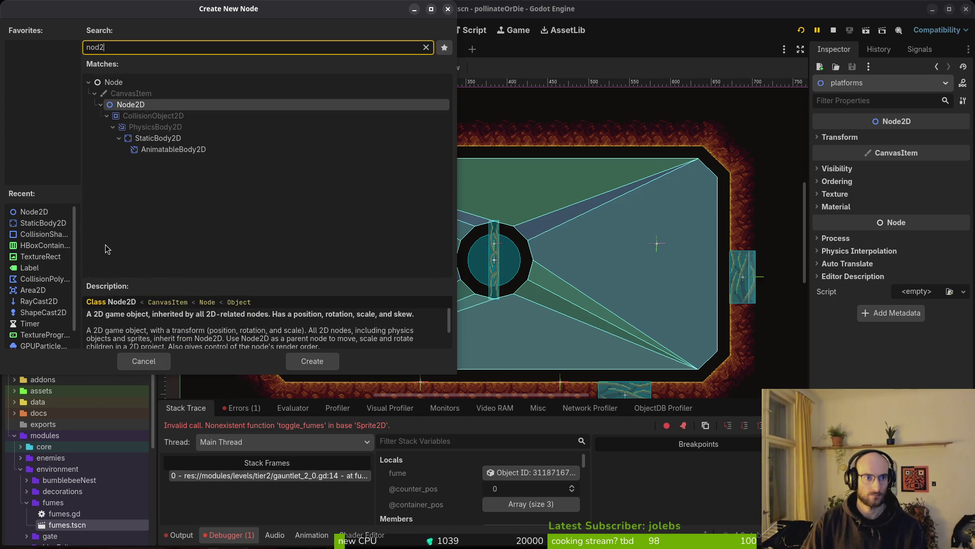
key("Return")
key("F2")
type("fumes3")
key("Return")
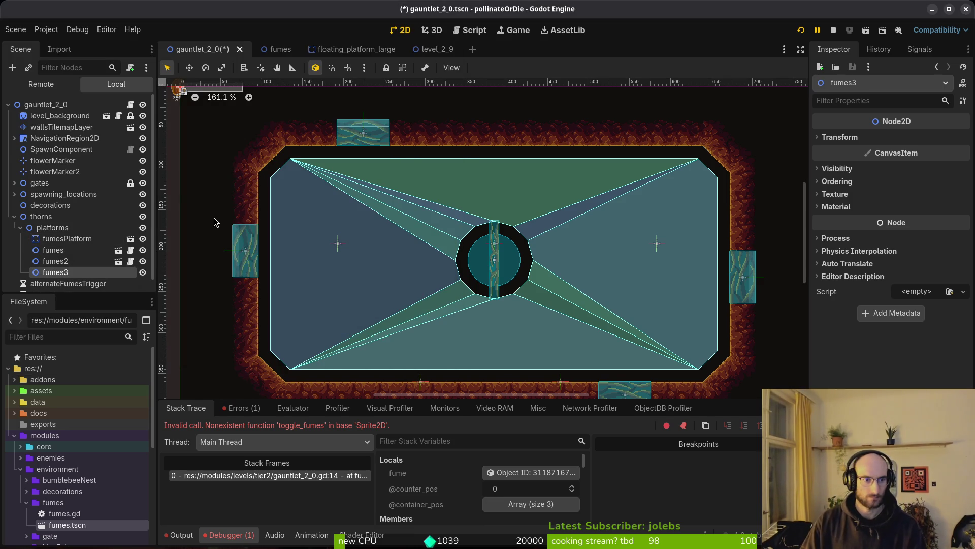
Move fumes and fumes2 into fumes3 and rename that group to fumes.
left_click(61, 250)
left_click(59, 261, "shift")
left_click_drag(58, 261, 77, 272)
left_click(69, 249)
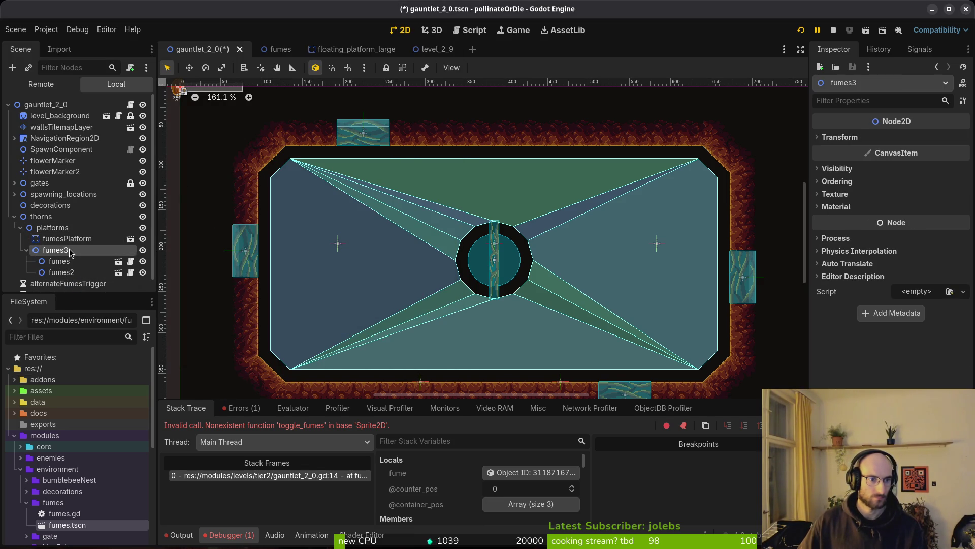
left_click(69, 250)
key("Escape")
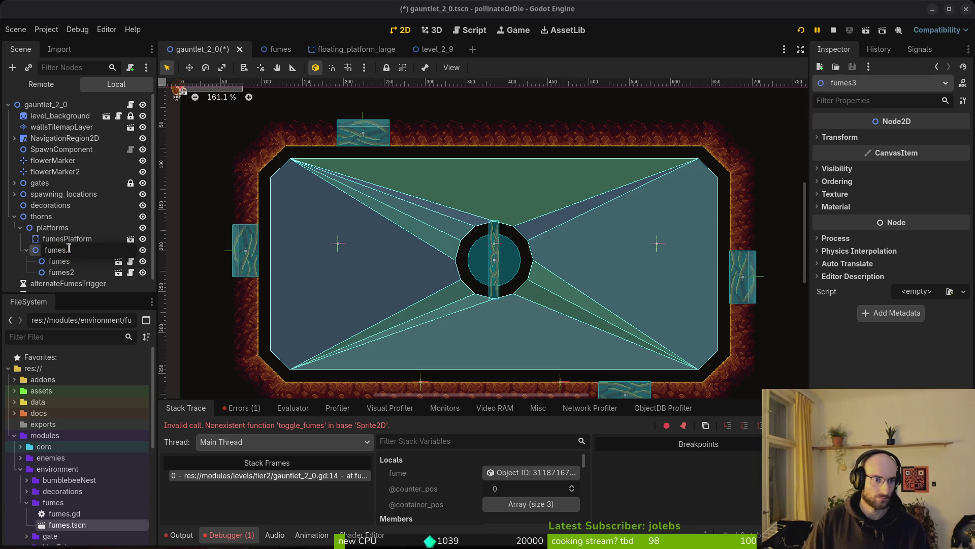
key("Return")
Move platforms out of thorns to the scene root, save, and run the scene with F6.
left_click(26, 250)
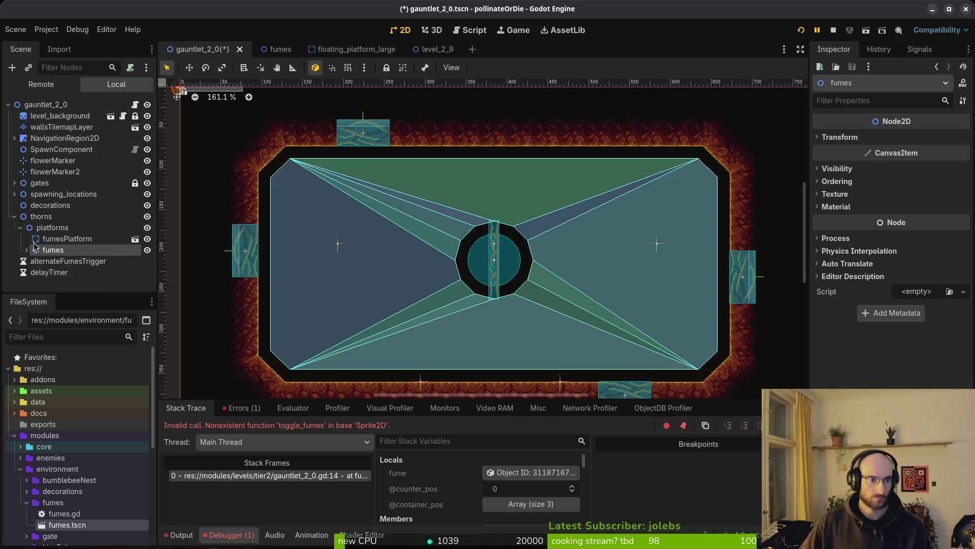
left_click(21, 229)
left_click_drag(45, 233, 61, 152)
left_click_drag(47, 149, 48, 157)
key("Right")
key("ctrl+s")
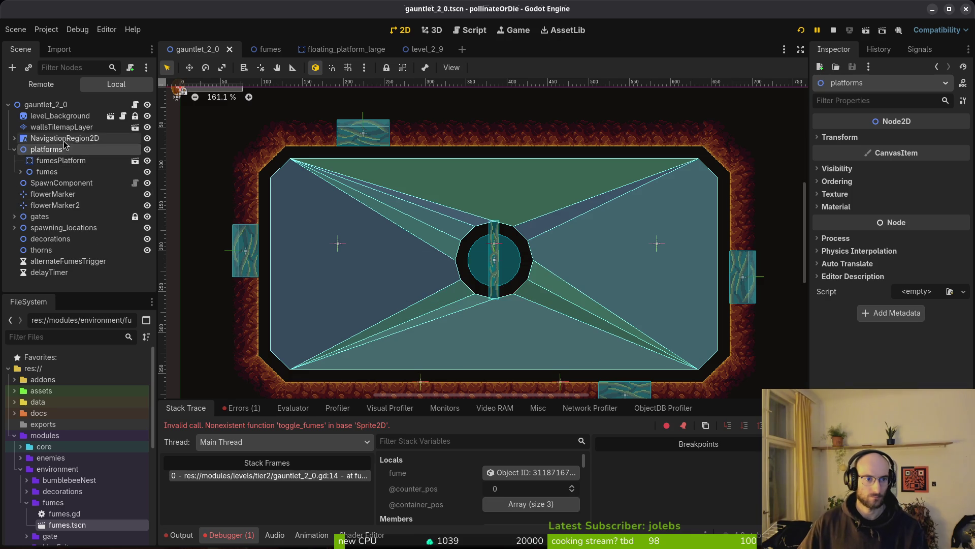
left_click(15, 149)
left_click(65, 283)
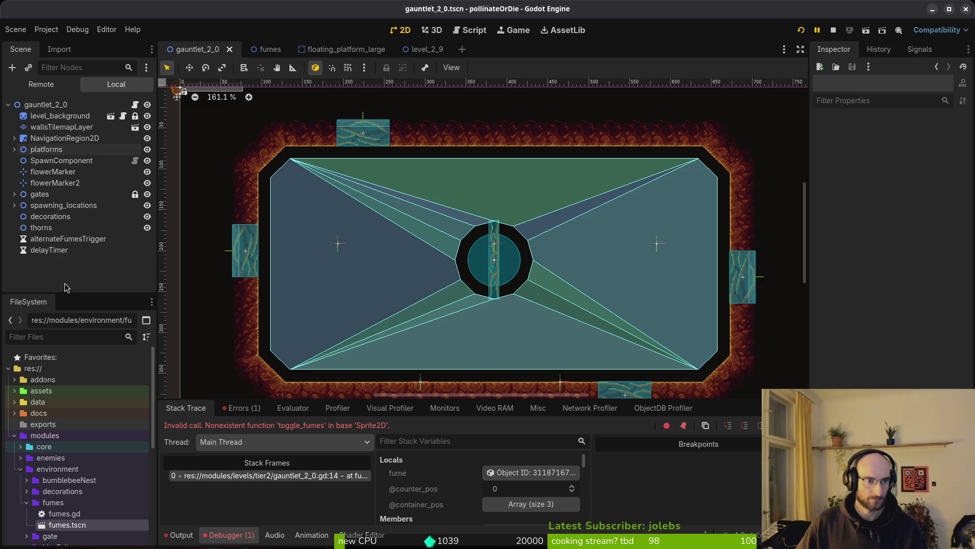
key("F6")
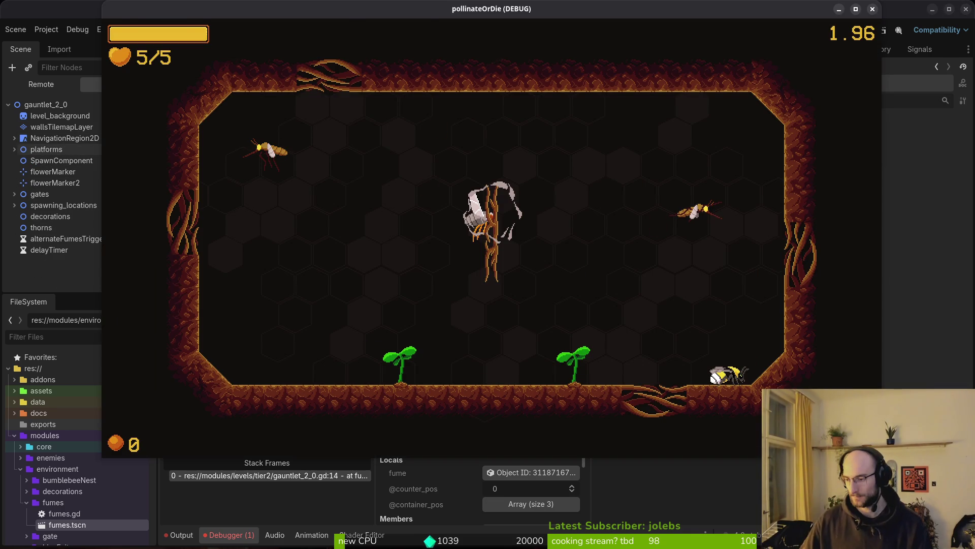
Change the node path to $platforms/fumes and rename the variable to fumes_parent, saving each change.
key("alt+Tab")
left_click(305, 44)
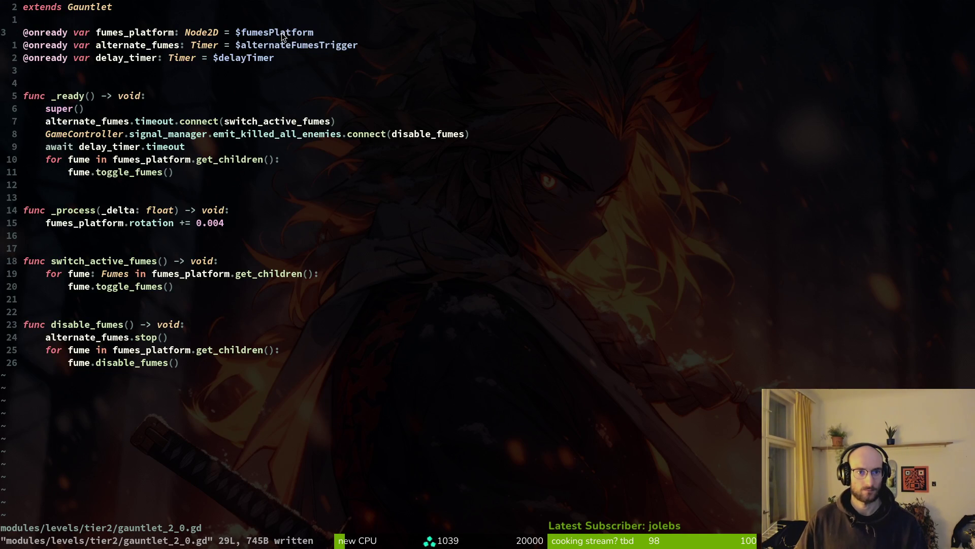
type("ciw")
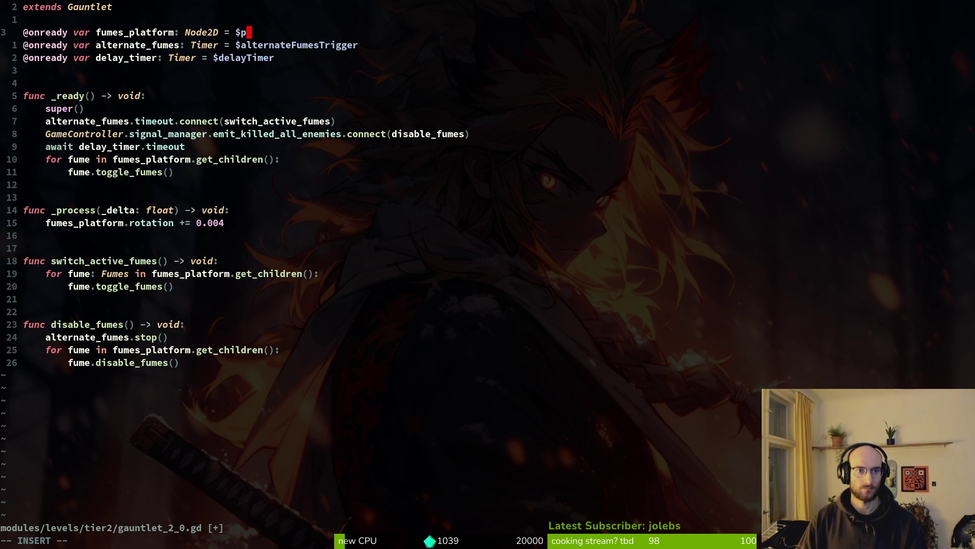
type("l")
type("/")
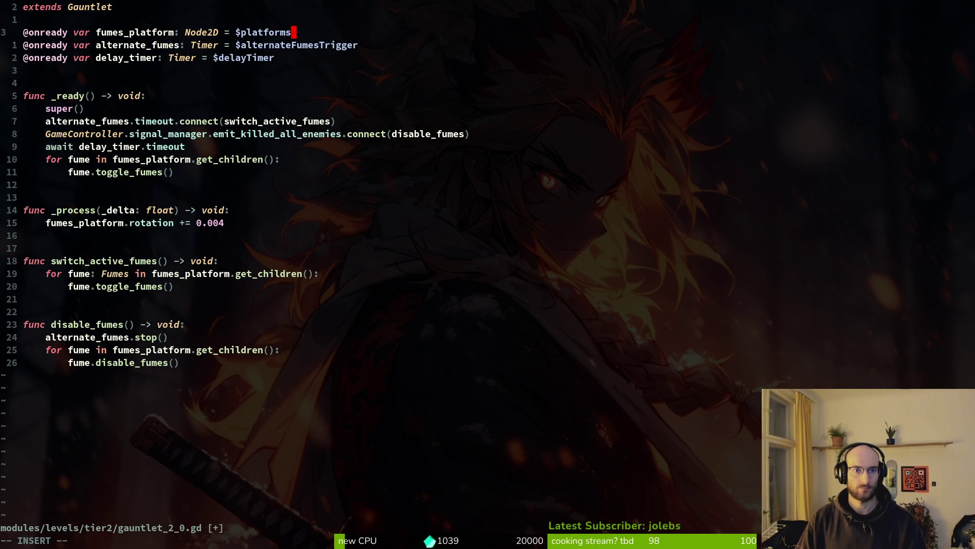
type("umes/")
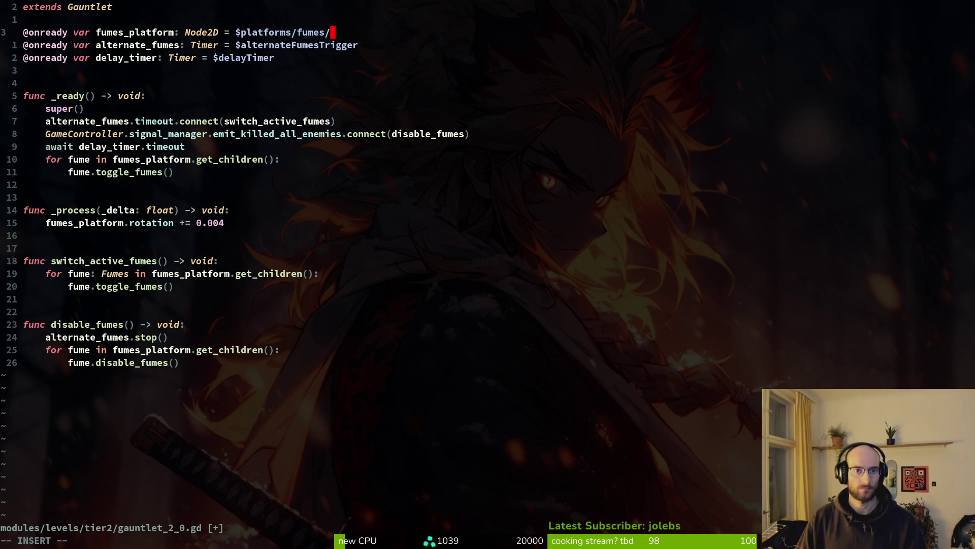
type(":w")
key("Return")
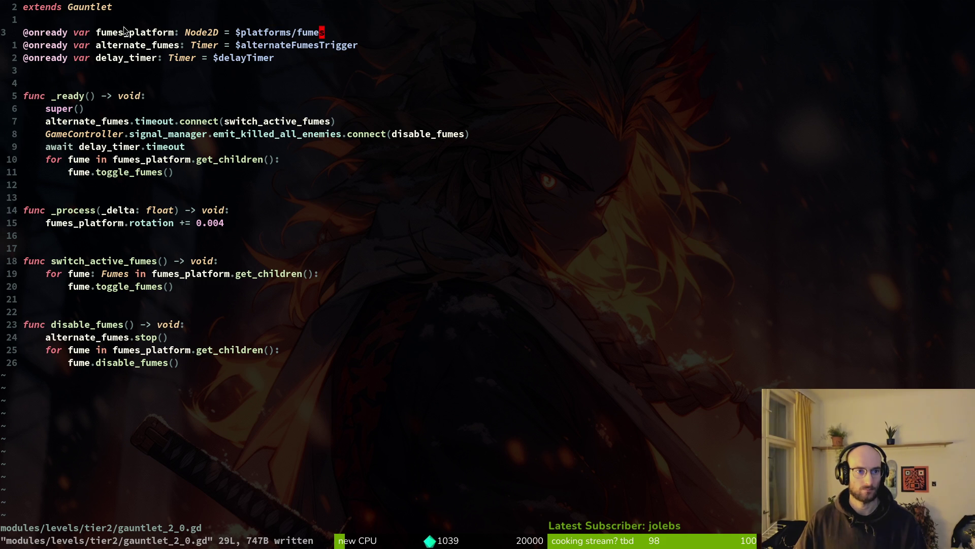
left_click(126, 34)
type("ct:")
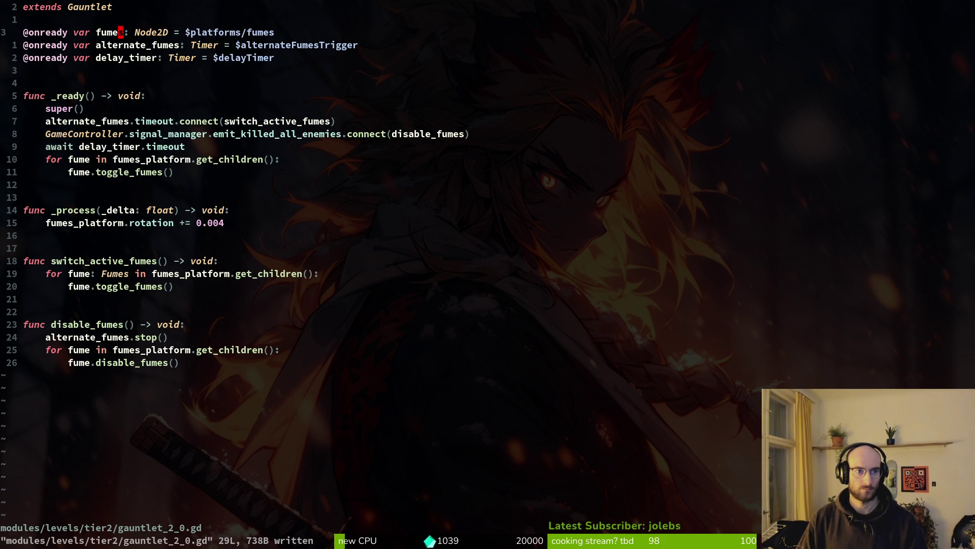
type("_parent")
key("Escape")
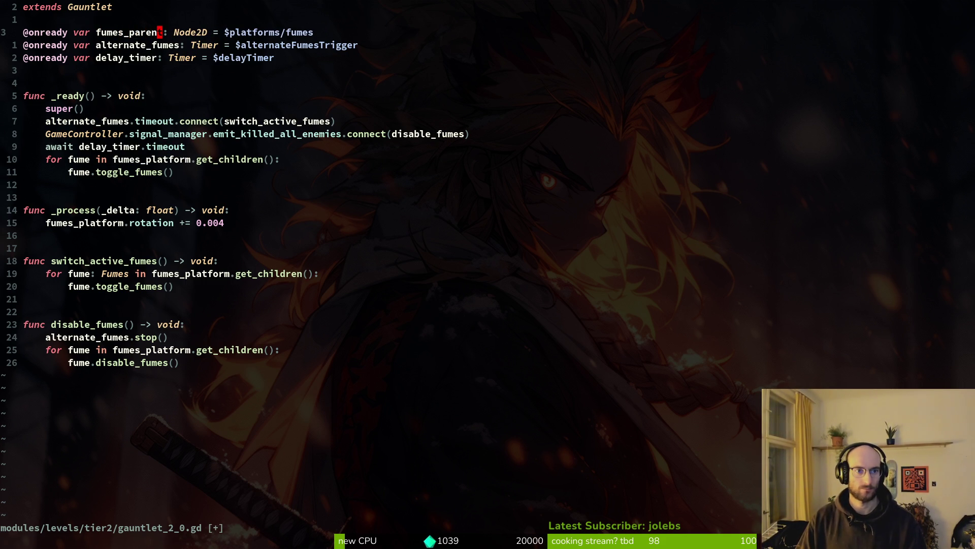
type(":w")
key("Return")
Point the _ready, switch_active_fumes and disable_fumes loops at fumes_parent, then save and quit Vim.
key("j")
key("j")
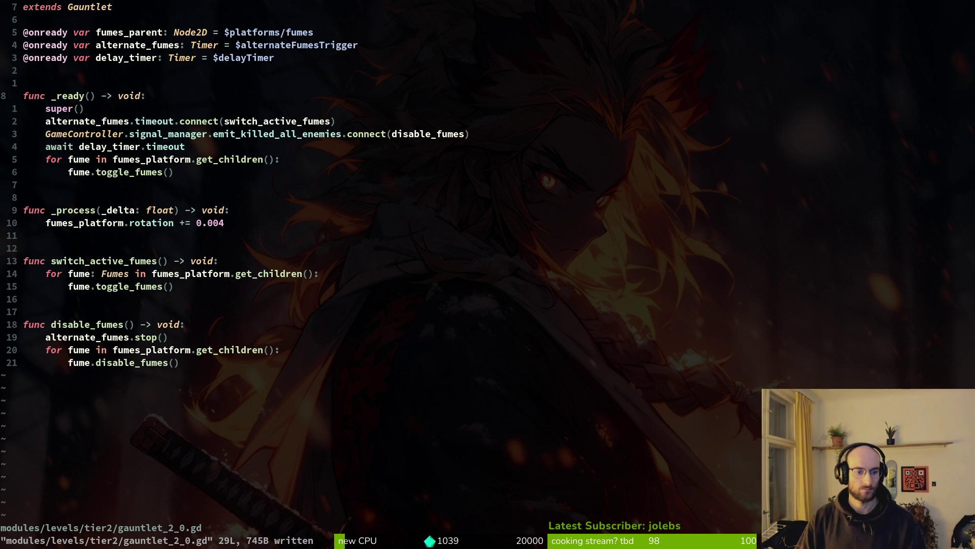
key("j")
key("j")
key("j")
type("vh")
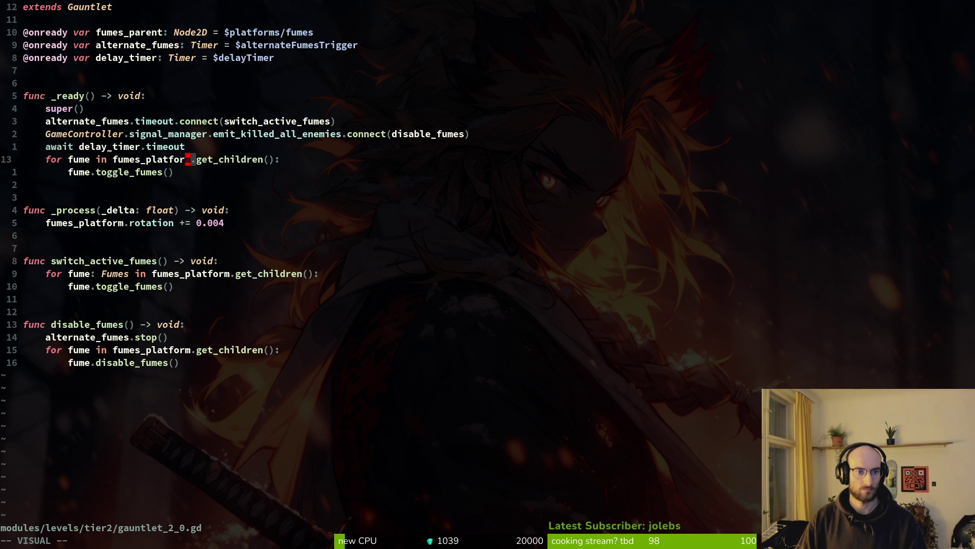
type("bcfumes_parent.")
key("Escape")
key("j")
key("j")
key("j")
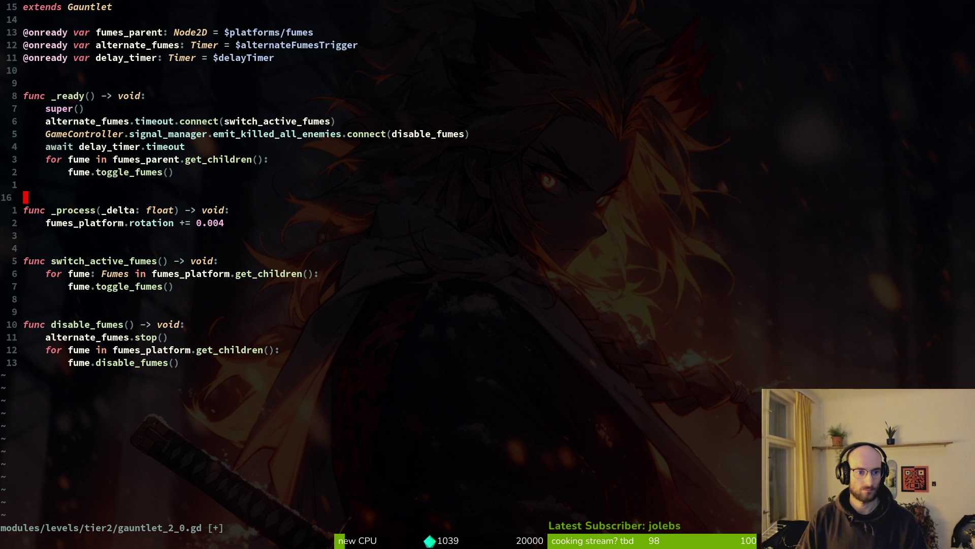
key("j")
key("b")
key("v")
key("e")
key("p")
key("j")
key("j")
key("j")
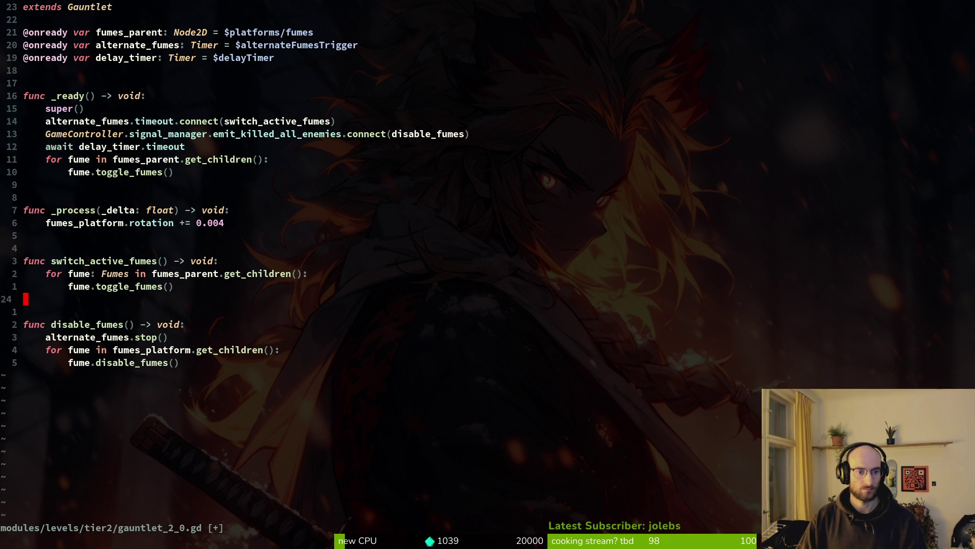
type("bvep:w")
key("Return")
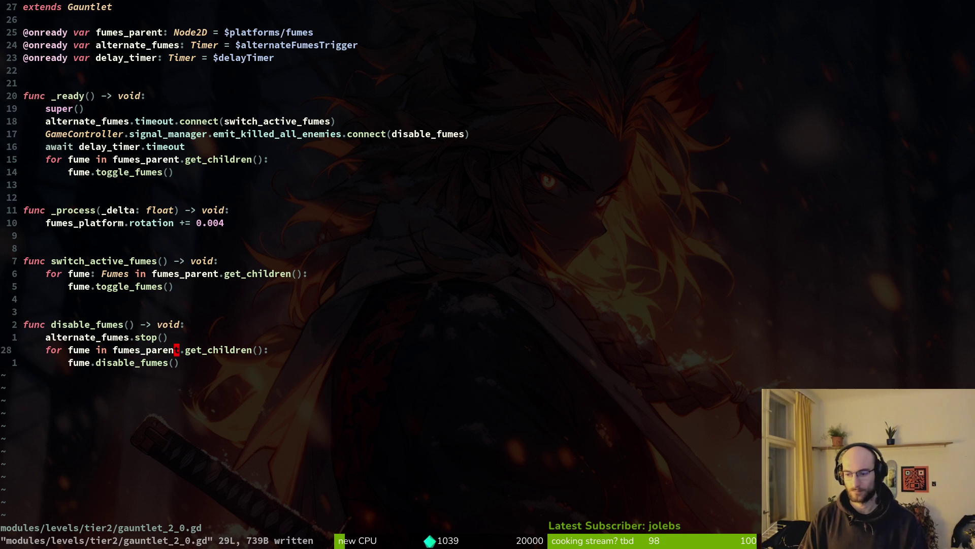
type(":q")
key("Return")
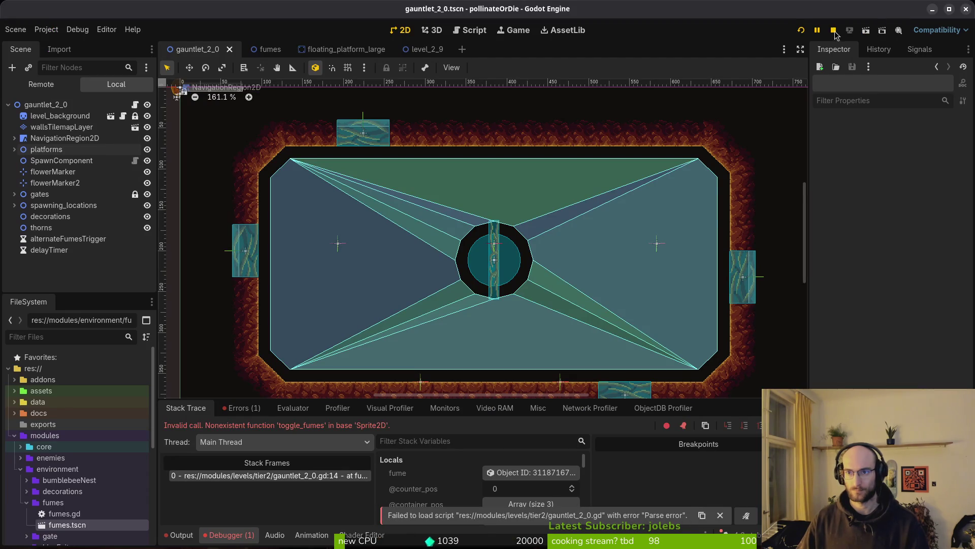
Run the game, then reopen gauntlet_2_0.gd in Vim through the file finder.
key("F5")
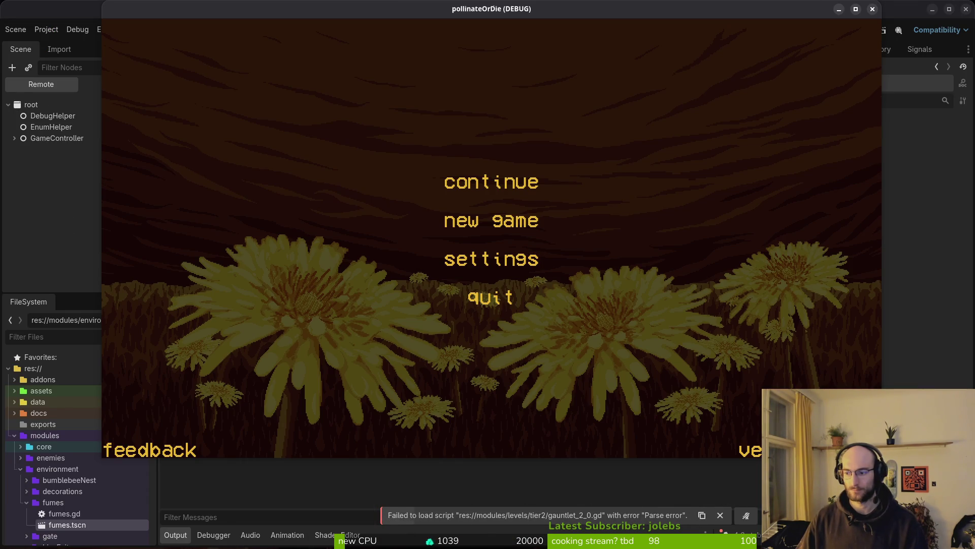
key("super+1")
type("vim")
key("Return")
key("space")
key("f")
key("f")
type("ga")
key("Return")
key("space")
key("f")
key("f")
type("gaunt")
key("Return")
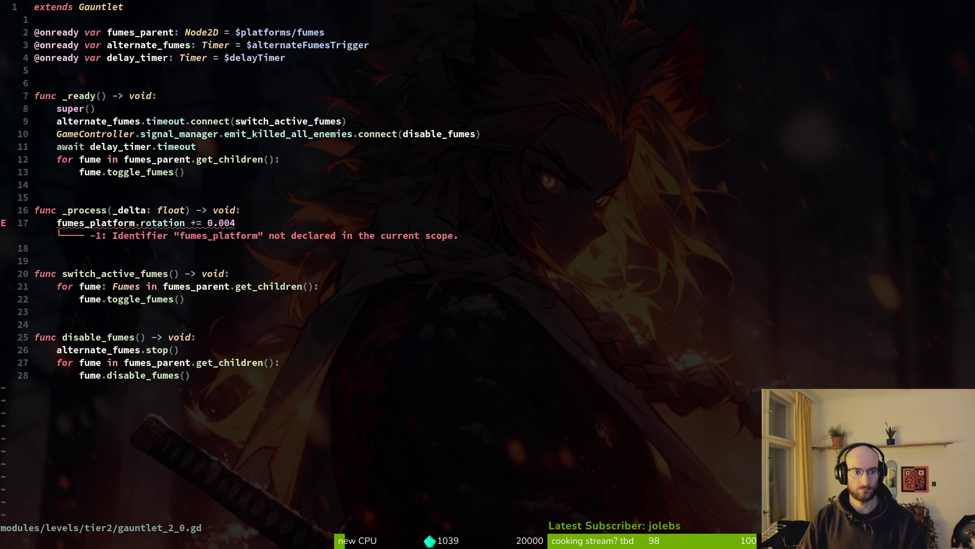
Replace fumes_platform with fumes_parent on the rotation error line and save the script.
key("bracketright")
key("d")
key("Escape")
type("cefum")
key("Return")
key("Escape")
type(":w")
key("Return")
key("alt+Tab")
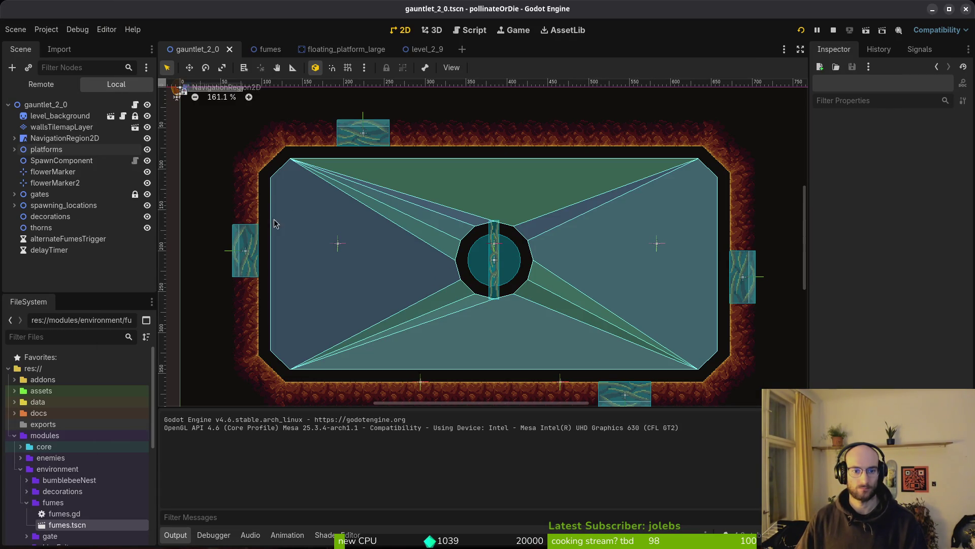
Expand platforms and its fumes group, and move fumesPlatform out to the scene root.
left_click(14, 150)
left_click(46, 172)
scroll(448, 258, "down", 4)
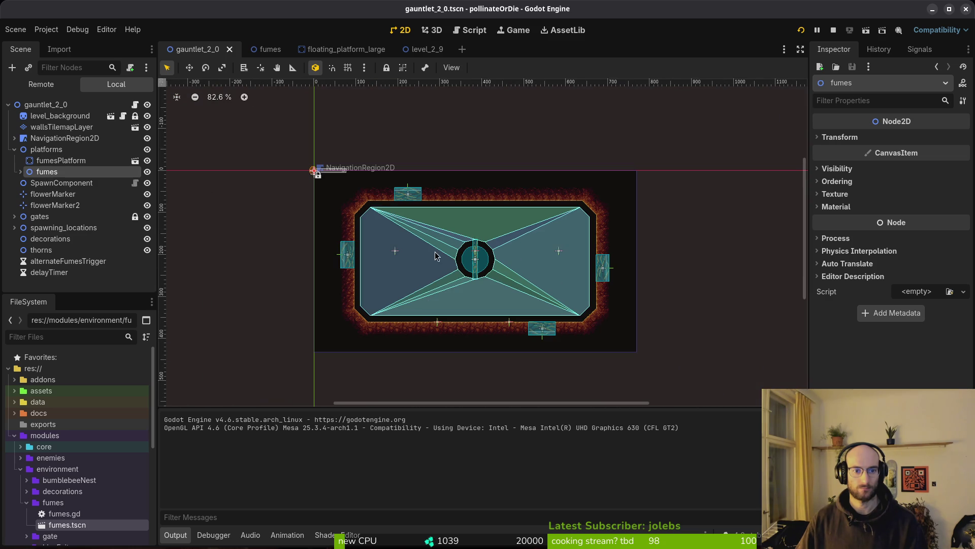
scroll(448, 258, "up", 3)
left_click(20, 172)
left_click(54, 184)
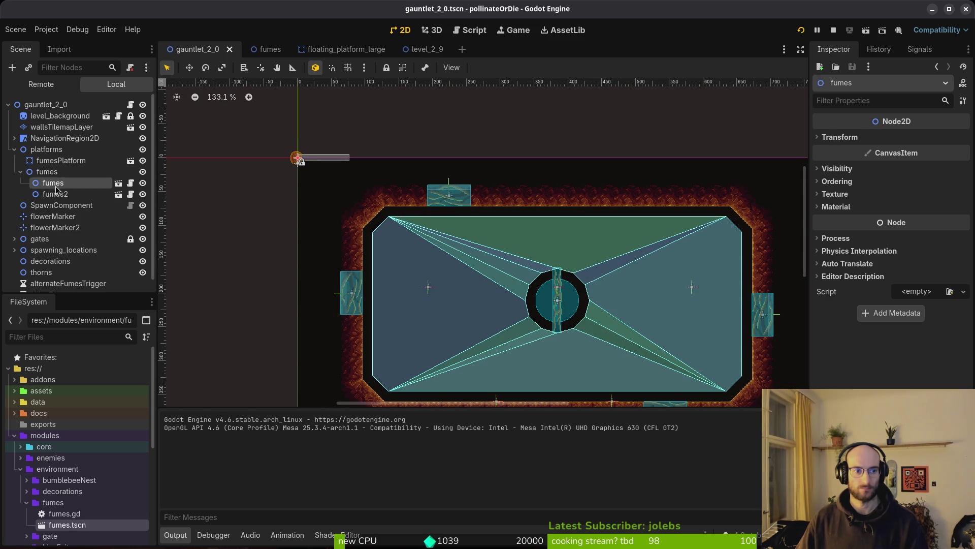
left_click(49, 161)
left_click(45, 151)
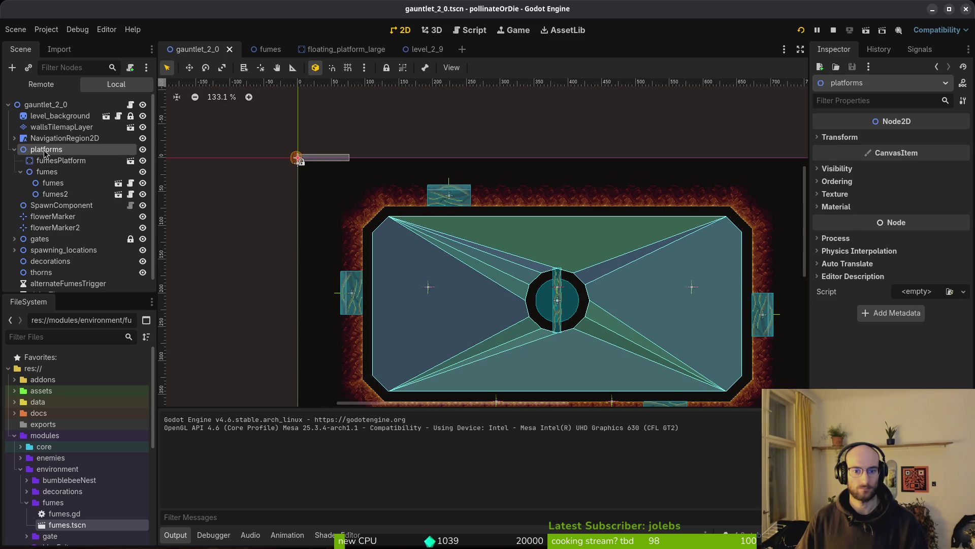
mouse_move(48, 160)
left_mouse_down()
mouse_move(49, 145)
mouse_move(44, 155)
left_mouse_up()
Move the fumes group to the scene root and delete its two fumes children.
left_click(29, 173)
left_click(47, 171)
left_click(49, 183, "shift")
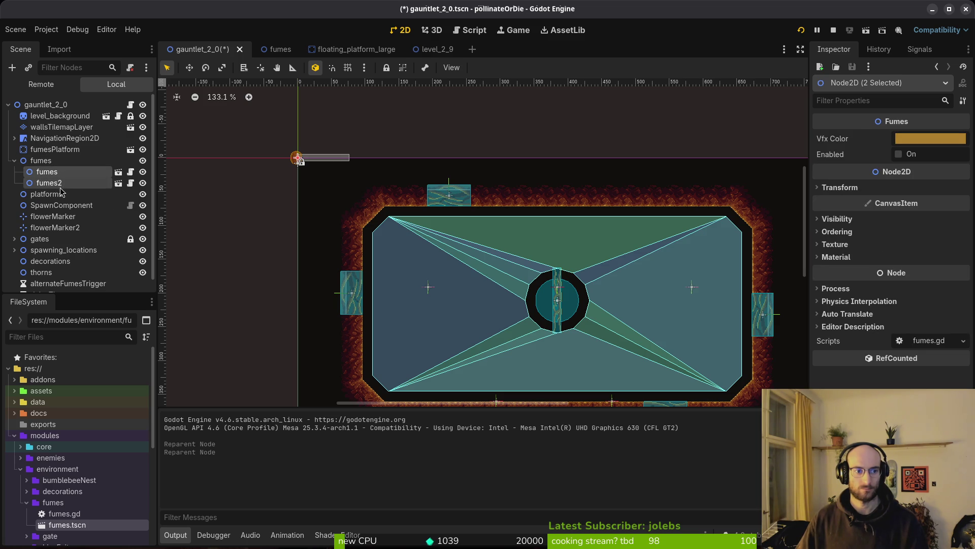
key("Delete")
key("Return")
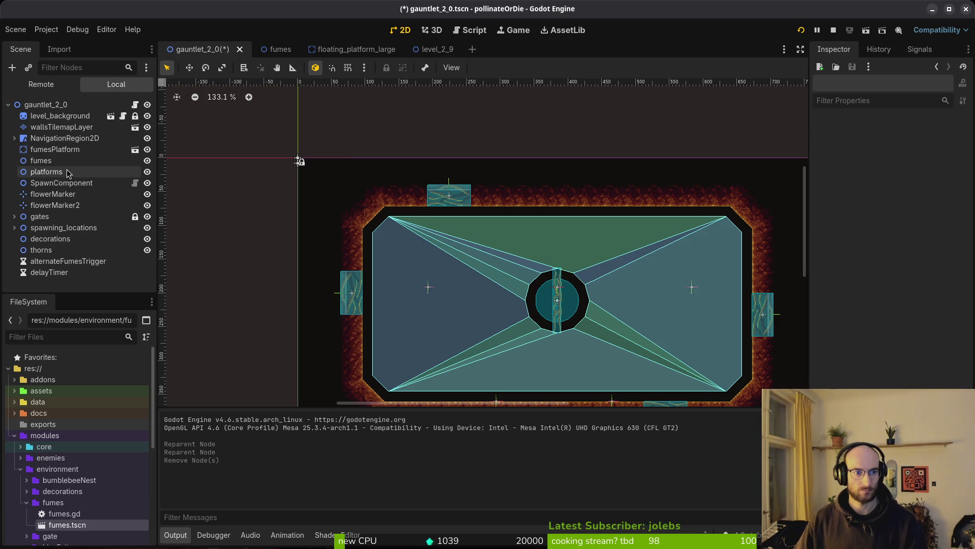
left_click(50, 193)
left_click(41, 160)
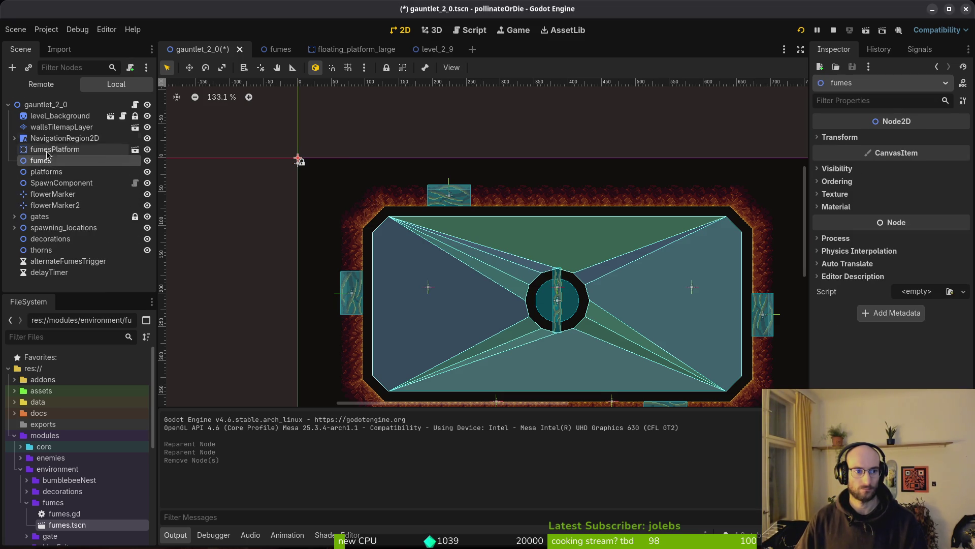
left_click(46, 175)
Place the platforms node at (384, 211) on the central ring and save the scene.
right_click(301, 166, "alt")
left_click(325, 155)
mouse_move(325, 155)
left_mouse_down()
mouse_move(316, 196)
mouse_move(556, 290)
mouse_move(571, 315)
left_mouse_up()
key("ctrl+z")
left_click(300, 160)
right_click(311, 174, "alt")
left_click(325, 155)
mouse_move(325, 155)
left_mouse_down()
mouse_move(572, 294)
mouse_move(532, 304)
left_mouse_up()
scroll(569, 295, "up", 13)
scroll(573, 294, "up", 2)
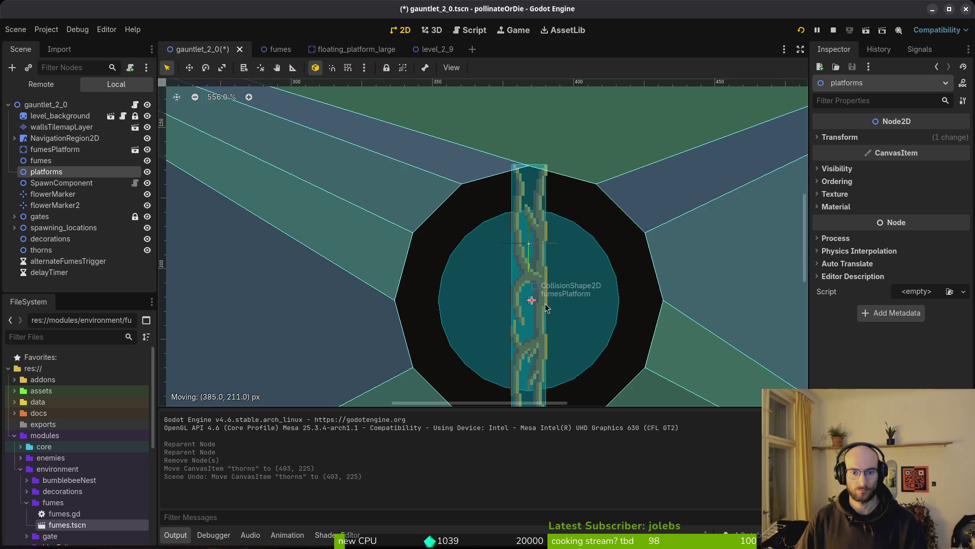
left_click_drag(544, 308, 544, 308)
scroll(475, 220, "down", 10)
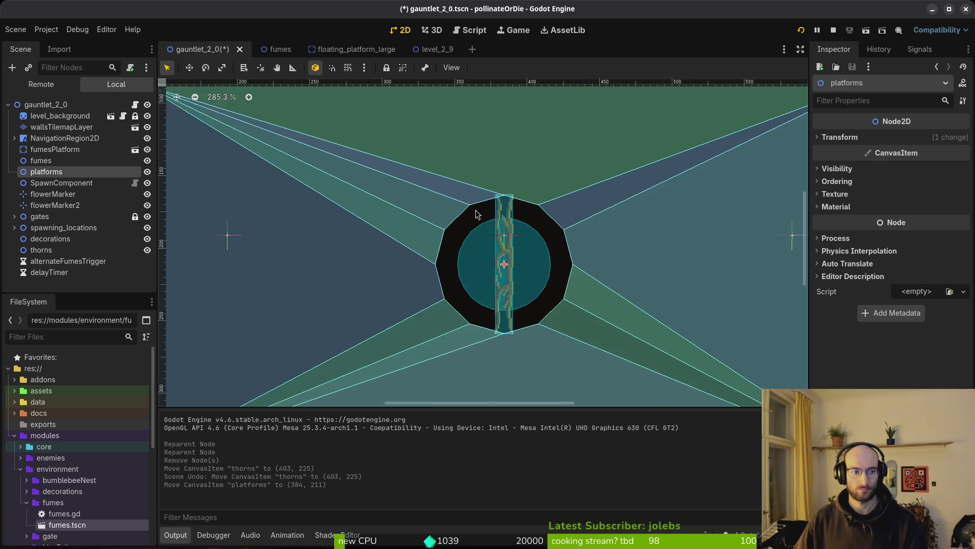
key("ctrl+s")
Delete the old fumes node from the scene.
left_click(50, 161)
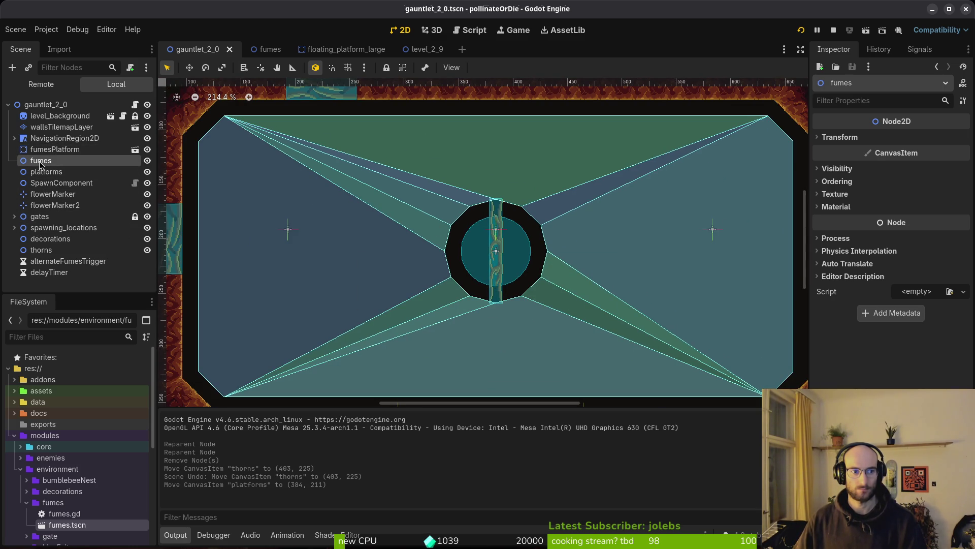
key("Delete")
key("Return")
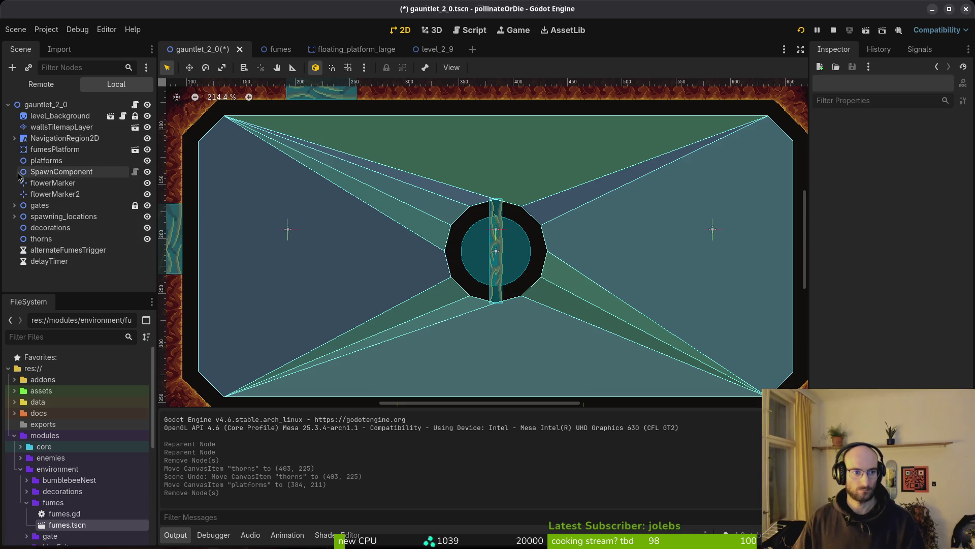
left_click(42, 154)
Delete fumesPlatform and add a Node2D named fumes under platforms.
key("Delete")
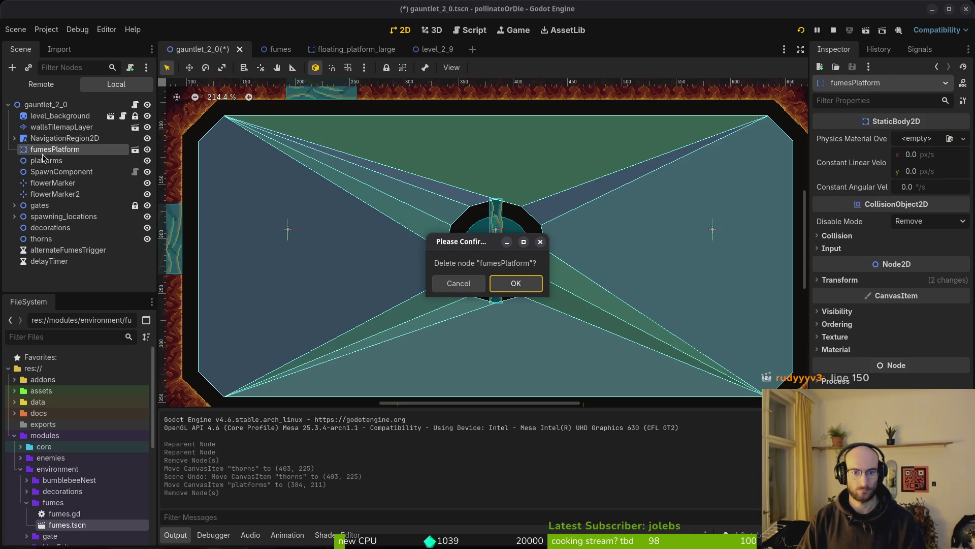
key("Return")
left_click(42, 154)
key("ctrl+a")
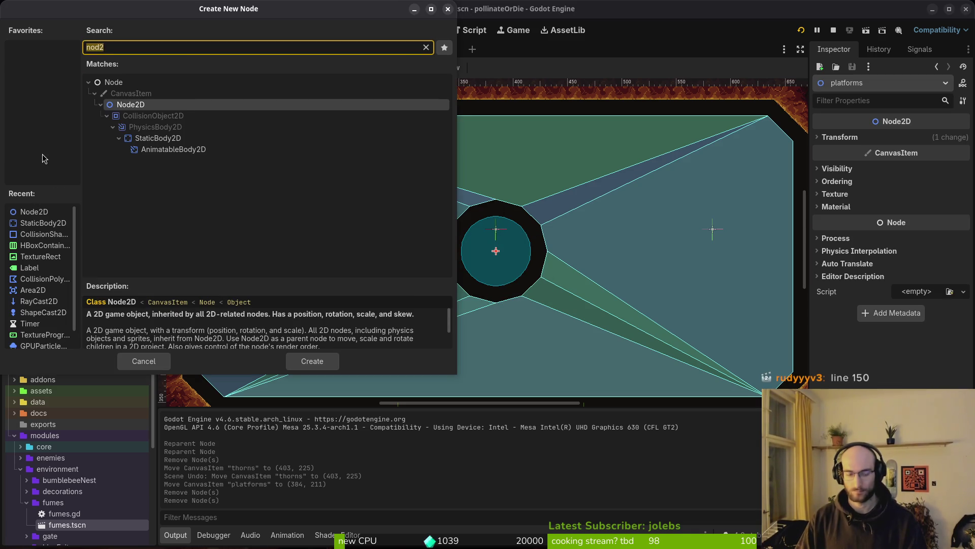
type("node2d")
key("Return")
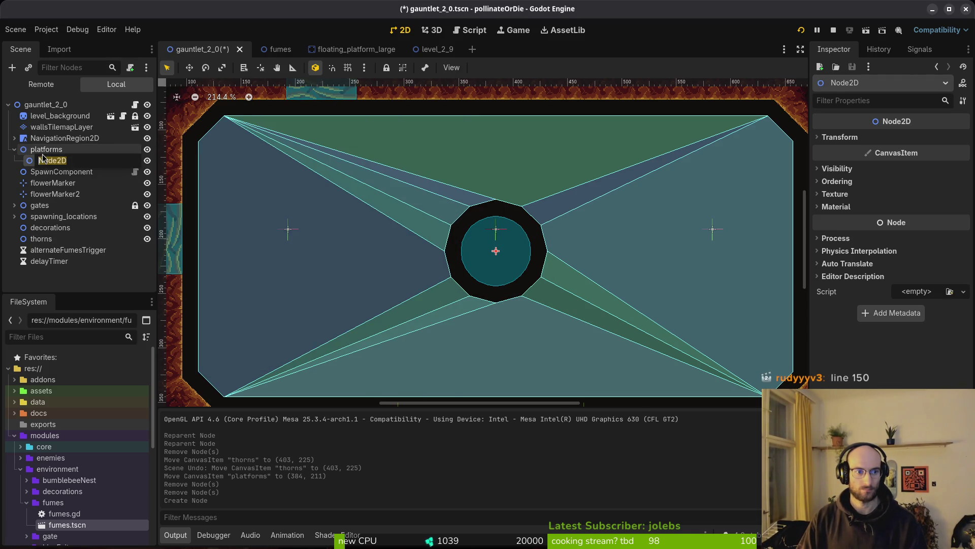
type("fumes")
key("Return")
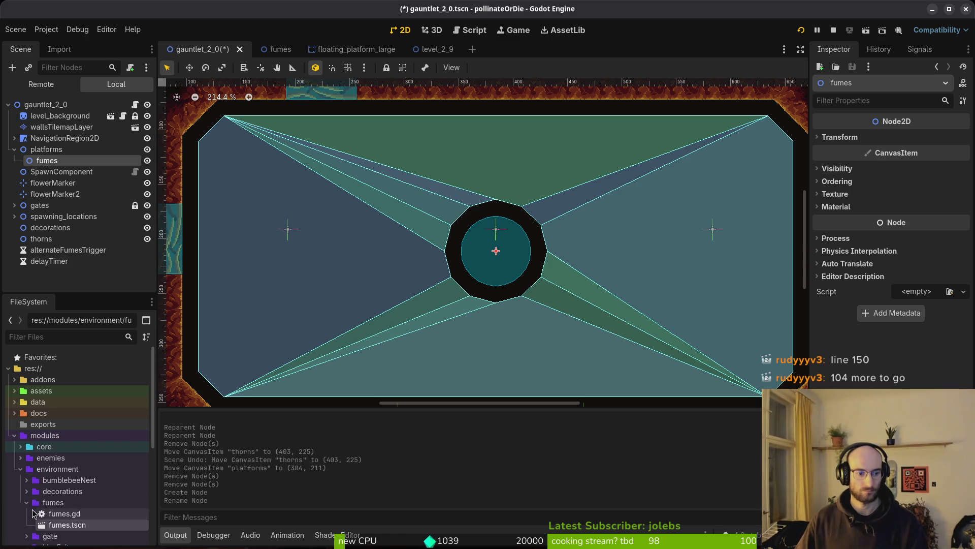
Add two fumes.tscn instances under the new fumes node.
left_click_drag(61, 524, 46, 165)
mouse_move(76, 526)
left_mouse_down()
mouse_move(65, 247)
mouse_move(48, 162)
left_mouse_up()
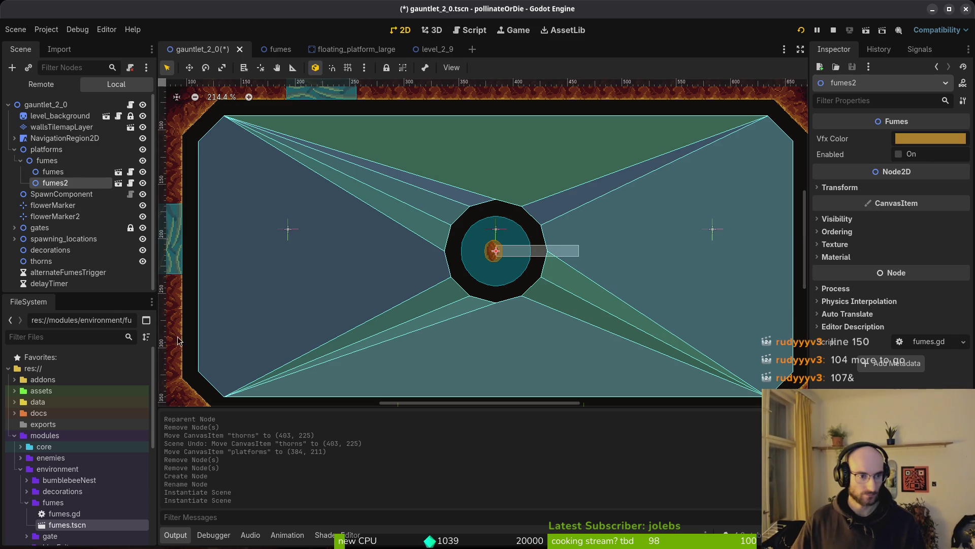
scroll(88, 494, "down", 2)
scroll(77, 458, "down", 3)
scroll(56, 422, "up", 1)
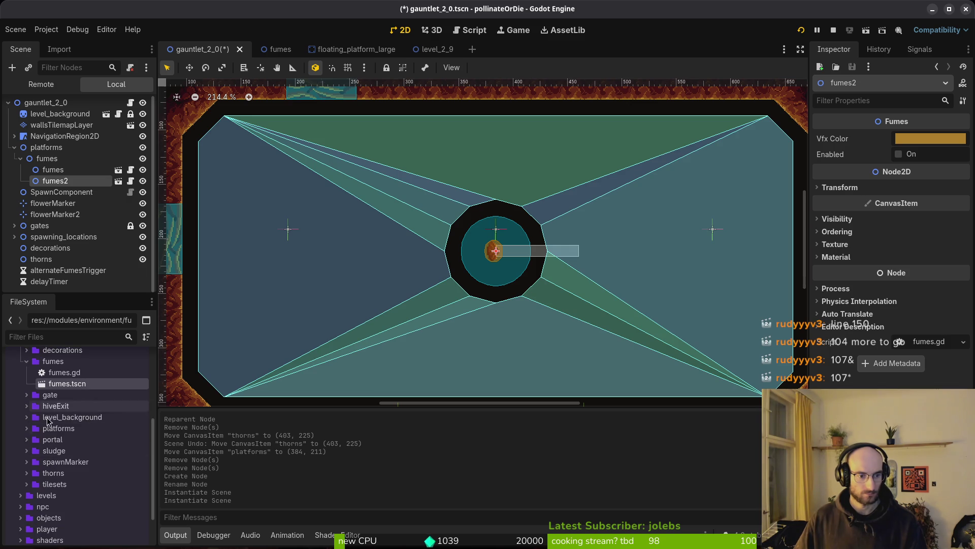
Add floating_platform_large.tscn from the FileSystem dock under the platforms node.
left_click(27, 428)
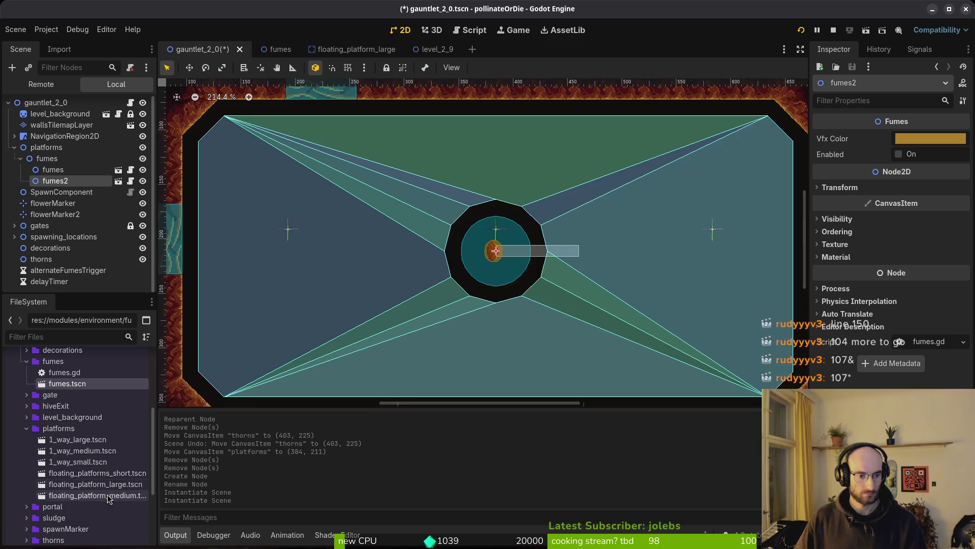
mouse_move(94, 484)
left_mouse_down()
mouse_move(211, 222)
mouse_move(74, 162)
left_mouse_up()
mouse_move(460, 259)
left_mouse_down()
mouse_move(507, 301)
mouse_move(473, 297)
mouse_move(416, 259)
left_mouse_up()
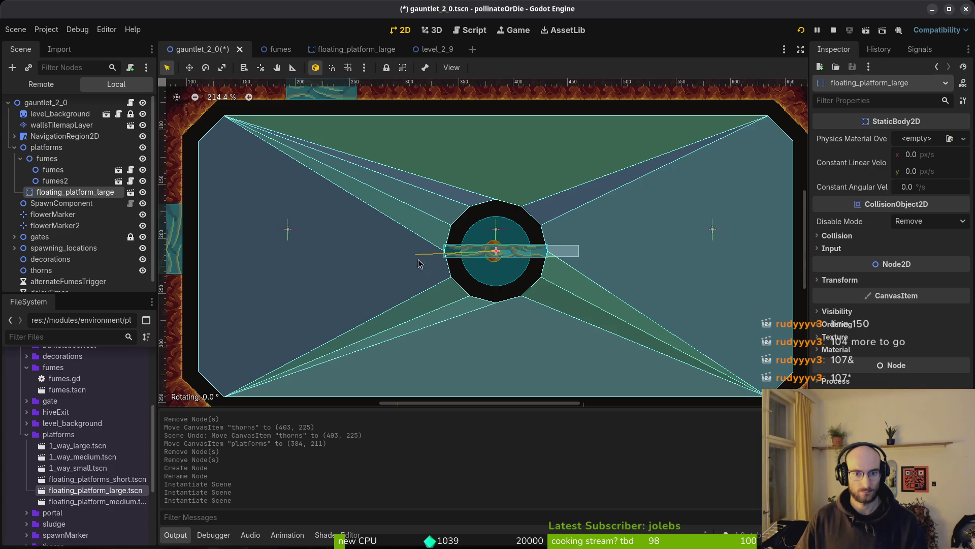
scroll(558, 261, "up", 5)
Put fumes2 at (48, 0) and fumes at (-48, 0) rotated -180°, then save.
left_click(398, 268)
mouse_move(398, 267)
left_mouse_down()
mouse_move(569, 262)
mouse_move(529, 267)
mouse_move(411, 325)
left_mouse_up()
scroll(534, 266, "up", 3)
scroll(508, 275, "left", 5)
left_click_drag(220, 375, 211, 261)
mouse_move(427, 302)
left_mouse_down()
mouse_move(257, 267)
mouse_move(276, 257)
left_mouse_up()
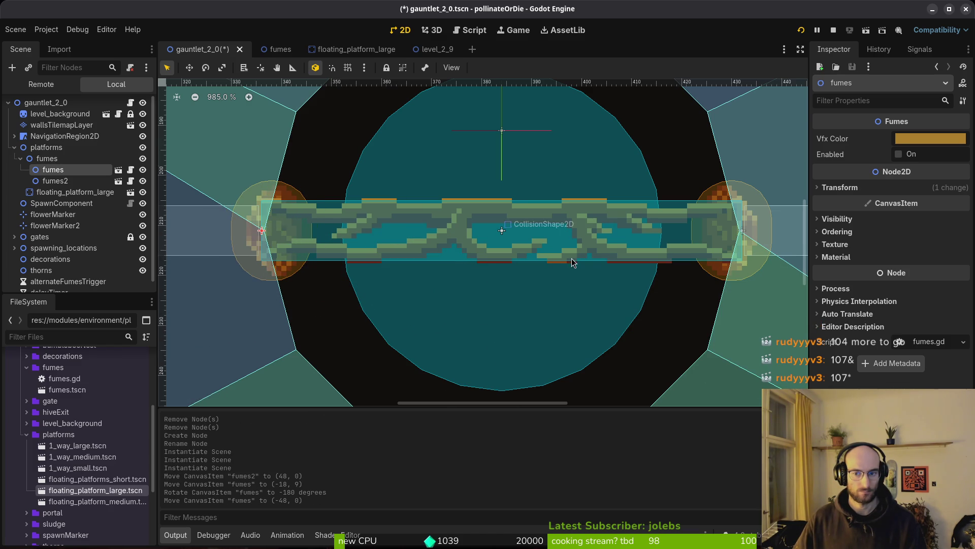
scroll(548, 275, "down", 7)
key("Escape")
key("ctrl+s")
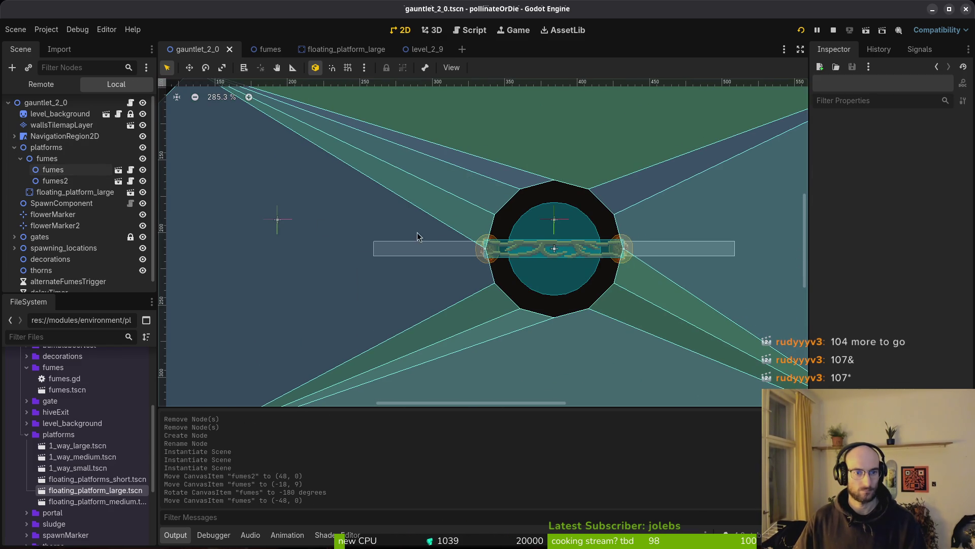
Rename fumes_parent to fumes in the loops and the declaration, and save gauntlet_2_0.gd.
key("alt+Tab")
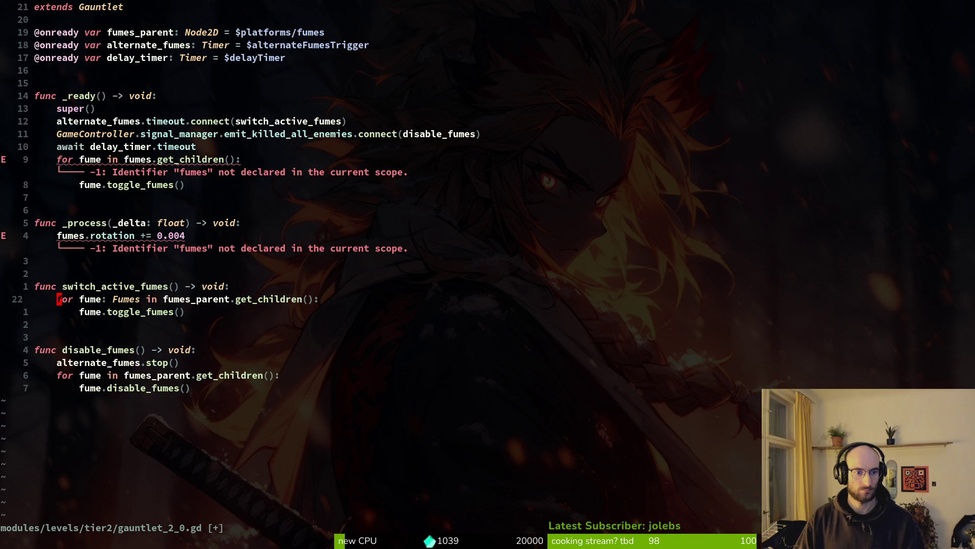
type("cwfumes")
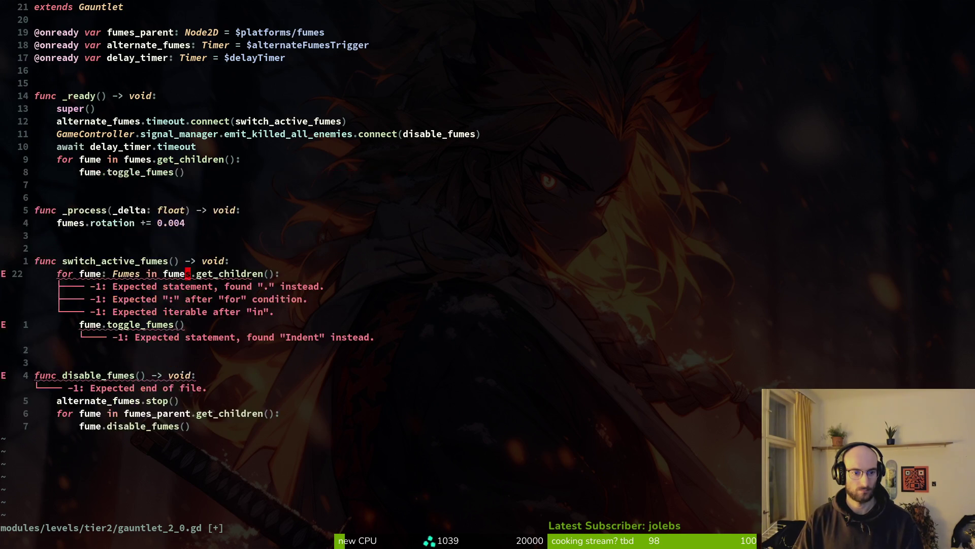
key("Escape")
key("j")
key("j")
key("j")
key("b")
type("wj")
type("eces")
key("Escape")
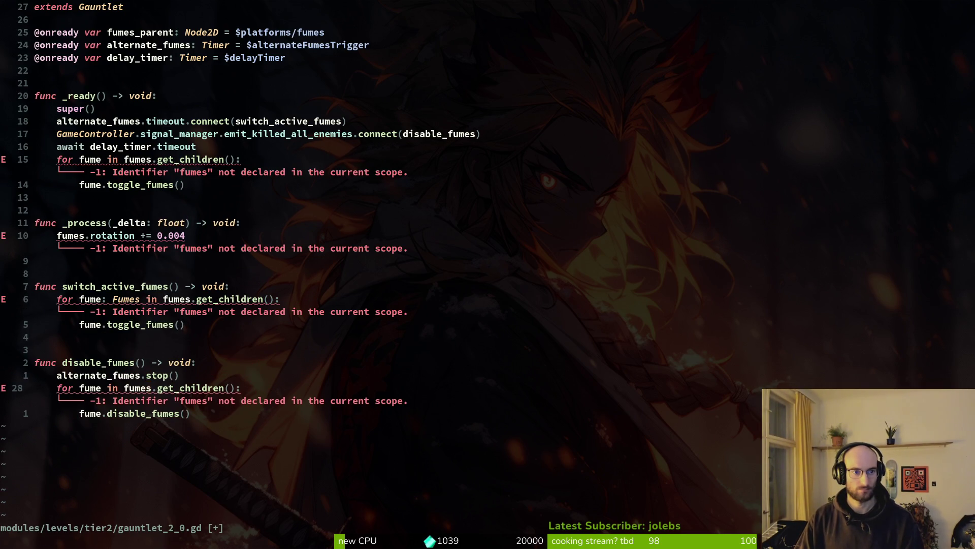
type("25k")
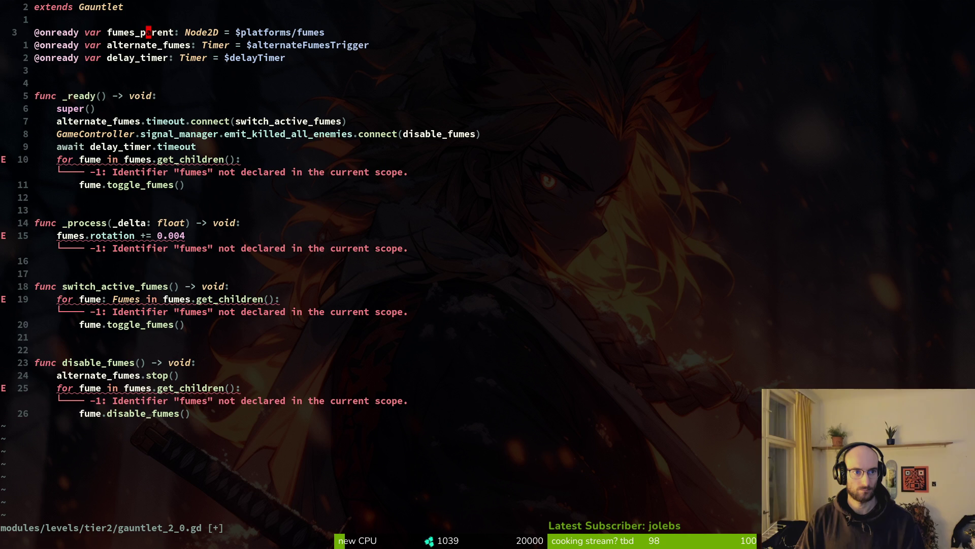
type("eces")
key("Escape")
type(":w")
key("Return")
key("alt+Tab")
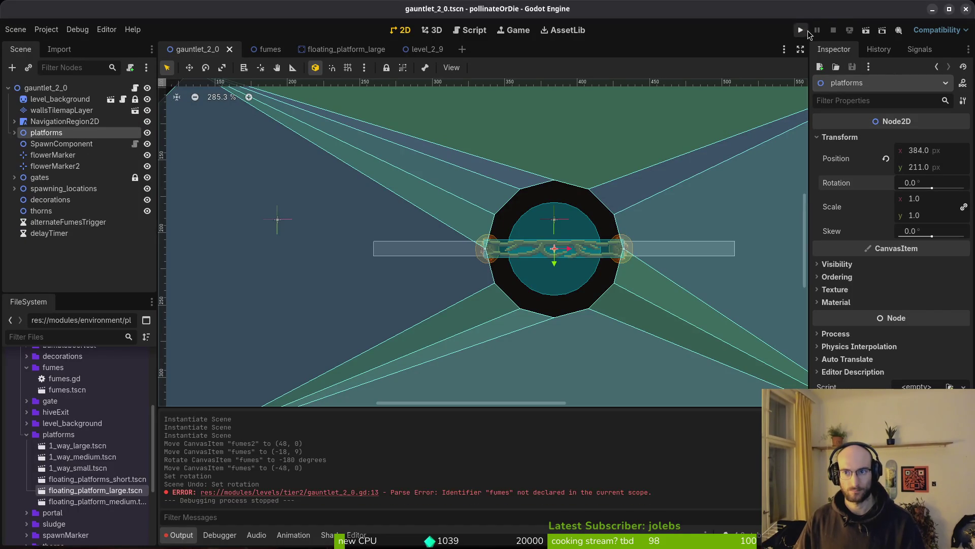
Launch the project, continue from the main menu and load level G2-0 from level select.
left_click(802, 30)
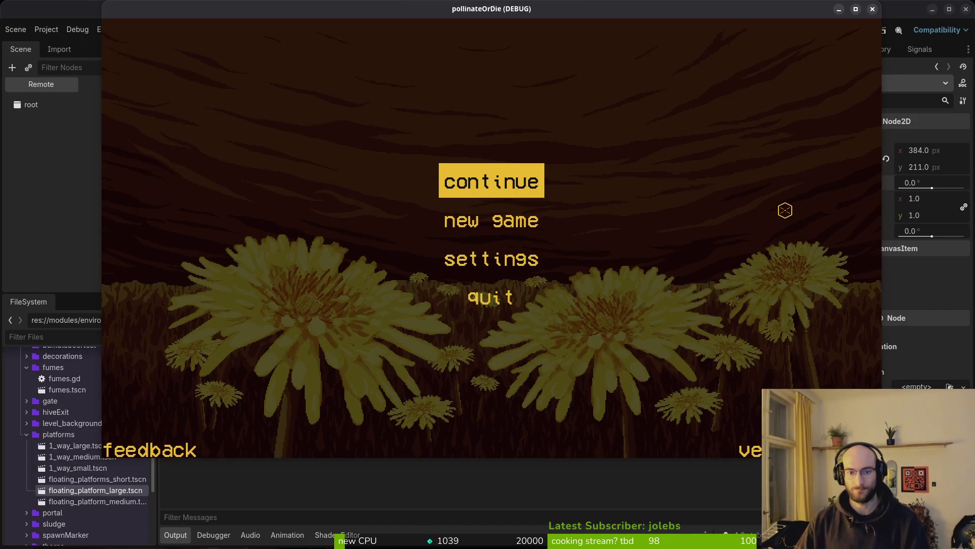
key("Return")
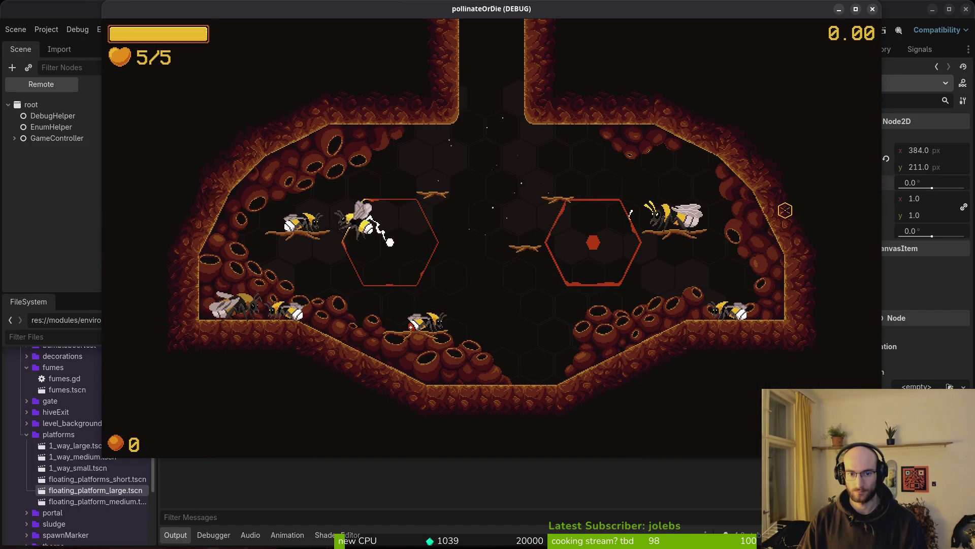
key("Escape")
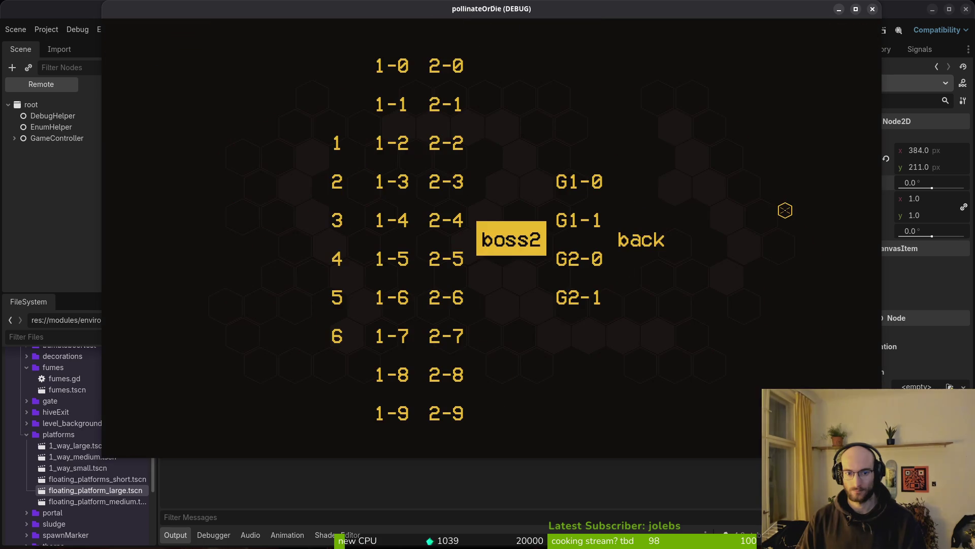
key("Right")
key("Return")
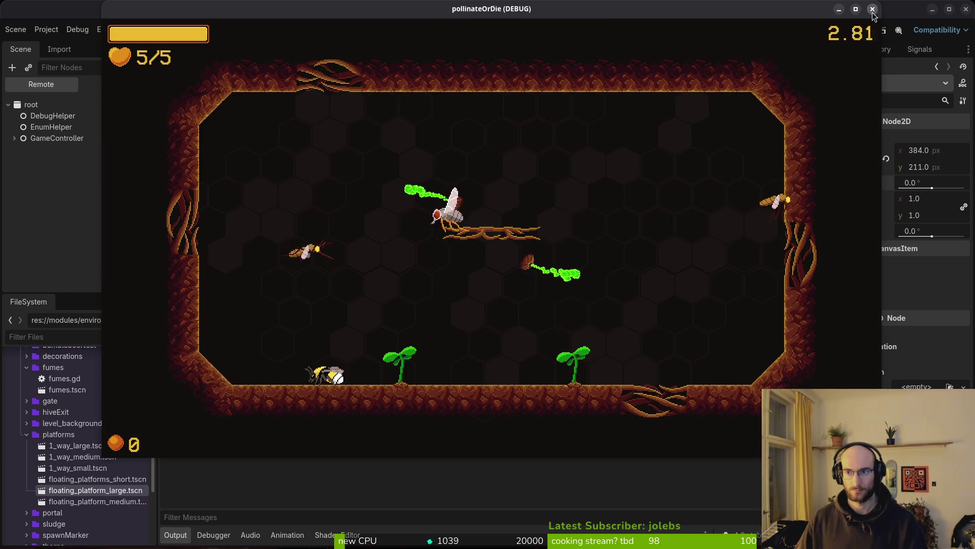
key("alt+Tab")
left_click(68, 225)
left_click(109, 38)
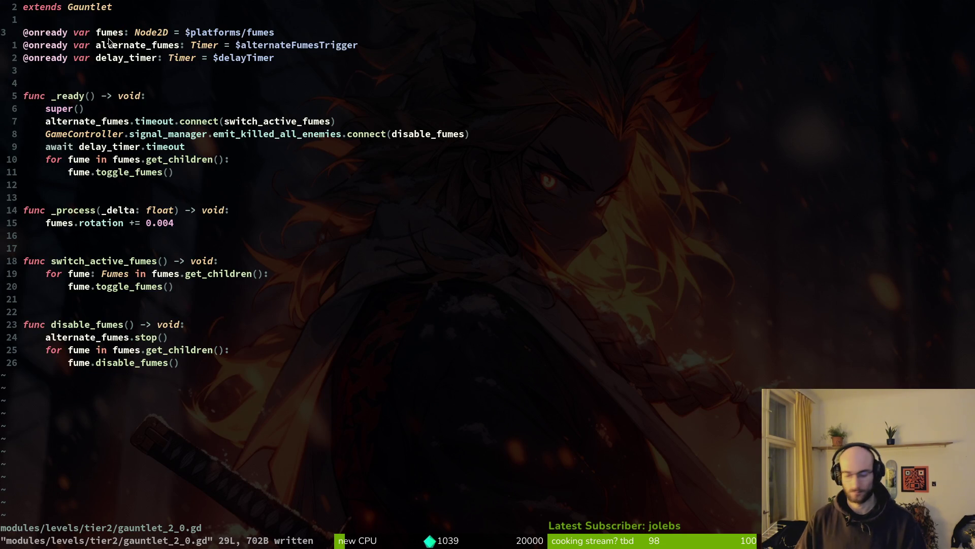
key("w")
key("w")
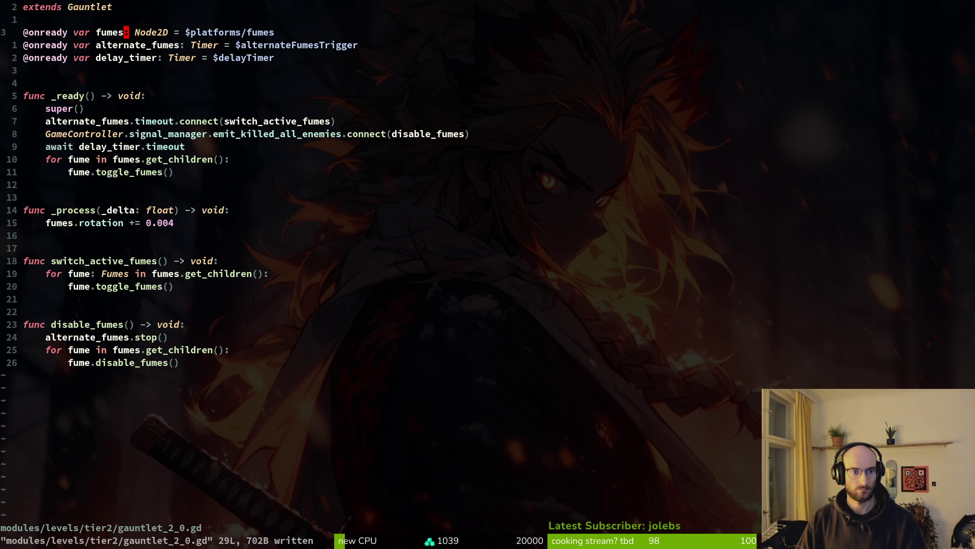
key("y")
key("y")
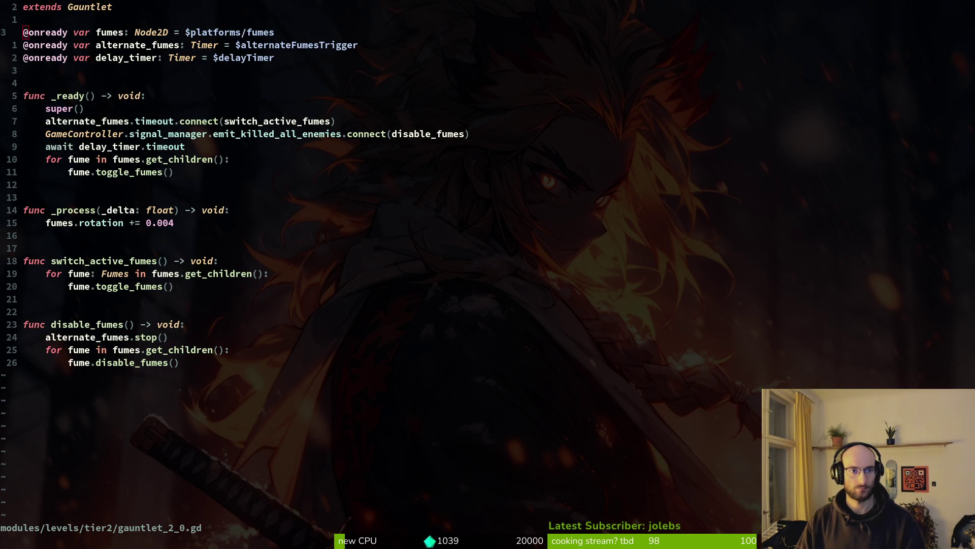
key("p")
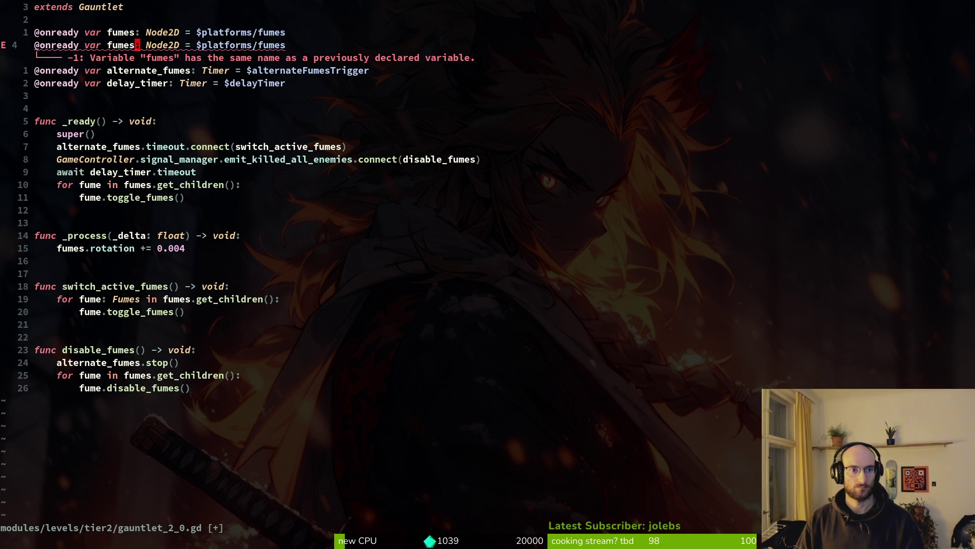
type("_p")
Rename the duplicated variable to platform and save the script with :w.
key("ctrl+w")
type("platof")
key("BackSpace")
key("BackSpace")
type("form")
key("Escape")
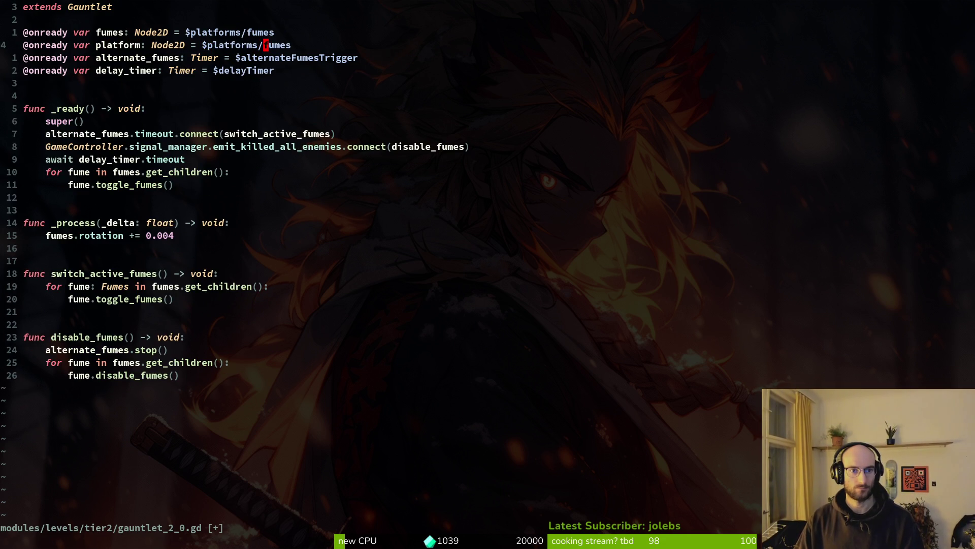
key("Escape")
type(":w")
key("Return")
Change the new variable's node path to $platform and save again.
key("s")
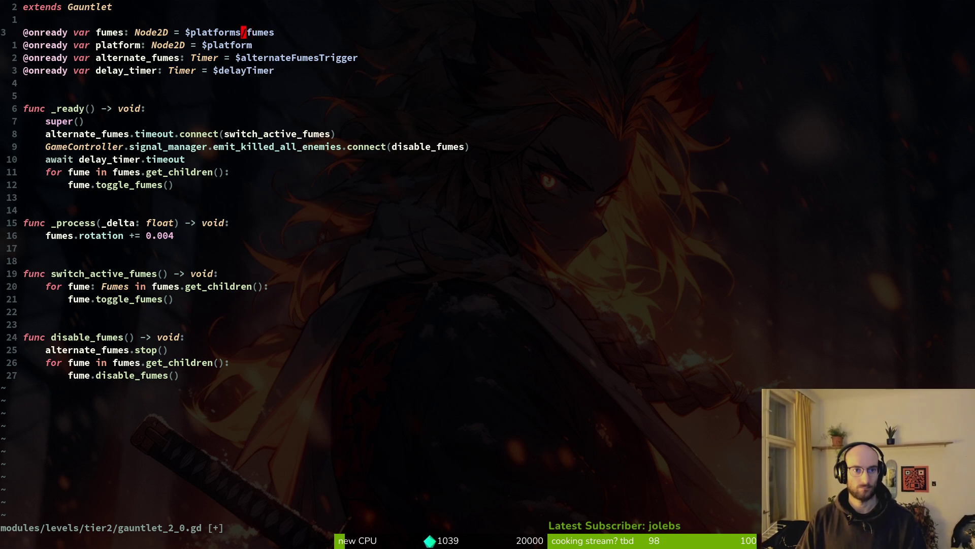
key("Escape")
type(":w")
key("Return")
key("alt+Tab")
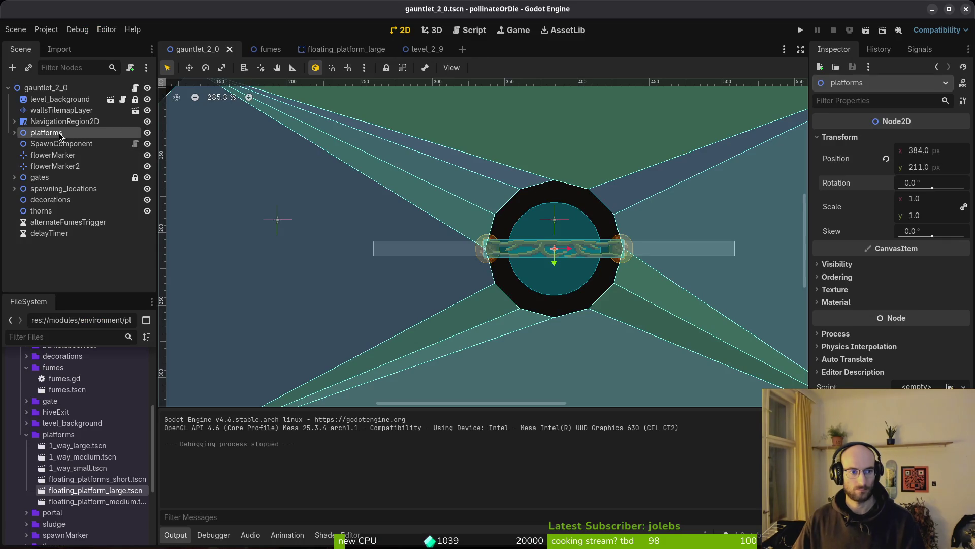
Rename the platforms node to platform.
double_click(76, 132)
key("BackSpace")
key("Return")
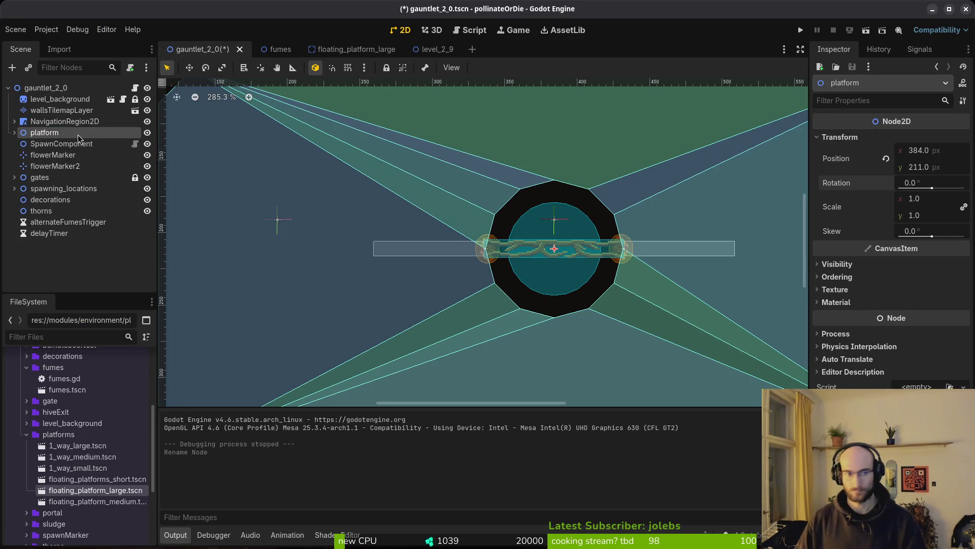
Change fumes.rotation to platform.rotation in the script, save it, and relaunch the game.
key("alt+Tab")
left_click(60, 241)
type("ciwpl")
key("Return")
key("Escape")
type(":w")
key("Return")
key("alt+Tab")
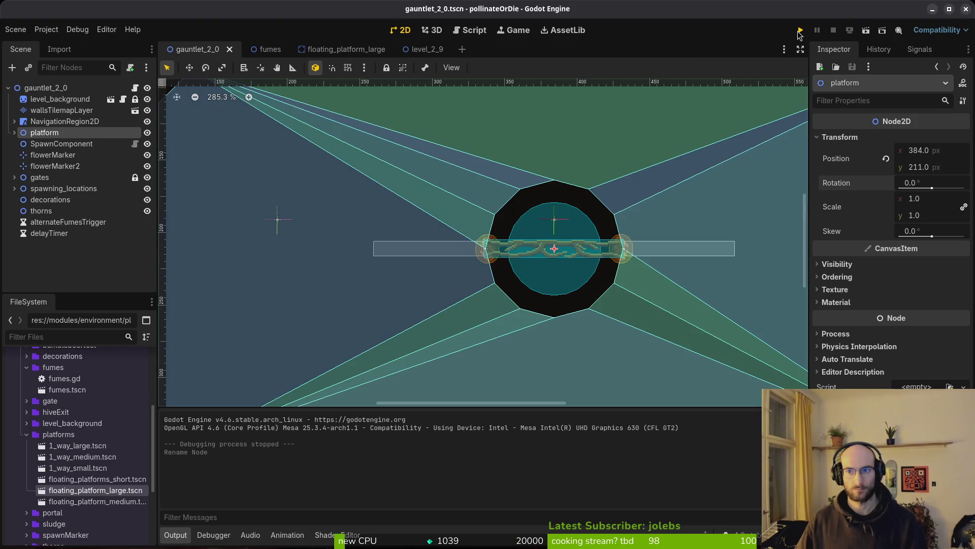
left_click(800, 31)
Continue past the main menu and load the G2-0 level from level select, reloading it once.
key("Return")
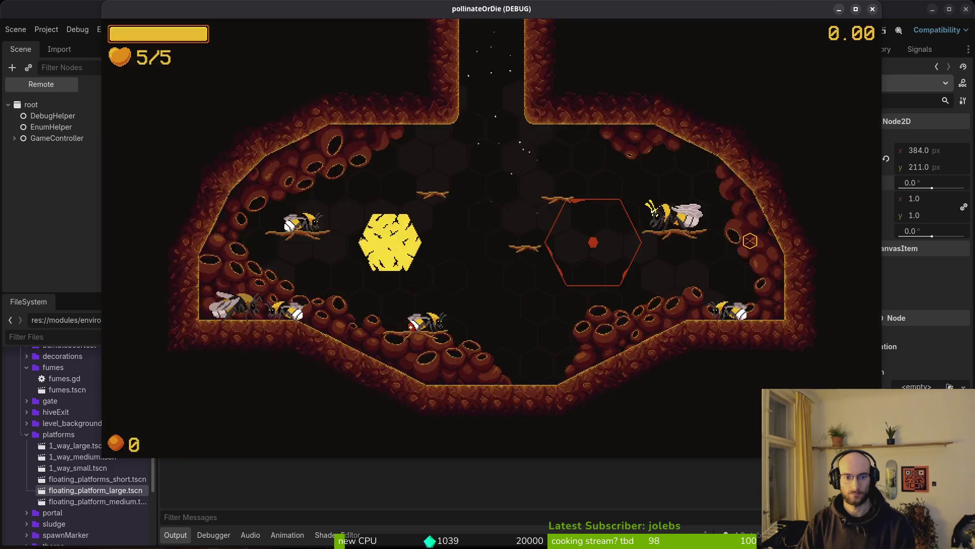
key("Escape")
key("Right")
key("Down")
key("Return")
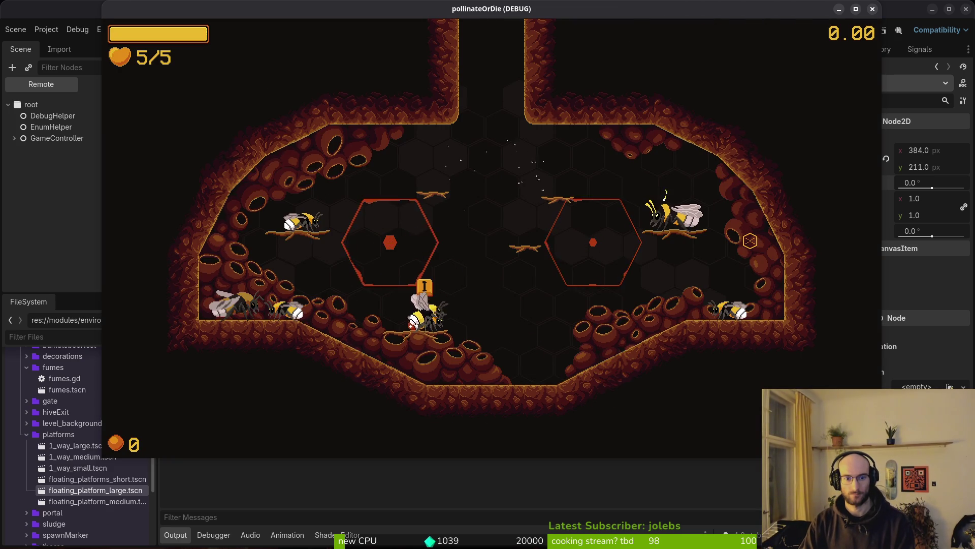
key("Escape")
key("Right")
key("Down")
key("Return")
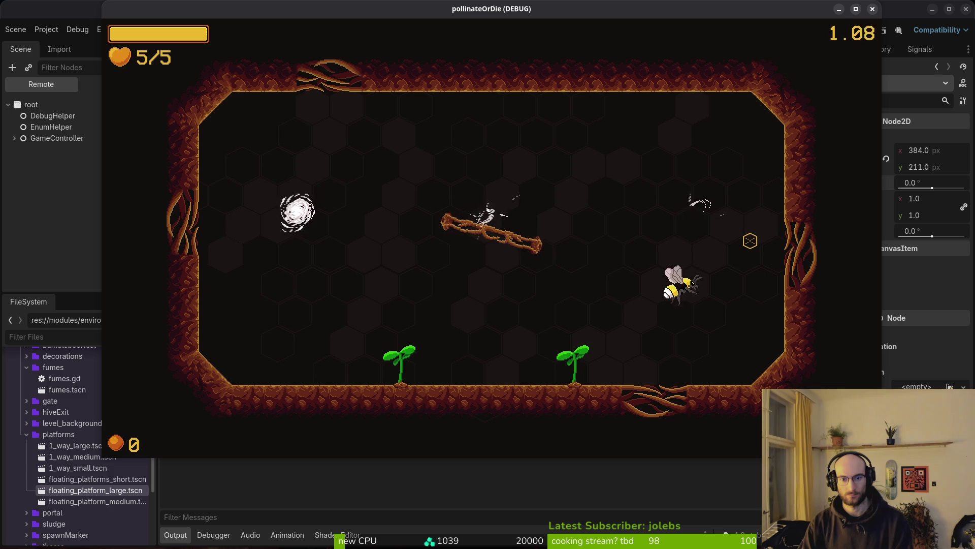
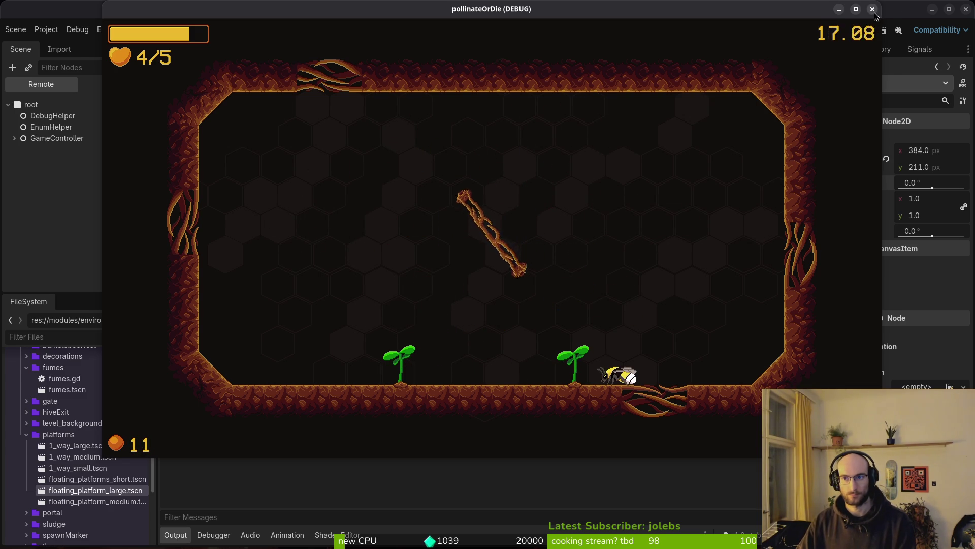
Stop the running playtest and save the scene.
key("F8")
key("ctrl+s")
scroll(355, 244, "down", 4)
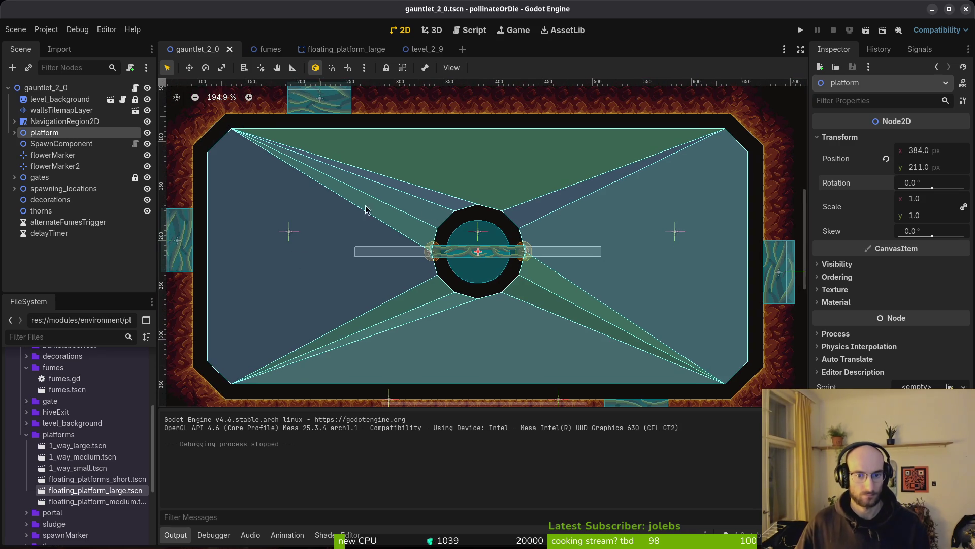
key("ctrl+s")
scroll(472, 247, "down", 3)
Set the centre circle's CollisionShape2D radius to 36 px and save.
left_click(480, 256)
scroll(482, 254, "up", 6)
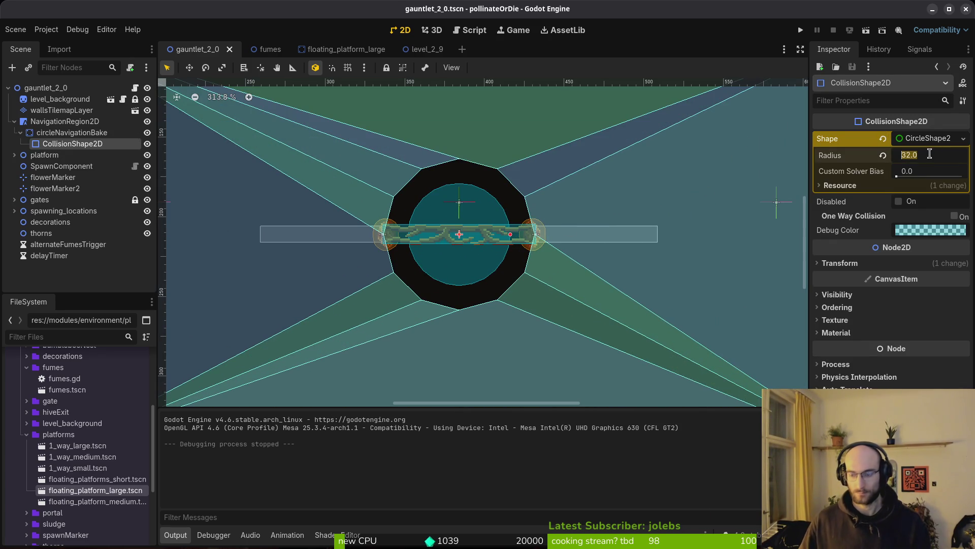
key("Return")
key("ctrl+s")
Re-bake the NavigationRegion2D polygon around the circle and collapse its children.
left_click(751, 230)
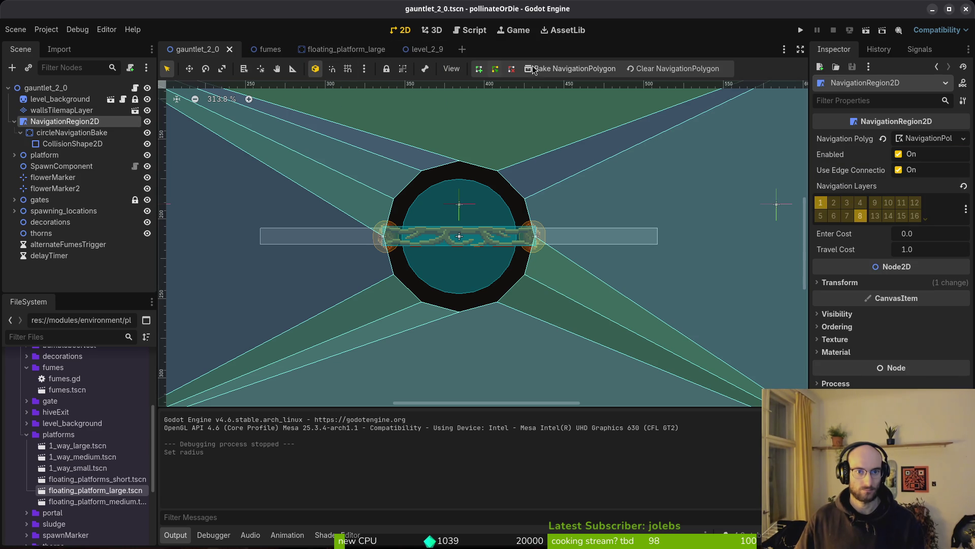
left_click(548, 70)
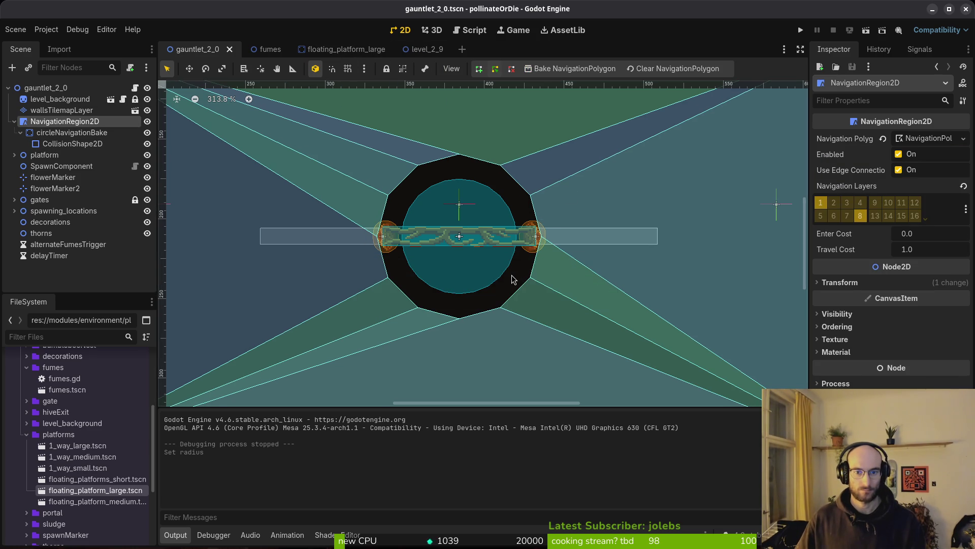
scroll(513, 278, "down", 4)
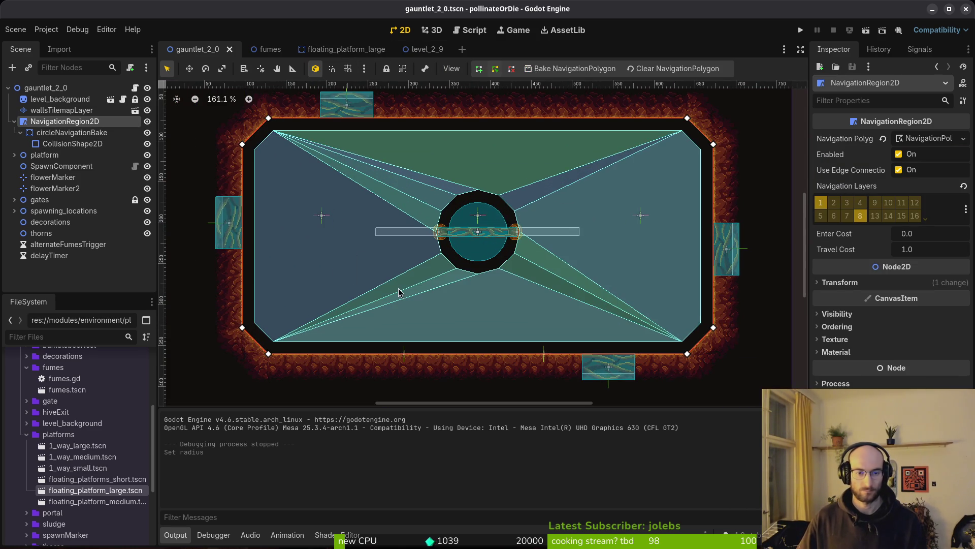
left_click(14, 122)
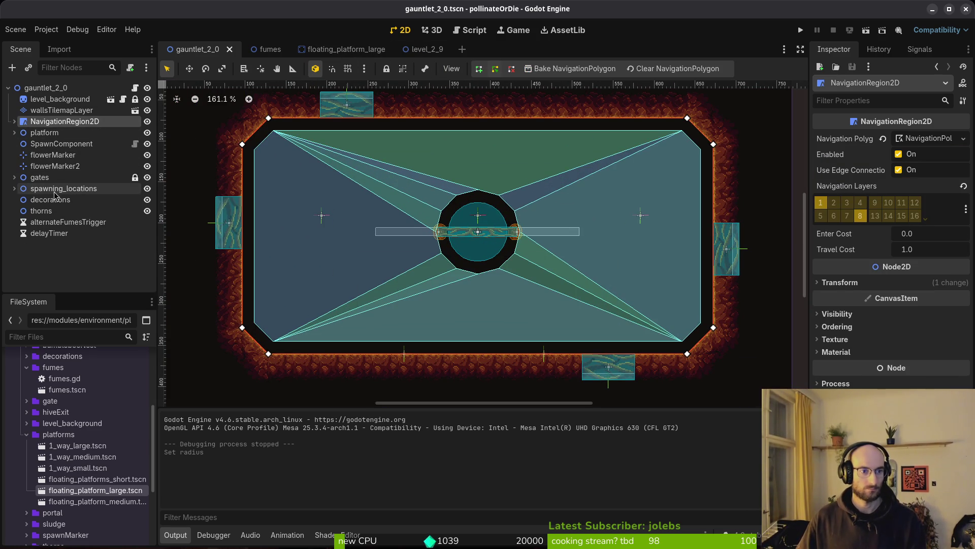
Expand wave1's spawn markers and move enemySpawnMarker4 to the arena's lower left.
left_click(15, 189)
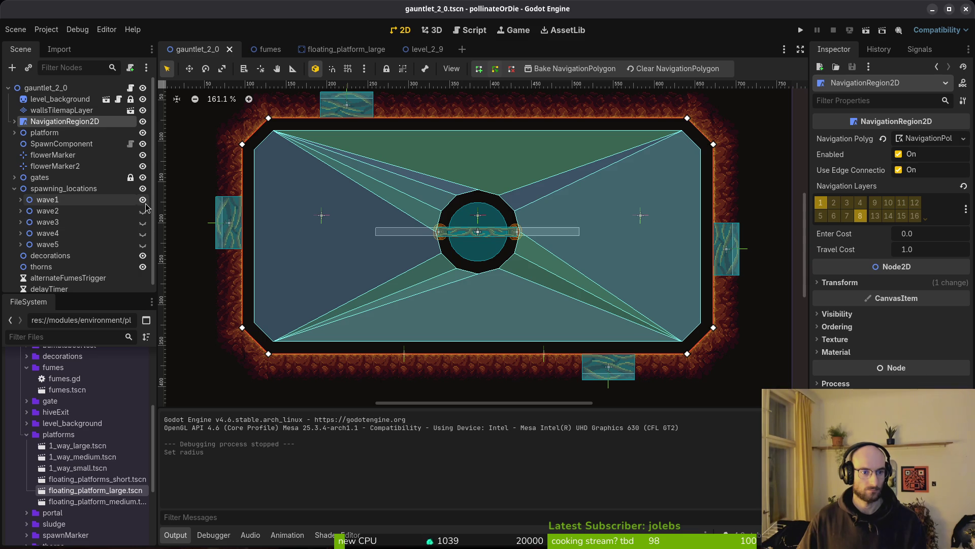
left_click(99, 199)
left_click(20, 200)
left_click(68, 227)
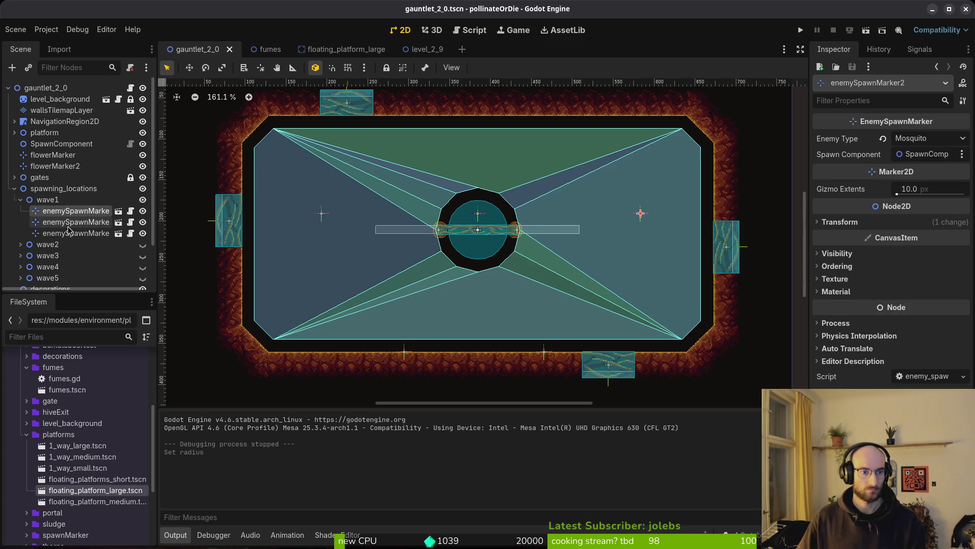
left_click(74, 233)
scroll(482, 211, "up", 3)
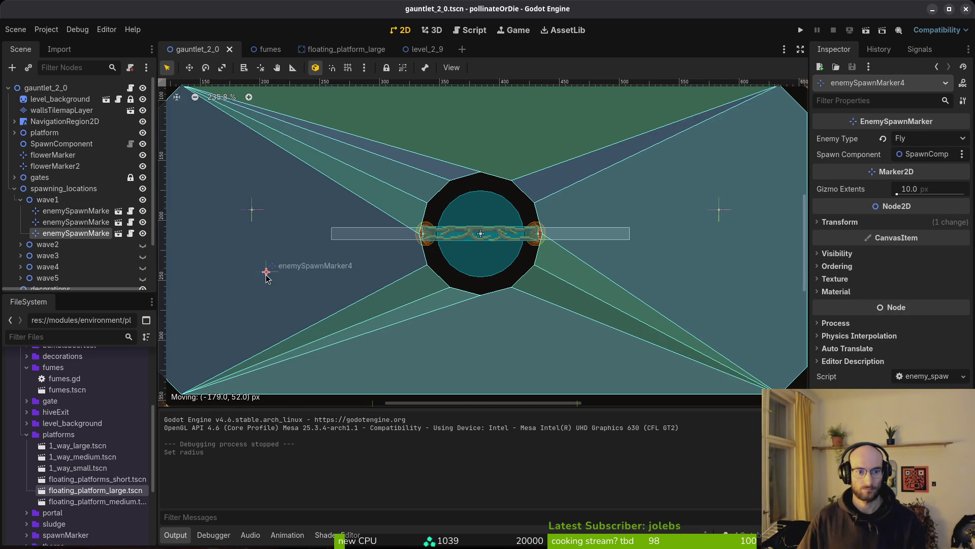
left_click_drag(249, 294, 249, 293)
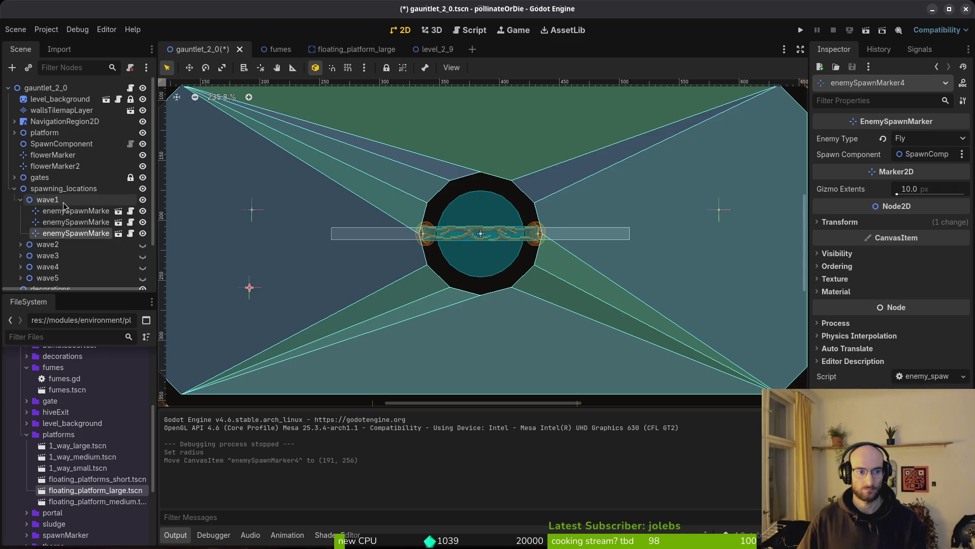
Paste a copy as enemySpawnMarker5 at (590, 264) on the right side and save.
key("ctrl+v")
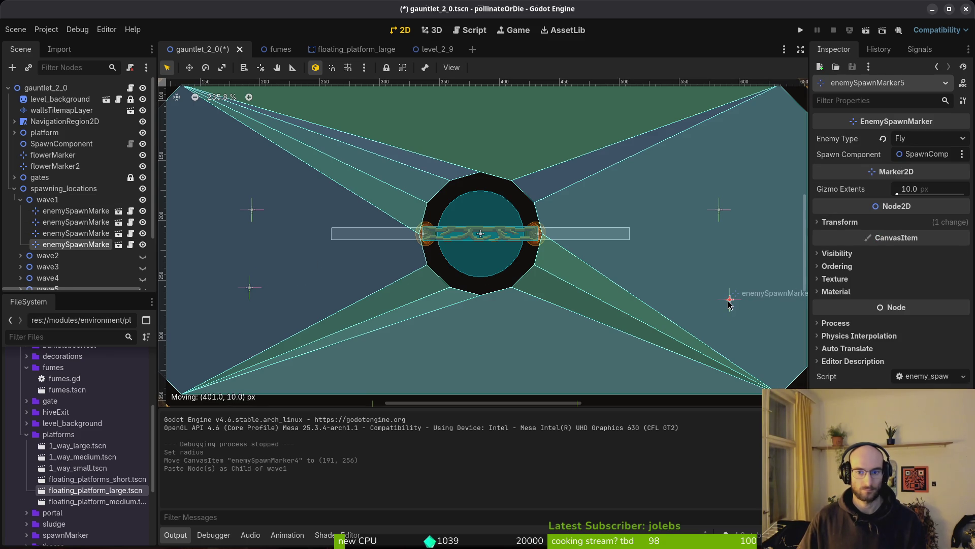
scroll(726, 294, "down", 5)
left_click(713, 293)
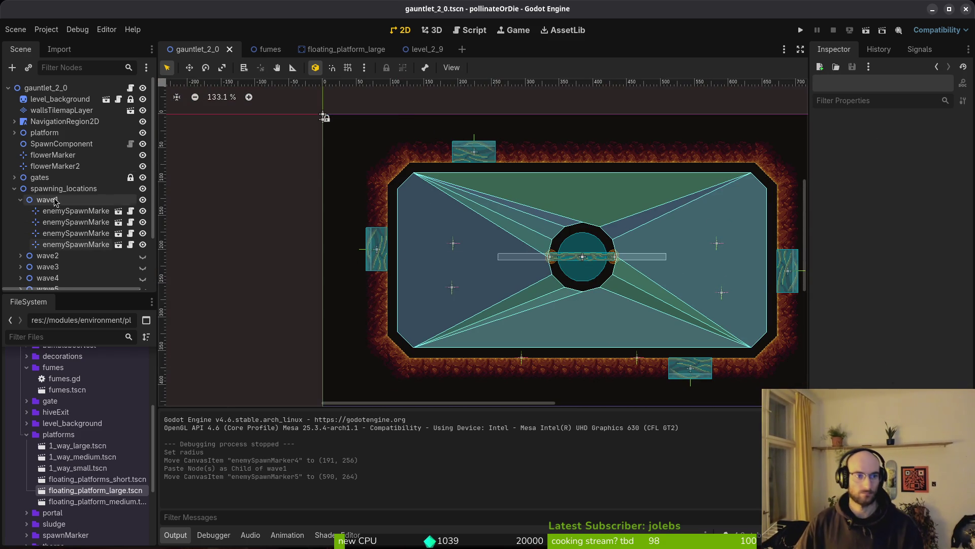
left_click(14, 189)
key("ctrl+s")
scroll(338, 340, "right", 5)
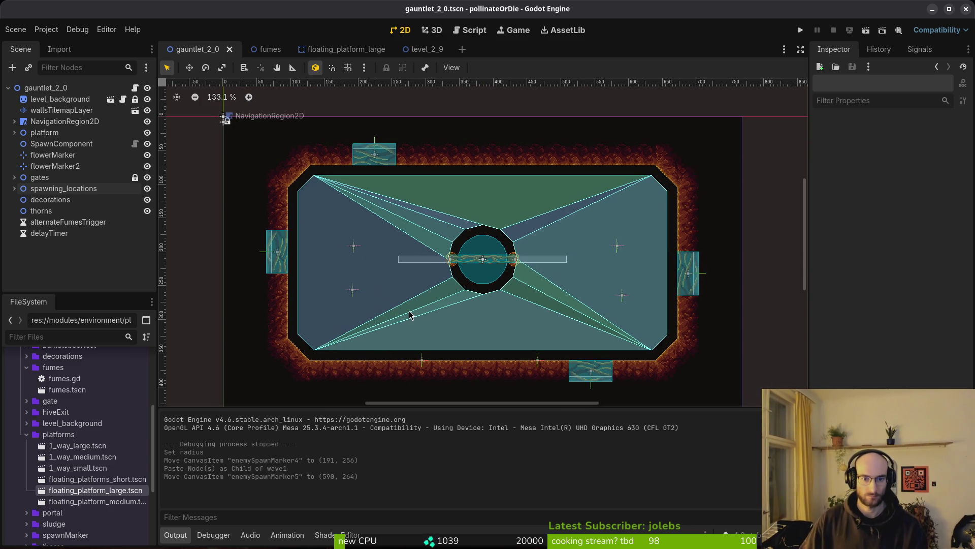
Add a thorns.tscn instance under the thorns node, rotated upright against the left wall.
left_click(81, 210)
left_click(26, 435)
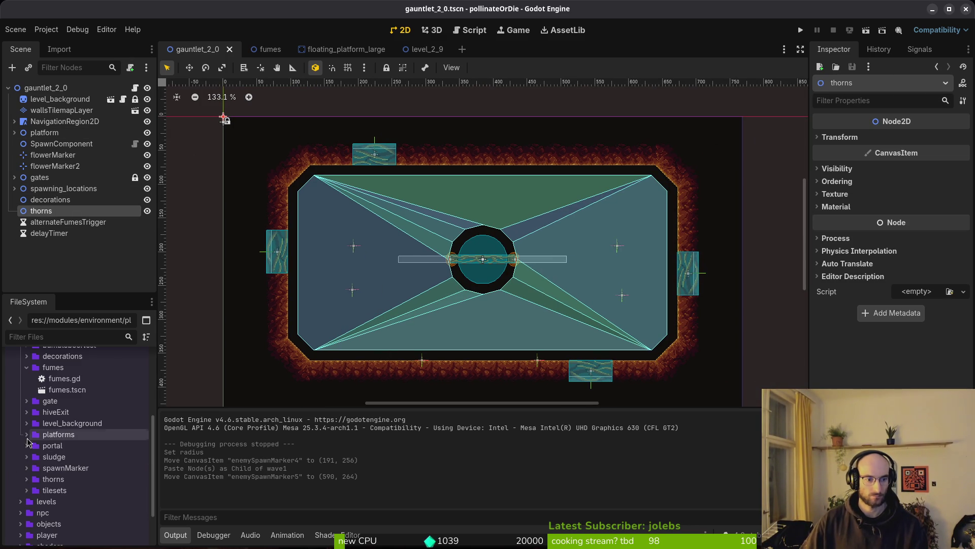
mouse_move(64, 507)
left_mouse_down()
mouse_move(61, 220)
mouse_move(81, 211)
left_mouse_up()
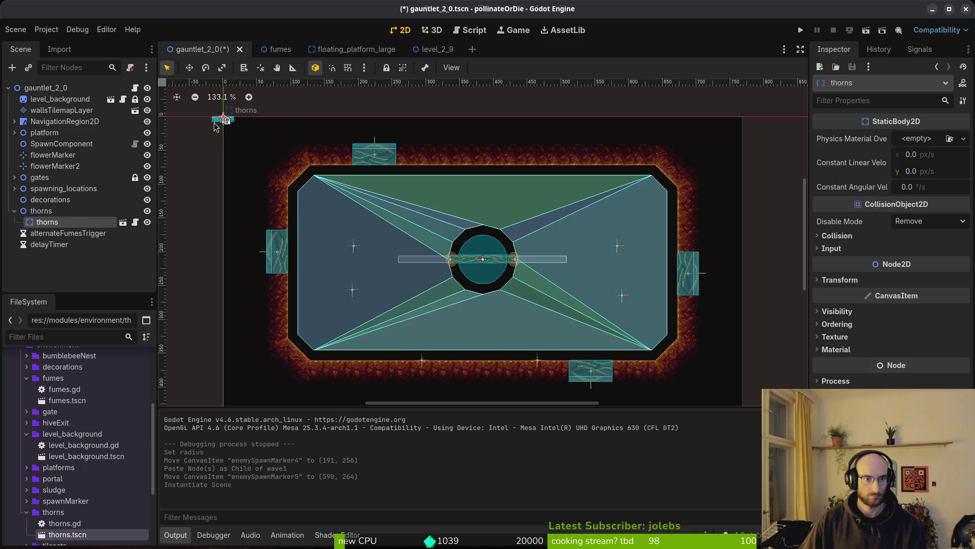
left_click_drag(286, 328, 287, 328)
scroll(292, 325, "up", 11)
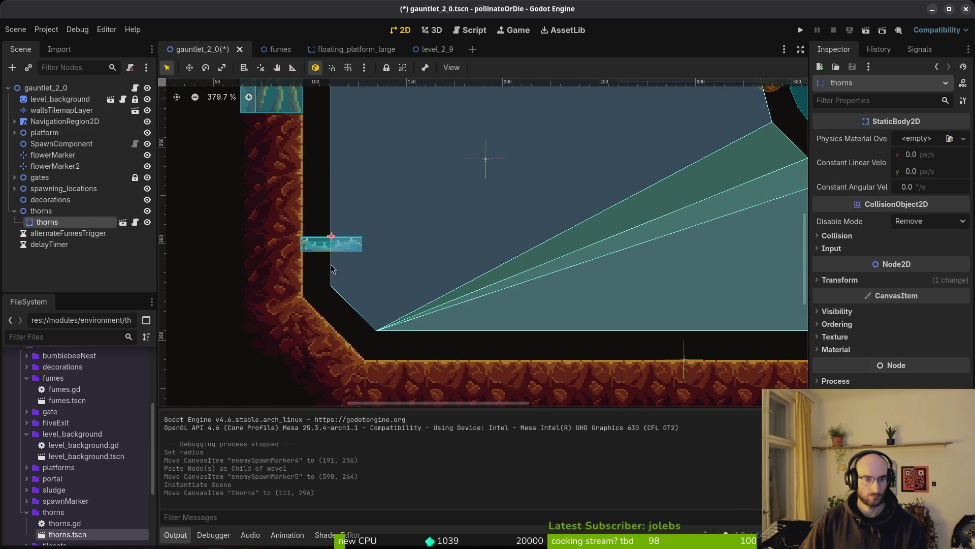
scroll(351, 277, "up", 11)
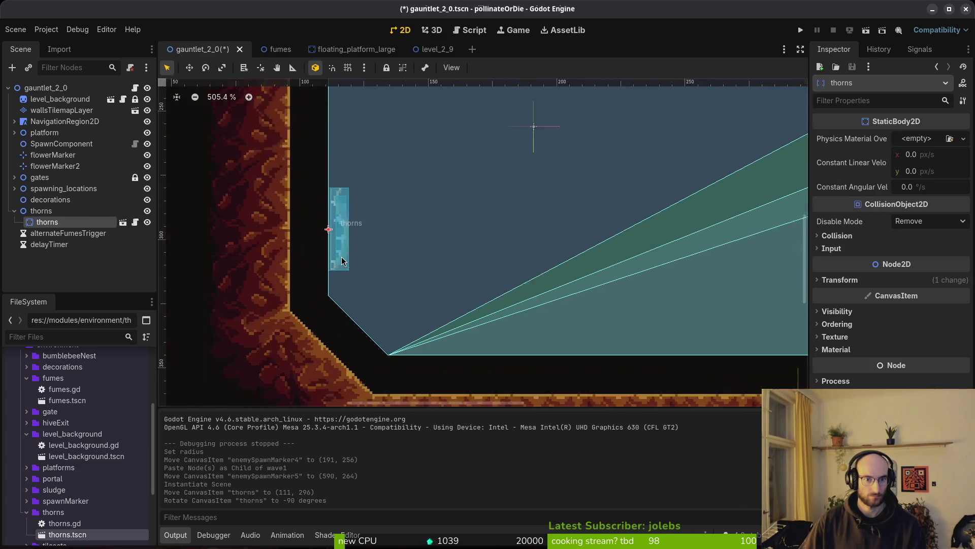
mouse_move(344, 266)
left_mouse_down()
mouse_move(286, 114)
mouse_move(273, 146)
mouse_move(287, 137)
left_mouse_up()
mouse_move(293, 225)
left_mouse_down()
mouse_move(284, 320)
mouse_move(250, 314)
left_mouse_up()
scroll(256, 323, "down", 5)
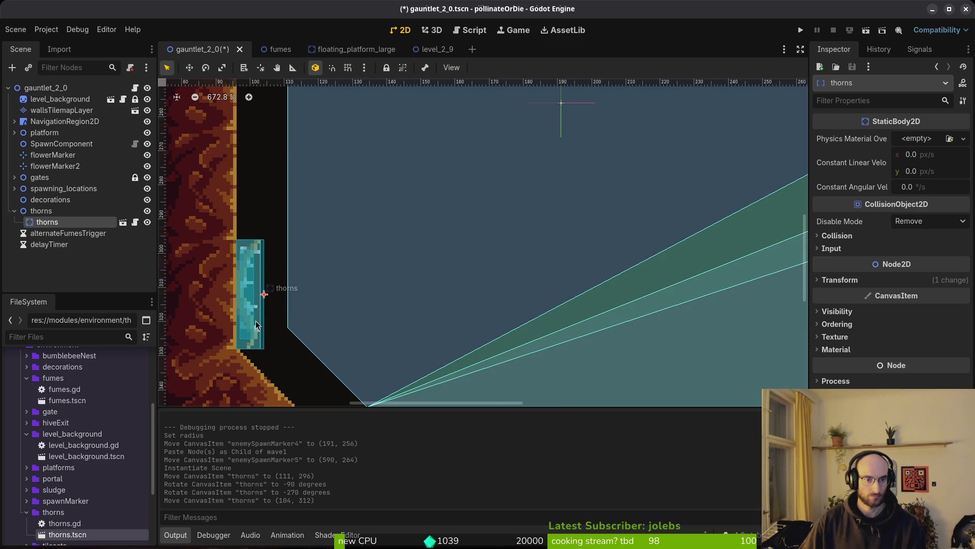
Paste thorns2 and thorns3, stacking each above the previous piece on the left wall.
key("ctrl+v")
left_click_drag(241, 311, 242, 199)
scroll(337, 278, "up", 3)
key("ctrl+v")
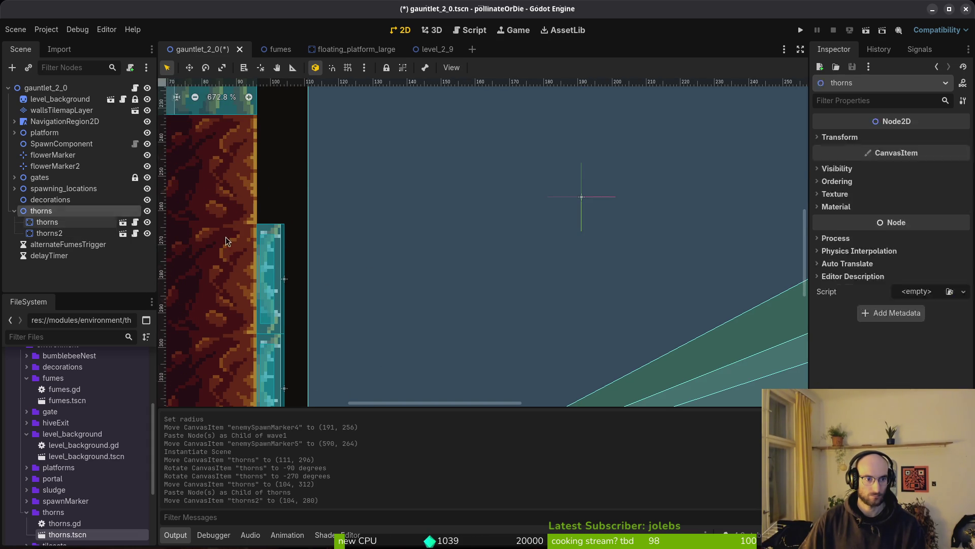
mouse_move(273, 370)
left_mouse_down()
mouse_move(280, 144)
mouse_move(272, 152)
left_mouse_up()
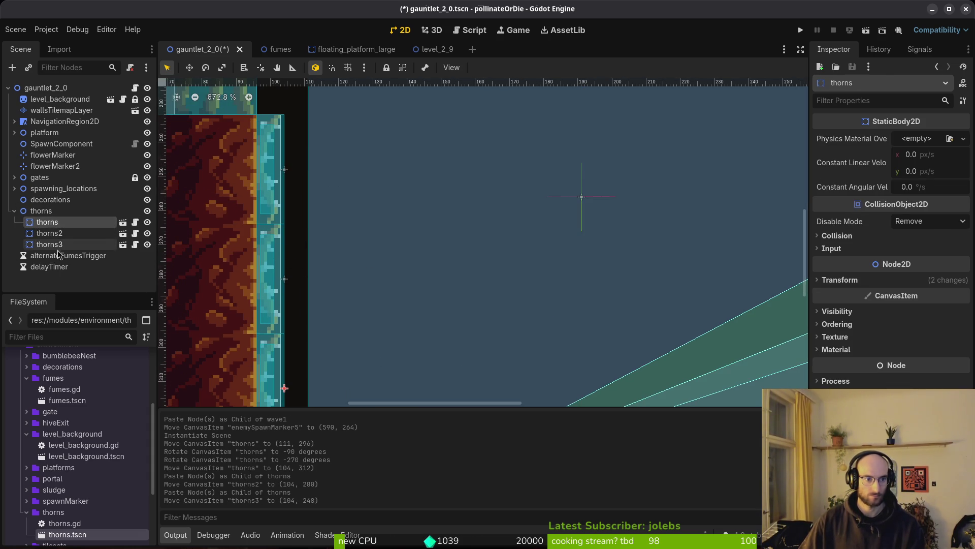
Paste three more thorns copies and move them further up the left wall.
left_click(43, 211)
key("ctrl+v")
scroll(331, 278, "down", 5)
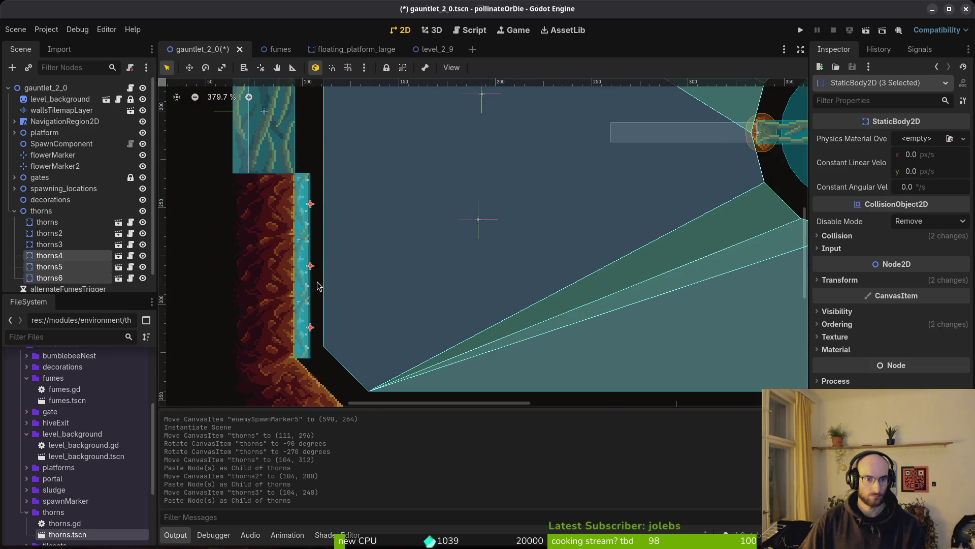
left_click_drag(307, 276, 349, 275)
scroll(396, 197, "down", 8)
scroll(364, 321, "up", 5)
mouse_move(354, 317)
left_mouse_down()
mouse_move(325, 318)
mouse_move(315, 191)
left_mouse_up()
scroll(323, 254, "up", 7)
left_click_drag(324, 290, 330, 187)
scroll(375, 351, "up", 5)
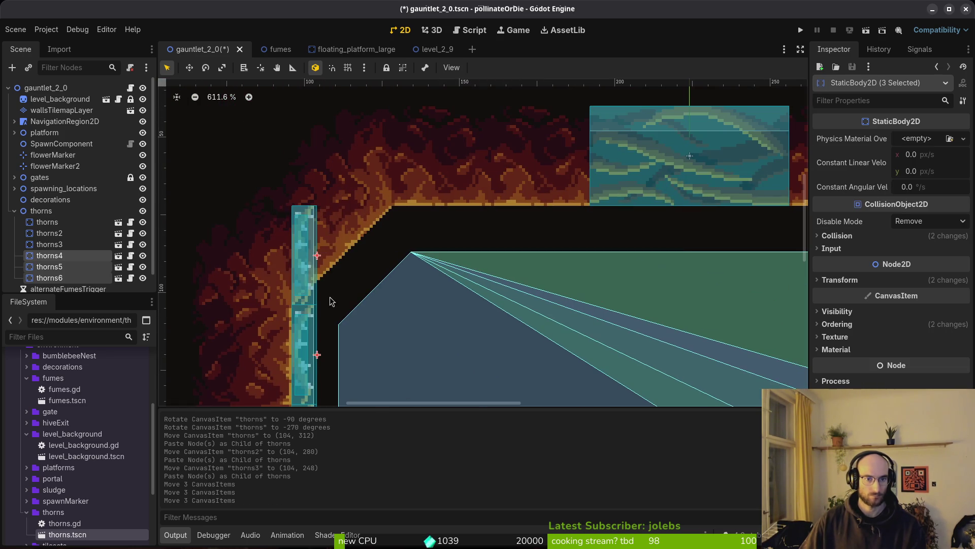
Move thorns6 into the top-left corner at (118, 94), rotated -225° diagonally.
left_click(309, 274)
left_click_drag(309, 274, 364, 293)
mouse_move(365, 294)
left_mouse_down("ctrl")
mouse_move(336, 305)
mouse_move(321, 281)
mouse_move(344, 270)
left_mouse_up("ctrl")
scroll(336, 295, "down", 3)
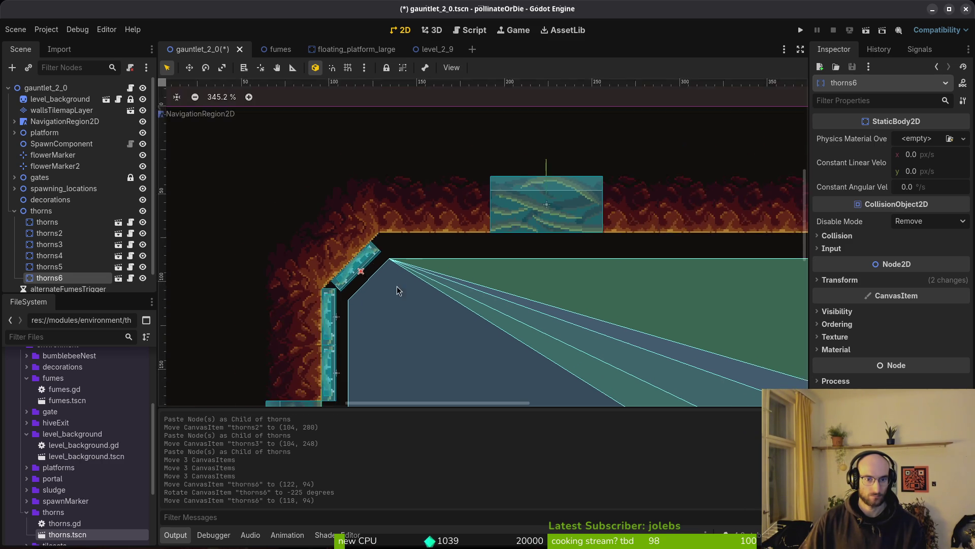
scroll(325, 311, "down", 2)
key("ctrl+v")
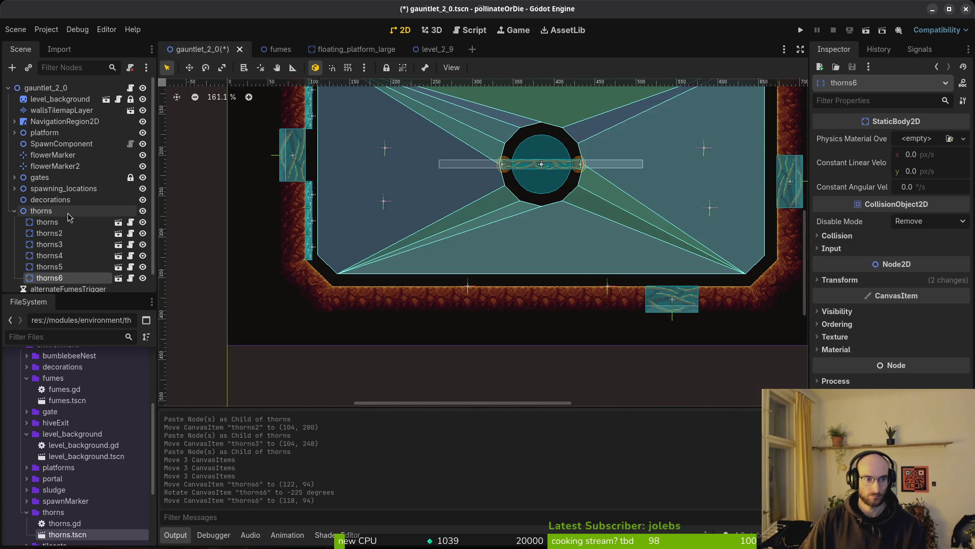
Angle thorns7 diagonally into the corner and nudge it into place.
scroll(356, 190, "down", 2)
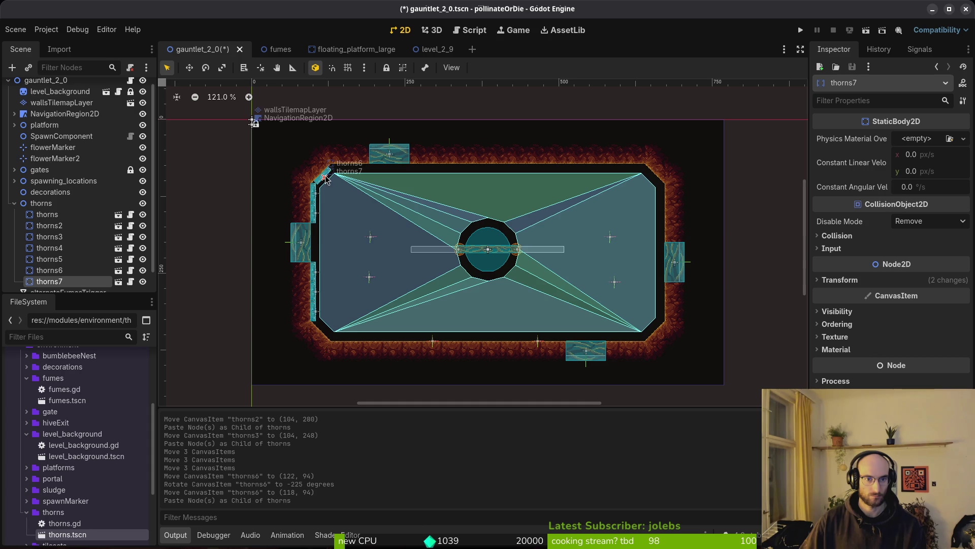
left_click_drag(325, 329, 325, 329)
mouse_move(326, 330)
left_mouse_down("ctrl")
mouse_move(349, 332)
mouse_move(340, 335)
left_mouse_up("ctrl")
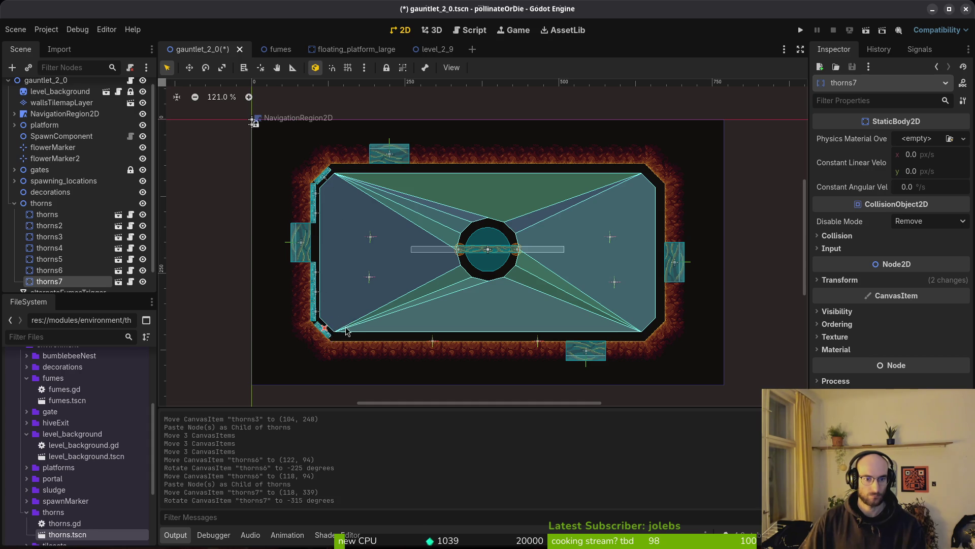
scroll(339, 334, "up", 13)
left_click_drag(352, 272, 347, 267)
Nudge the diagonal thorns6 strip up slightly.
scroll(359, 229, "down", 8)
scroll(382, 183, "up", 5)
scroll(349, 158, "up", 6)
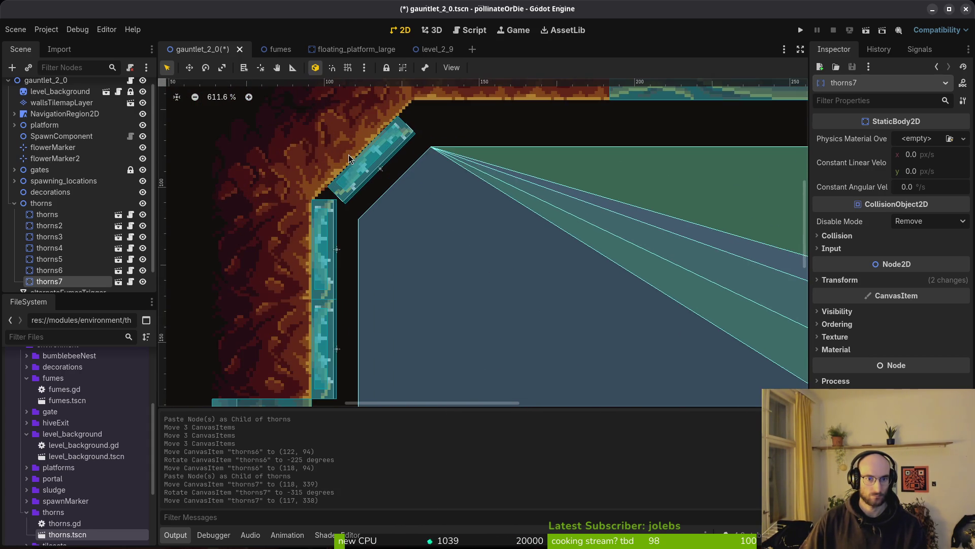
scroll(363, 177, "up", 8)
left_click_drag(410, 254, 404, 246)
scroll(404, 246, "down", 7)
left_click(167, 199)
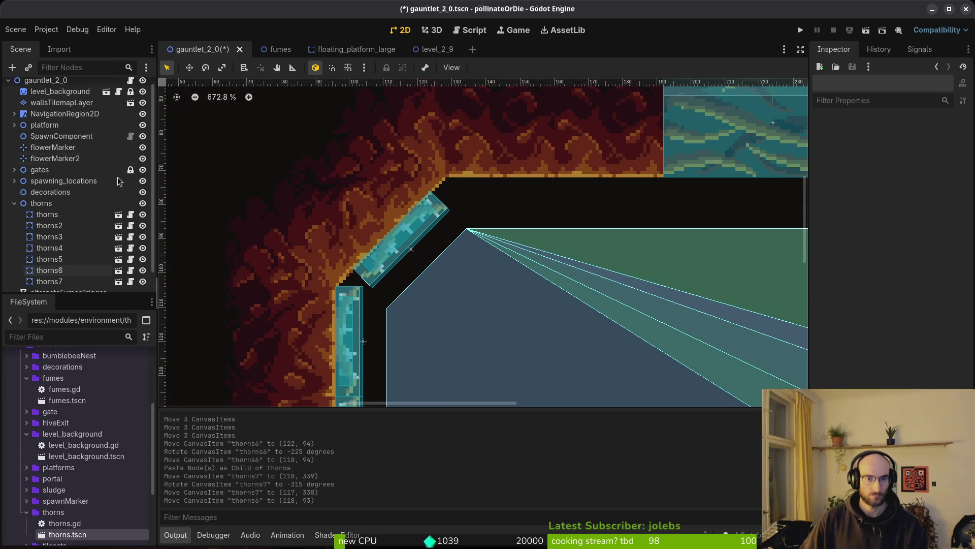
Copy a thorns piece into thorns8 and lay it horizontally along the top wall.
left_click(68, 215)
scroll(66, 203, "down", 1)
left_click(66, 184)
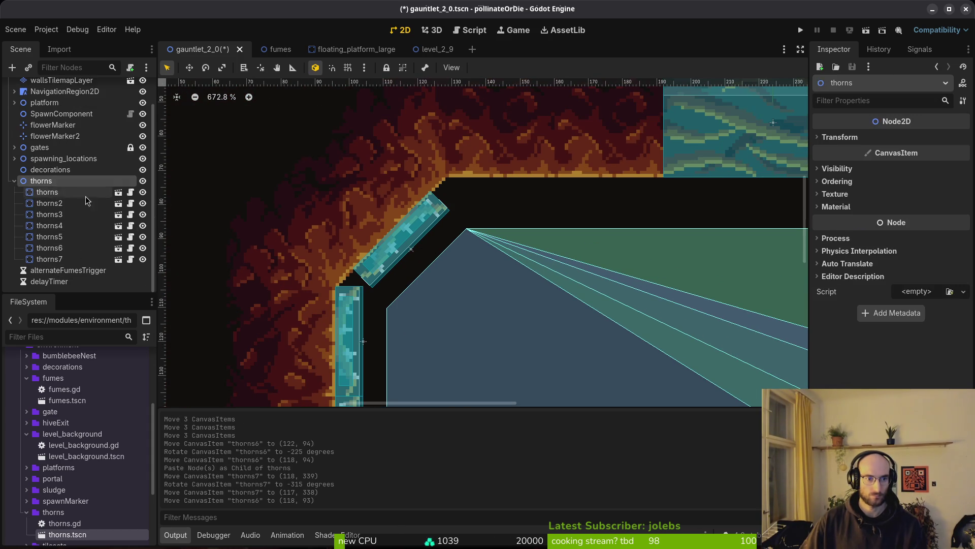
left_click(340, 317)
key("ctrl+c")
left_click(41, 181)
key("ctrl+v")
left_click_drag(341, 316, 513, 199)
mouse_move(513, 200)
left_mouse_down()
mouse_move(483, 211)
mouse_move(504, 196)
mouse_move(477, 185)
left_mouse_up()
Paste thorns9 and place it right beside thorns8 along the top wall.
scroll(465, 167, "up", 3)
scroll(465, 166, "down", 3)
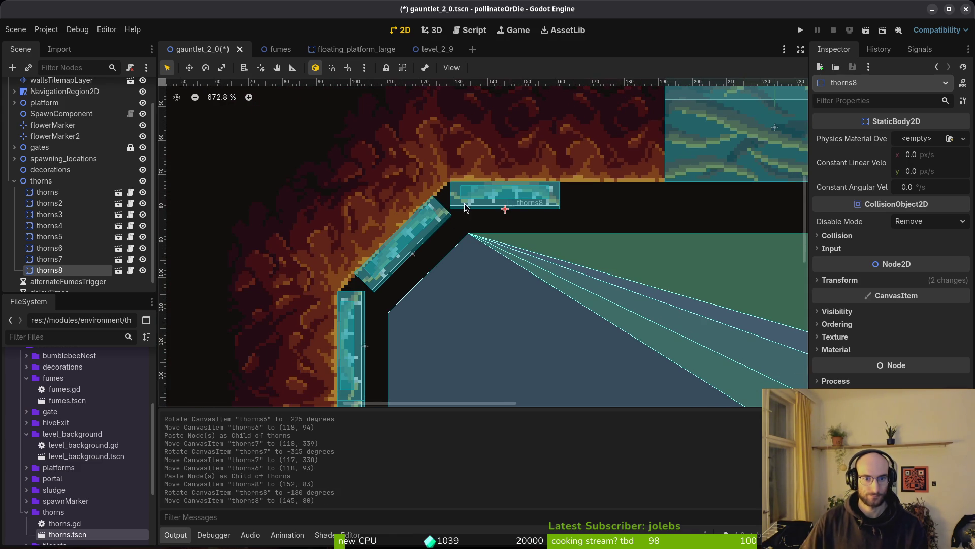
key("ctrl+v")
mouse_move(472, 194)
left_mouse_down()
mouse_move(605, 197)
mouse_move(587, 188)
left_mouse_up()
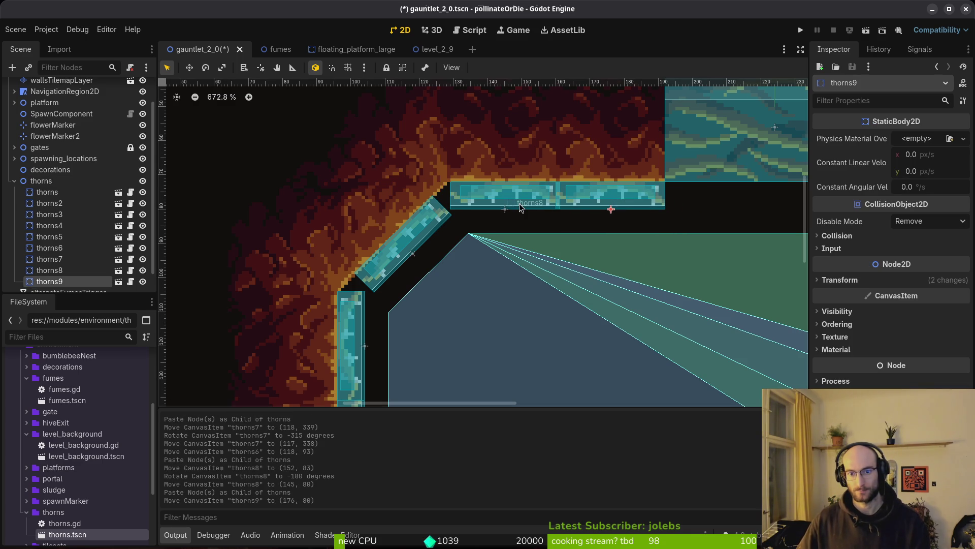
Nudge thorns8 and thorns6 to close the corner gap, then save.
left_click_drag(518, 207, 516, 205)
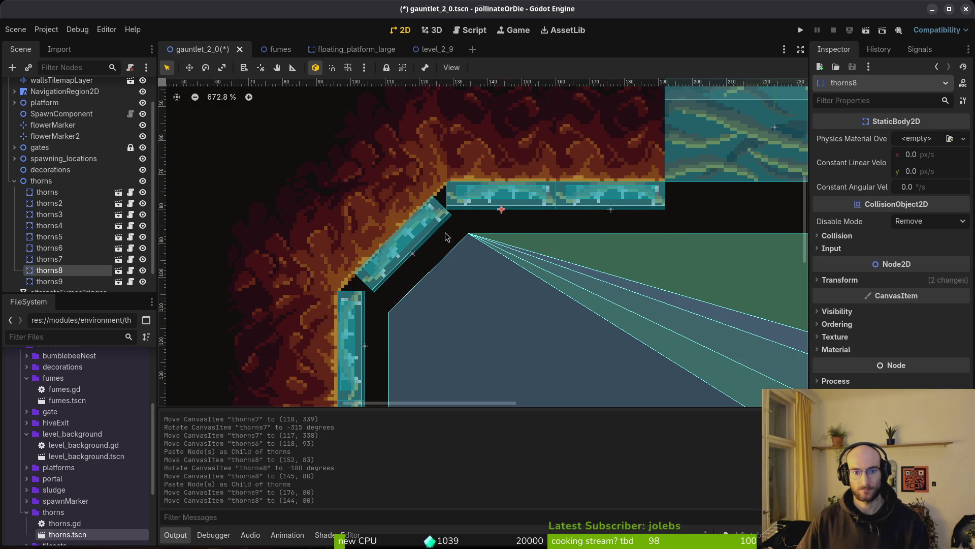
left_click(431, 238)
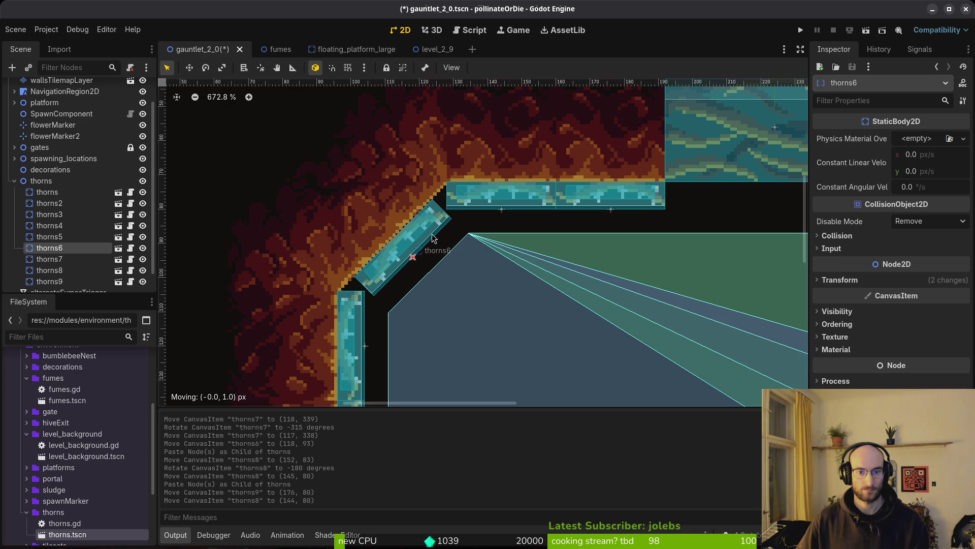
left_click_drag(434, 237, 430, 235)
scroll(427, 244, "down", 8)
left_click(423, 251)
key("ctrl+s")
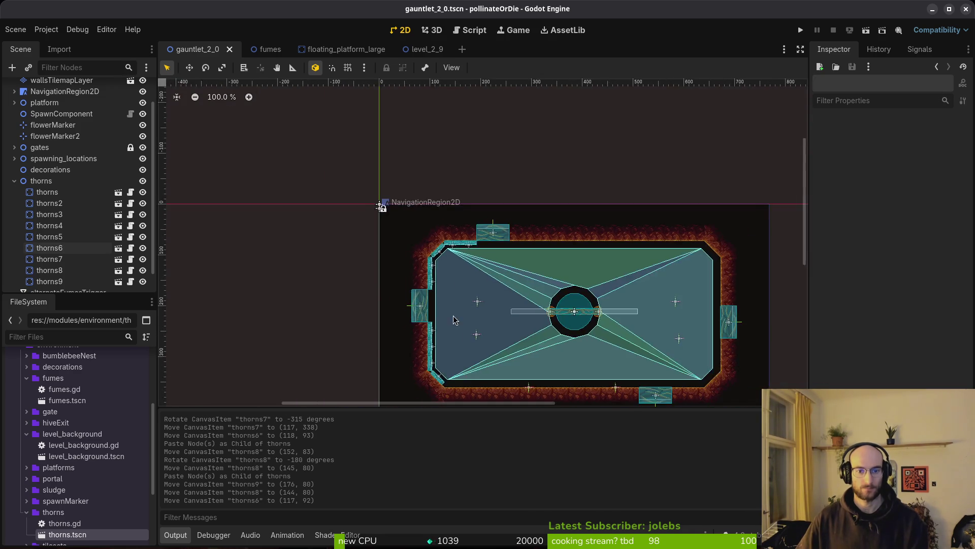
Paste two thorn copies and rotate them to lie along the bottom edge.
scroll(423, 251, "down", 5)
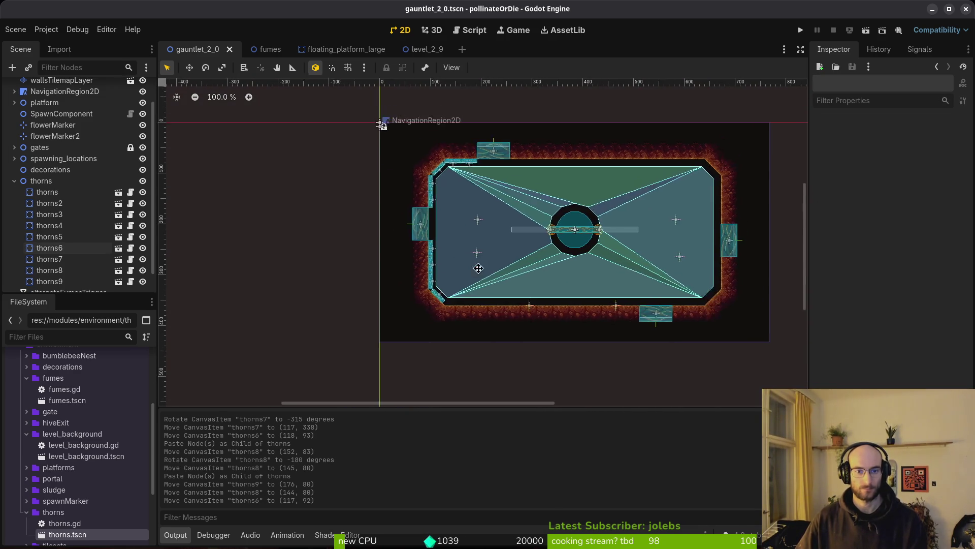
left_click(466, 210)
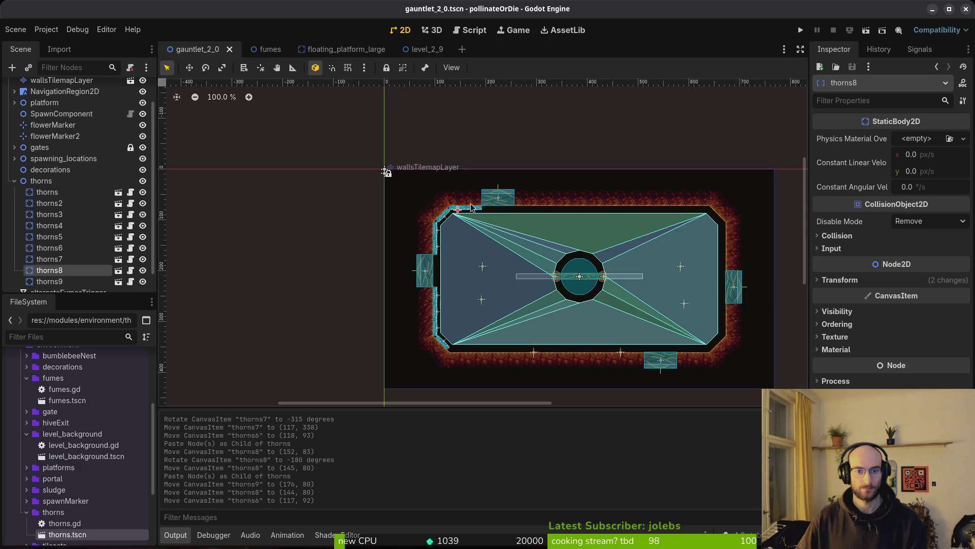
key("ctrl+v")
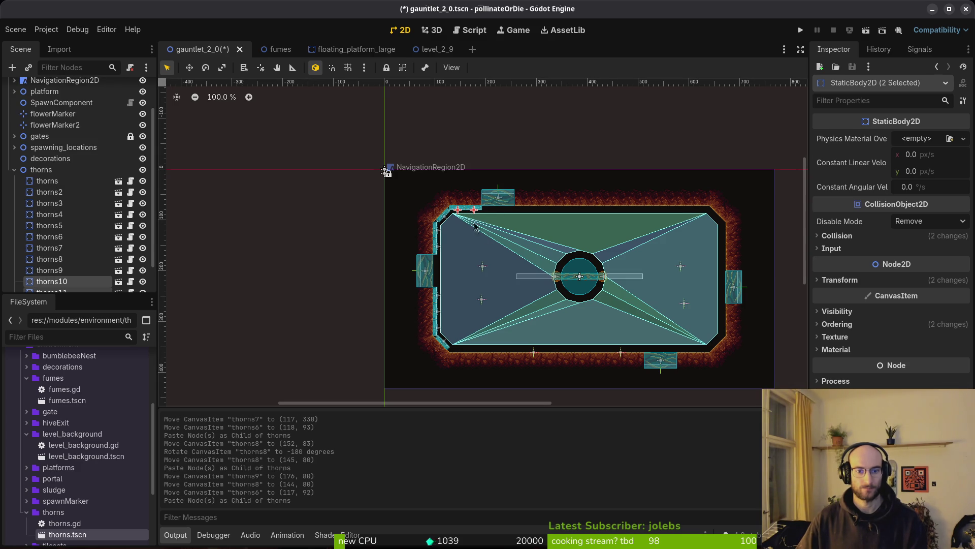
left_click_drag(470, 212, 489, 360)
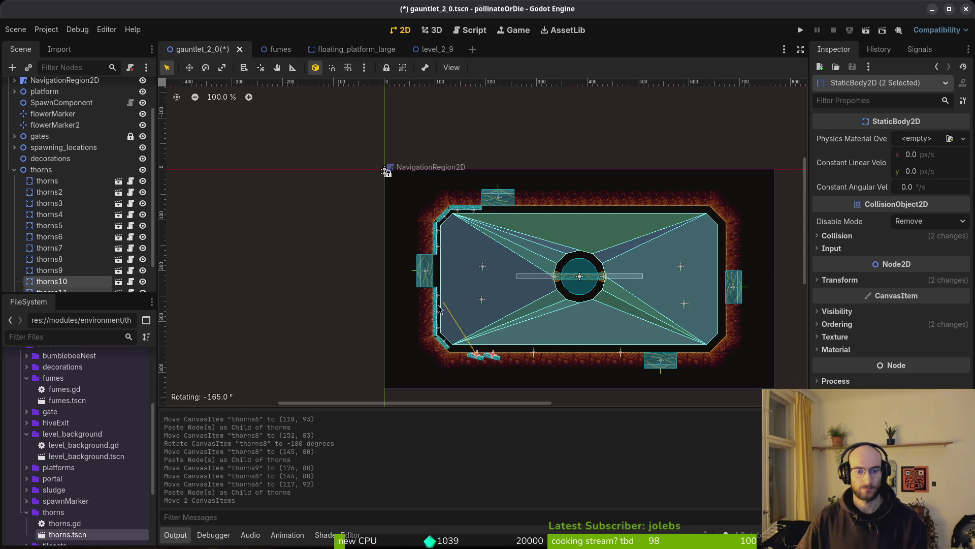
scroll(458, 340, "up", 15)
mouse_move(428, 316)
left_mouse_down()
mouse_move(331, 240)
mouse_move(296, 251)
left_mouse_up()
Nudge thorns7 into place on the lower-left wall.
scroll(331, 240, "up", 4)
scroll(295, 251, "down", 5)
scroll(405, 282, "up", 6)
scroll(409, 280, "down", 5)
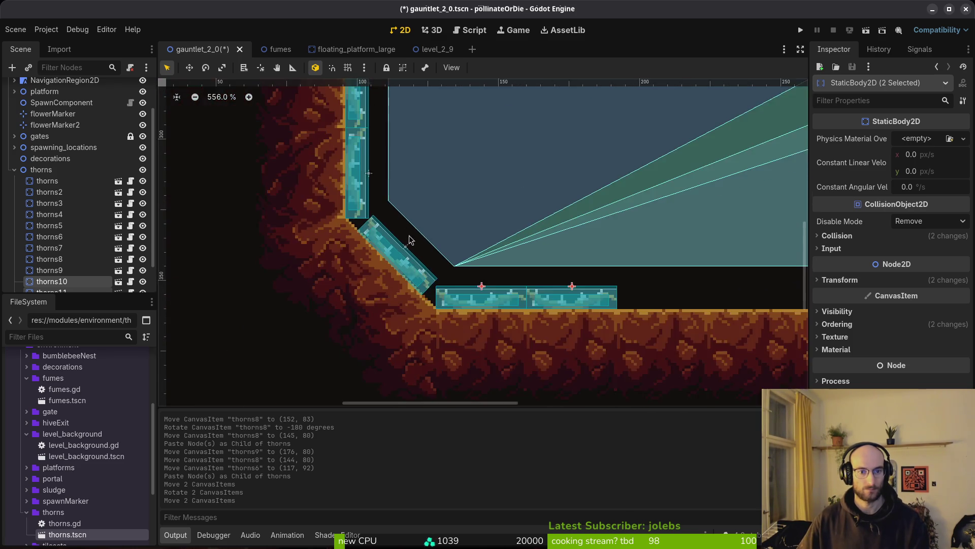
scroll(464, 119, "down", 5)
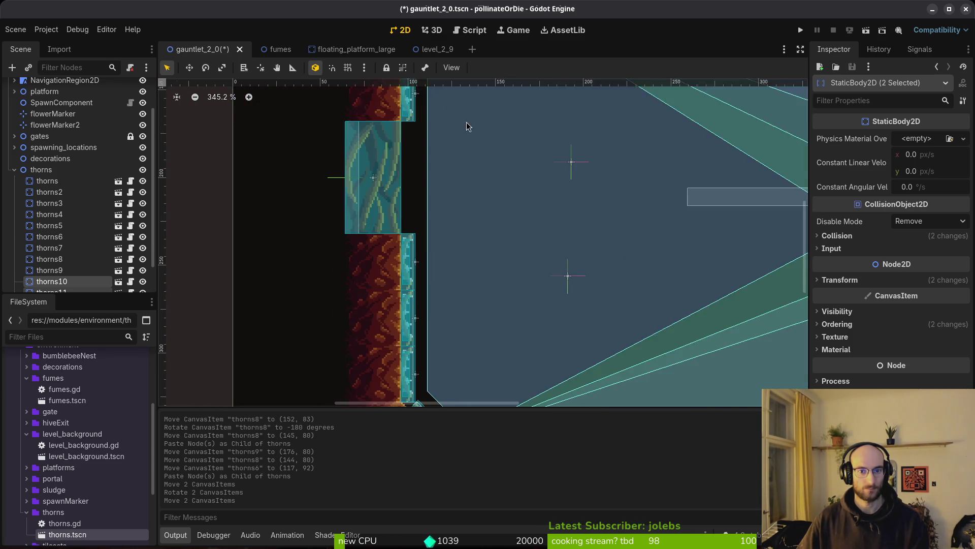
scroll(489, 337, "up", 5)
scroll(501, 258, "up", 5)
scroll(500, 258, "down", 5)
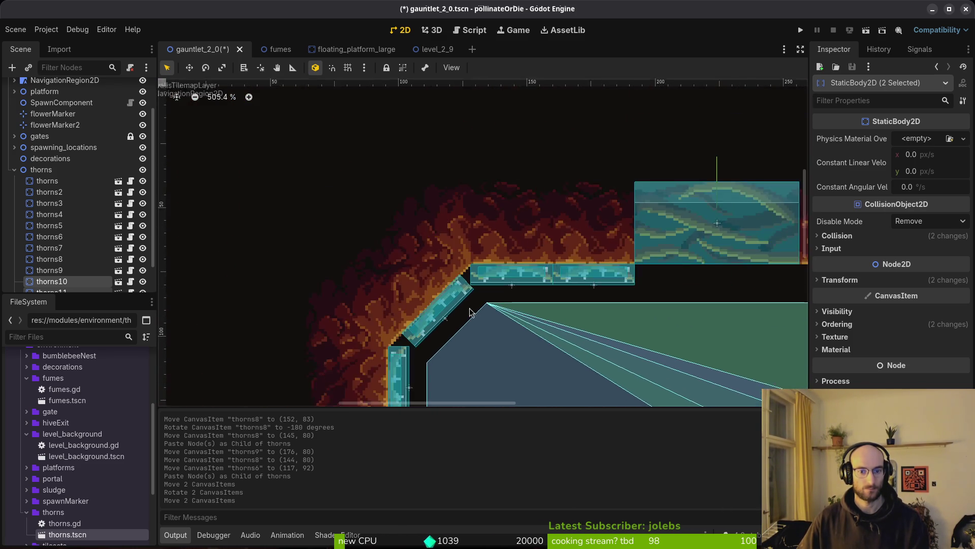
scroll(479, 352, "up", 2)
scroll(491, 207, "down", 3)
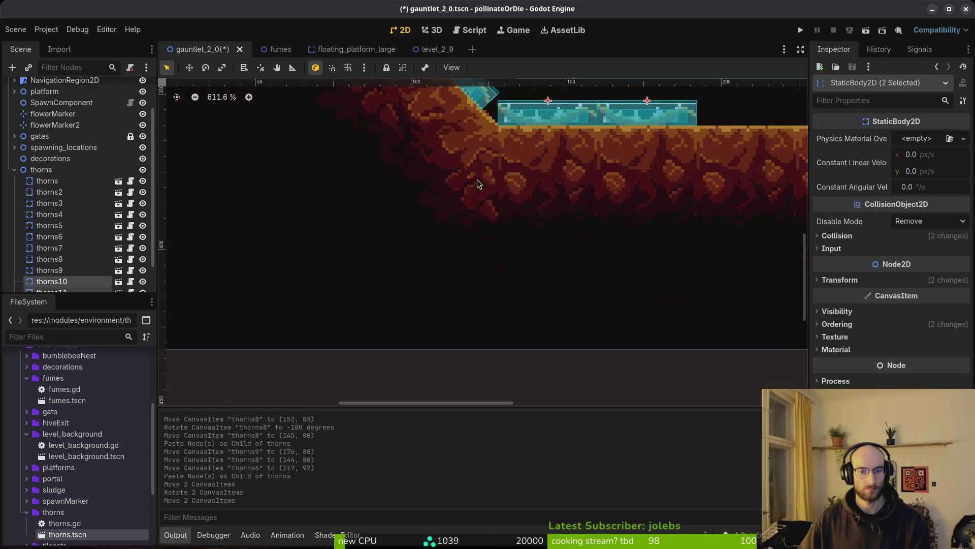
scroll(462, 220, "up", 5)
left_click_drag(457, 212, 462, 221)
Paste two more thorn strips to the right of the first bottom pair.
scroll(463, 221, "down", 5)
left_click(486, 279)
left_click(405, 303)
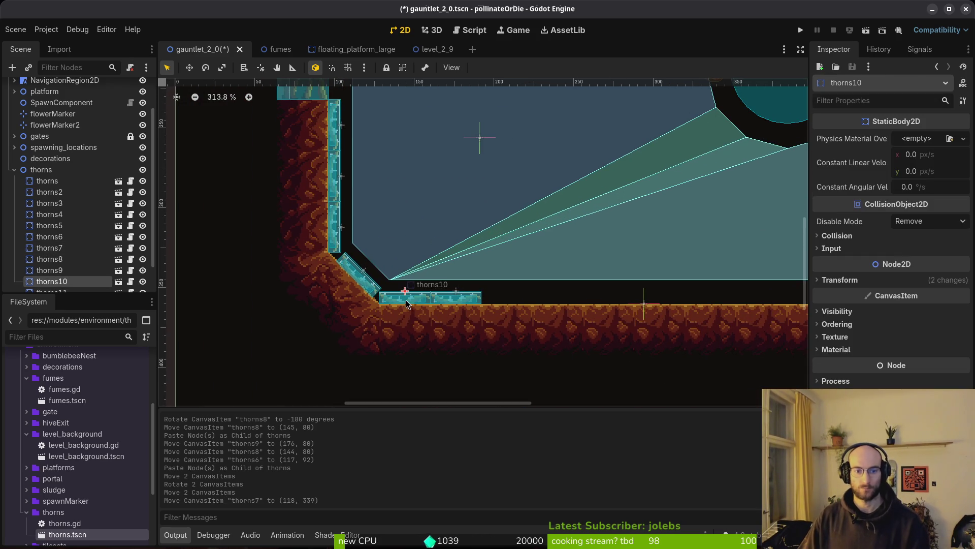
key("ctrl+v")
scroll(458, 229, "right", 5)
left_click_drag(253, 307, 346, 307)
Copy thorns10 through thorns13 and paste them to extend the bottom row.
left_click(68, 259)
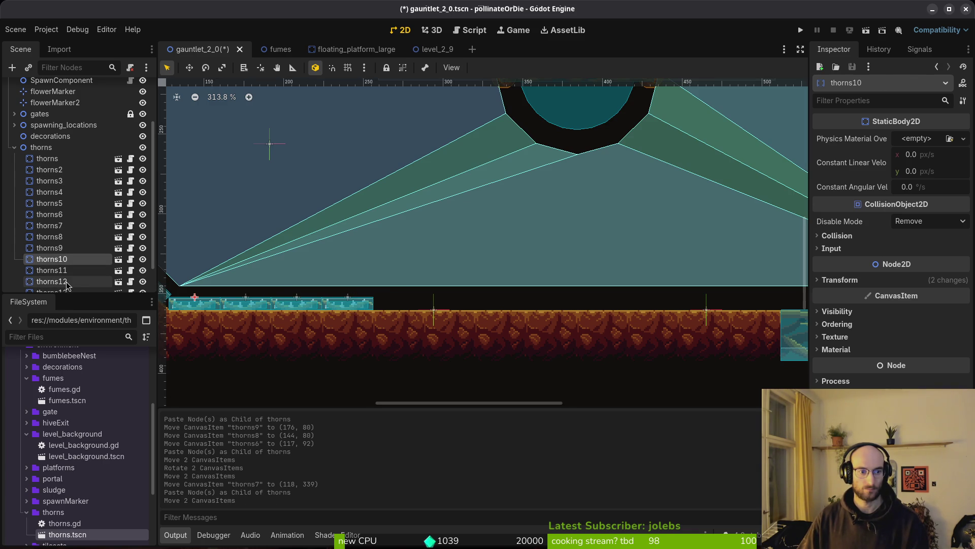
left_click(76, 291, "shift")
scroll(90, 254, "down", 2)
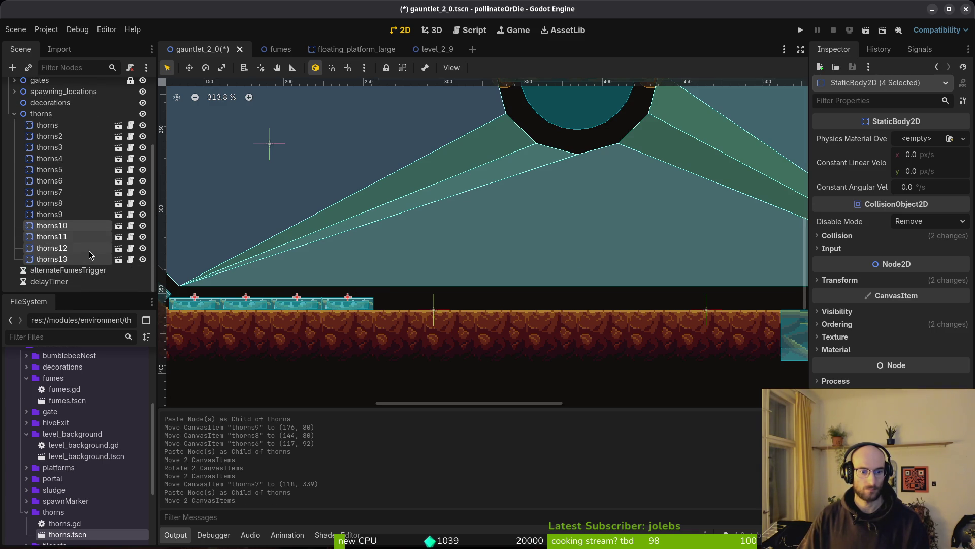
key("ctrl+c")
key("ctrl+v")
mouse_move(305, 302)
left_mouse_down()
mouse_move(490, 303)
mouse_move(353, 303)
mouse_move(663, 330)
left_mouse_up()
scroll(490, 302, "up", 3)
Paste another four thorns under the thorns group, align them along the row, and enable grid snapping.
left_click(75, 116)
key("ctrl+v")
scroll(378, 283, "down", 5)
scroll(558, 315, "up", 5)
mouse_move(435, 296)
left_mouse_down()
mouse_move(479, 304)
mouse_move(471, 297)
left_mouse_up()
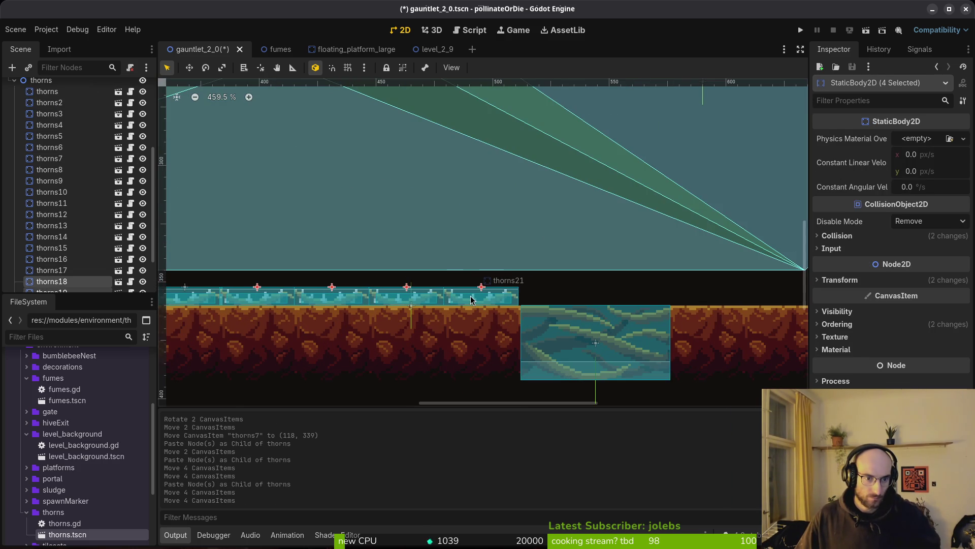
key("Right")
key("shift+g")
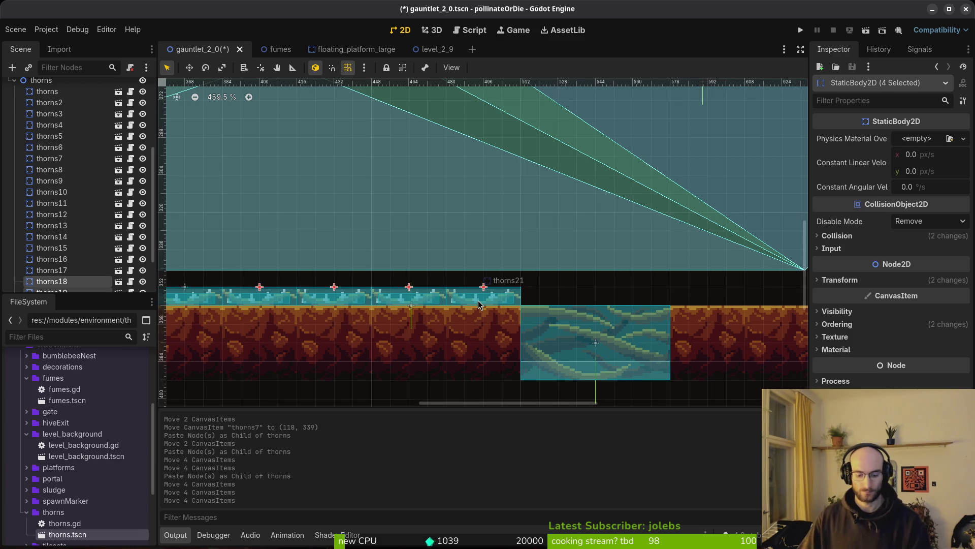
Paste four more thorn strips at the bottom row's right end.
scroll(466, 267, "down", 5)
scroll(55, 151, "up", 3)
left_click(44, 133)
key("ctrl+v")
left_click_drag(622, 297, 669, 296)
Delete the surplus pair thorns22 and thorns23.
left_click(564, 287)
left_click(523, 289)
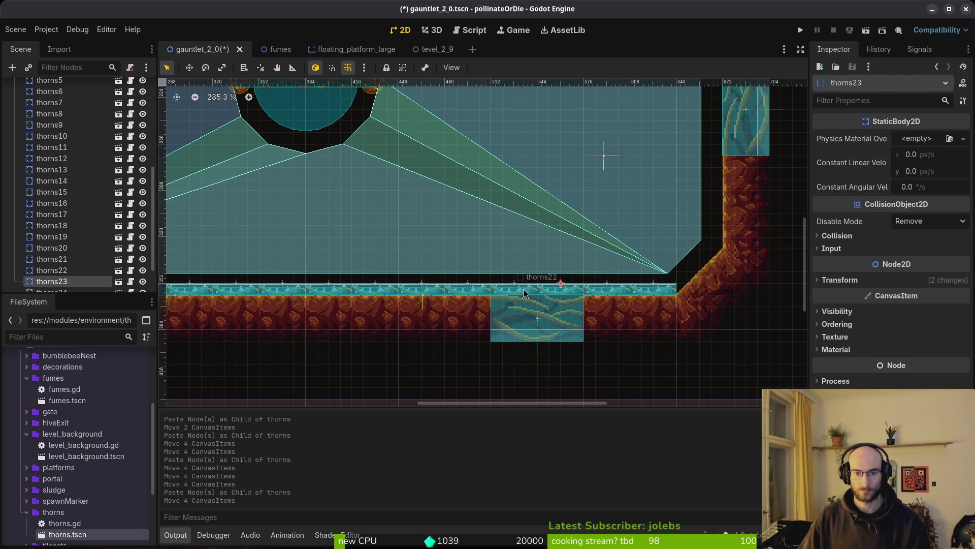
left_click(559, 291, "shift")
left_click_drag(576, 288, 680, 222)
scroll(680, 222, "down", 3)
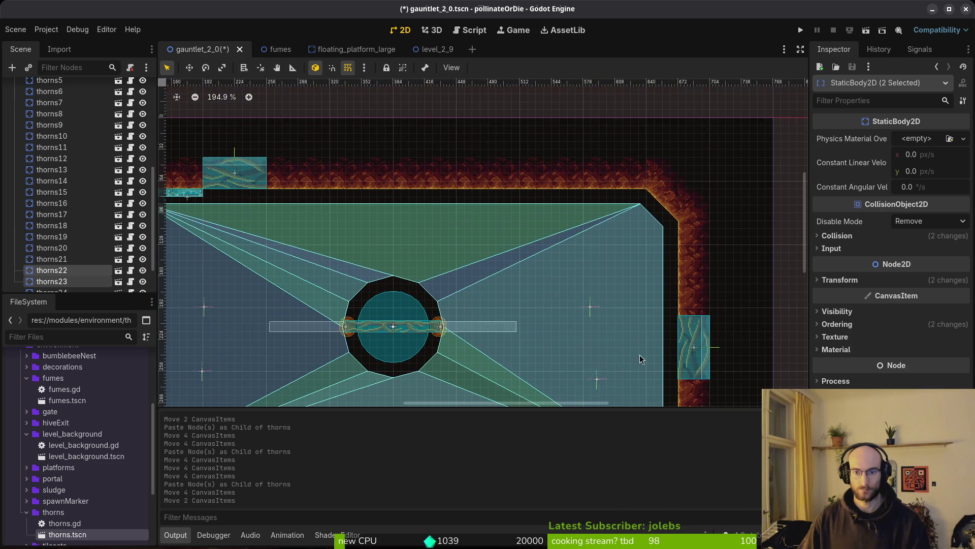
mouse_move(630, 313)
left_mouse_down()
mouse_move(543, 193)
mouse_move(472, 147)
left_mouse_up()
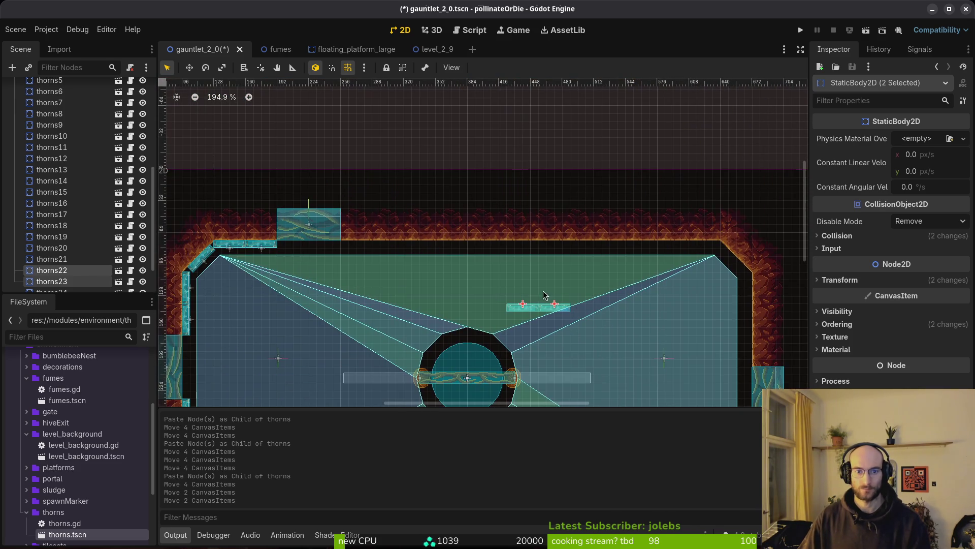
key("Delete")
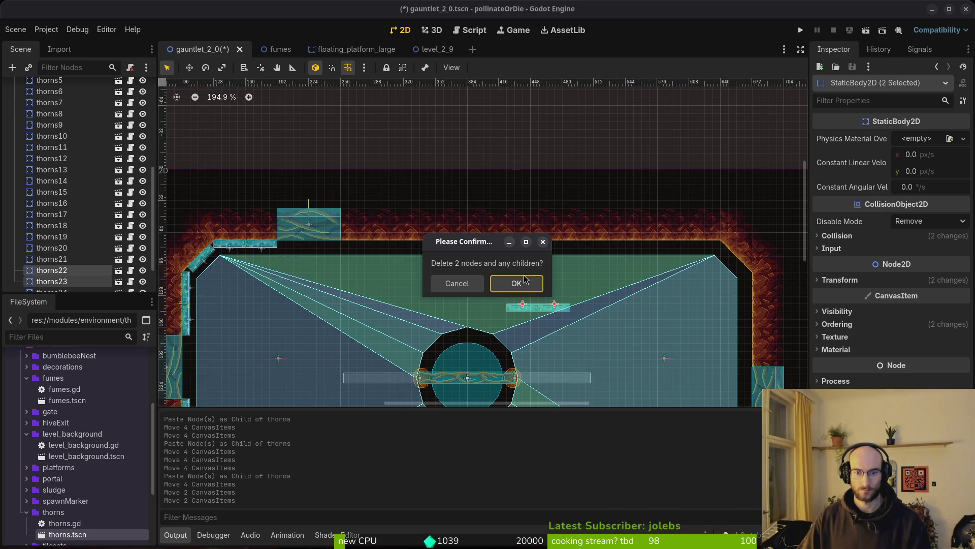
left_click(527, 279)
Paste a copy of the twelve-strip bottom row, thorns10–thorns21, into the thorns group.
scroll(644, 257, "down", 3)
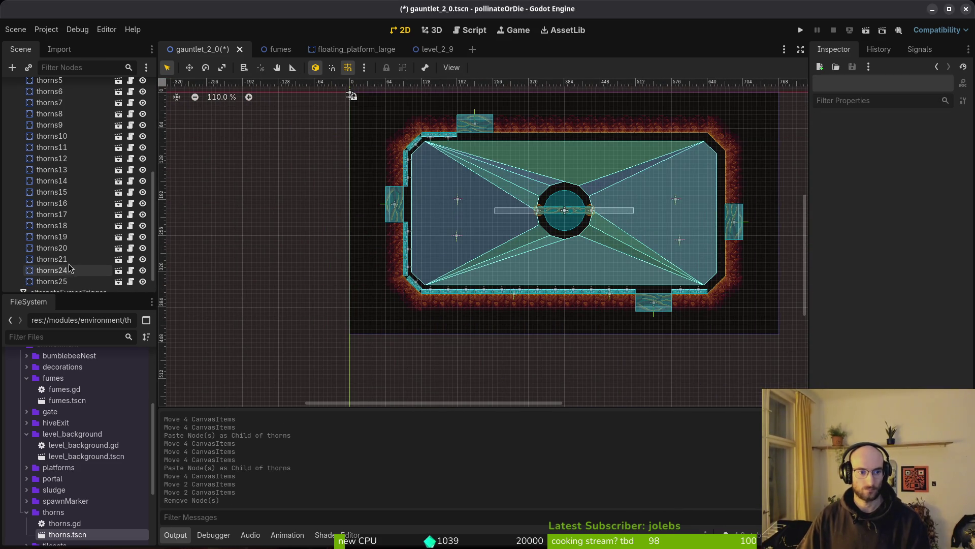
left_click(76, 259)
left_click(75, 139, "shift")
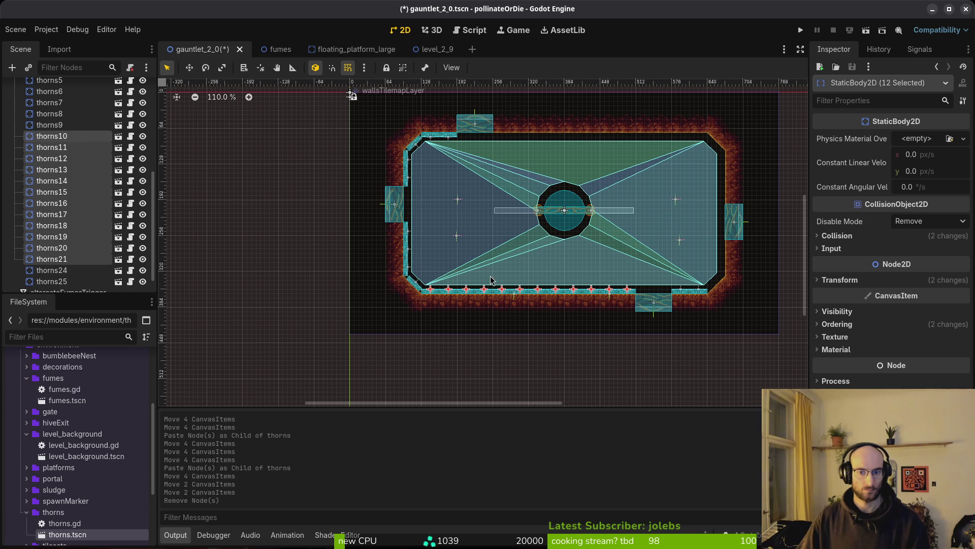
key("ctrl+v")
key("ctrl+z")
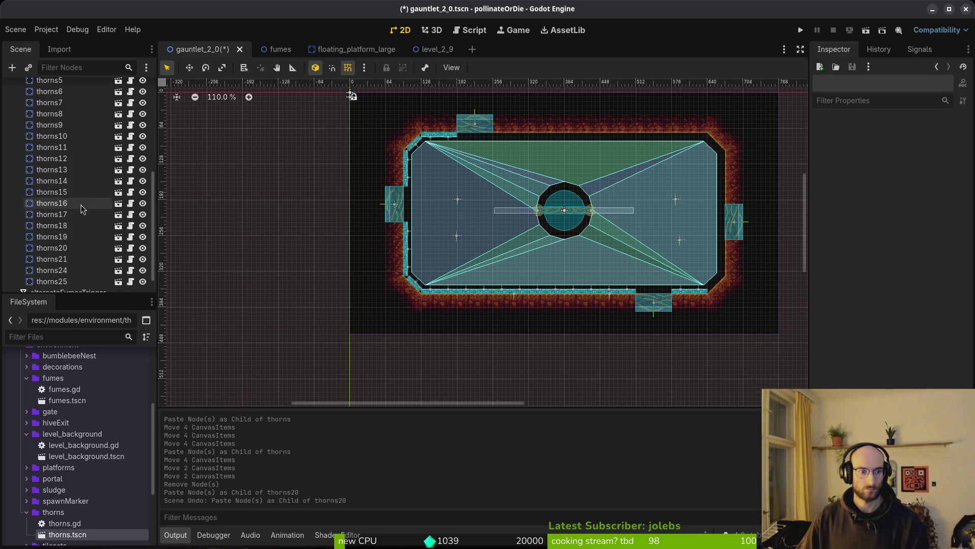
left_click(49, 153)
key("ctrl+v")
Move the pasted twelve-thorn row up onto the top wall.
mouse_move(548, 294)
left_mouse_down()
mouse_move(625, 158)
mouse_move(664, 175)
mouse_move(508, 213)
mouse_move(344, 152)
left_mouse_up()
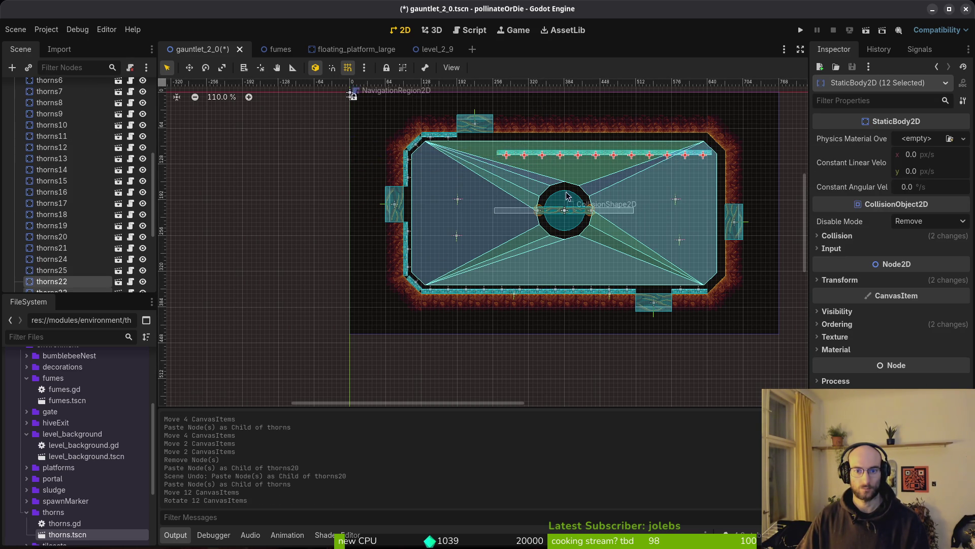
scroll(573, 199, "up", 10)
left_click_drag(451, 327, 424, 208)
scroll(457, 239, "down", 10)
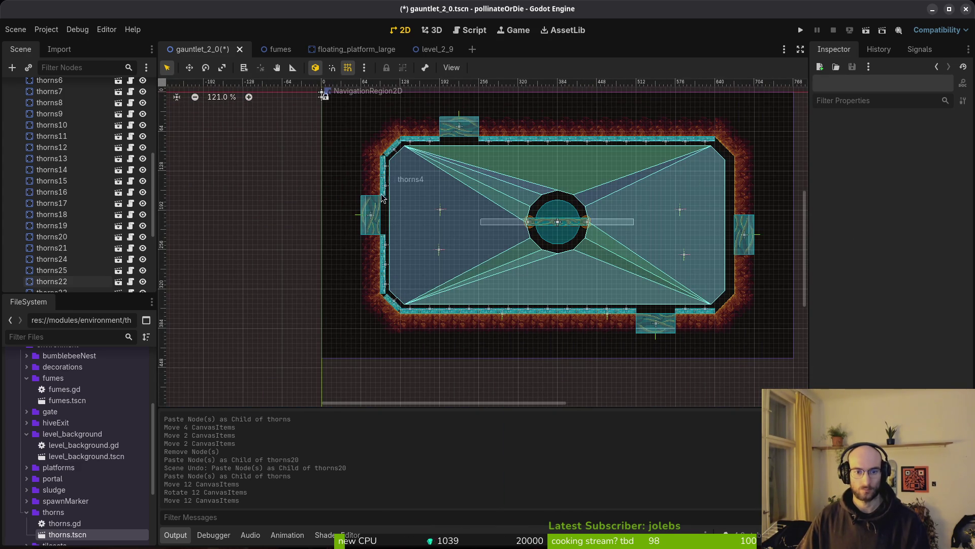
Select the left-wall thorns from thorns onward and paste copies into the thorns group.
left_click(386, 172)
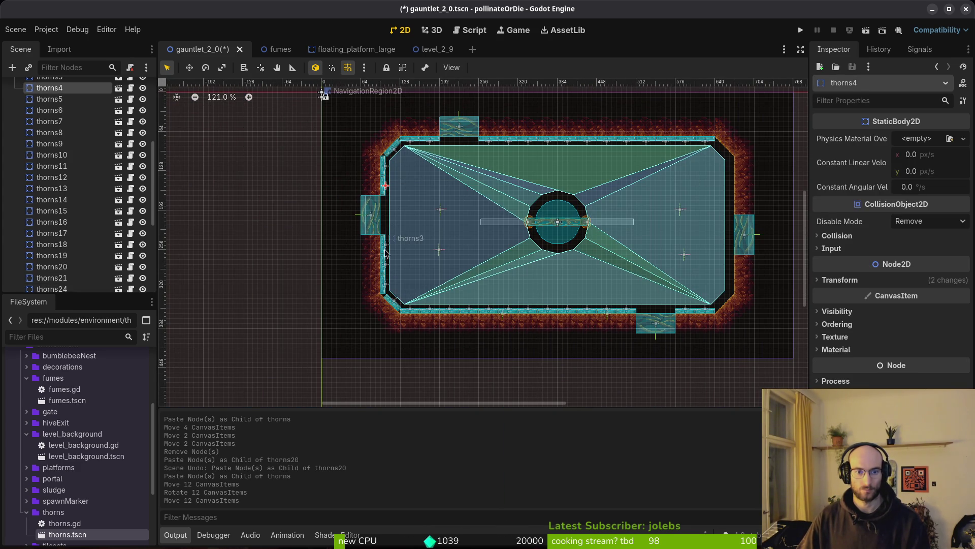
scroll(80, 119, "up", 3)
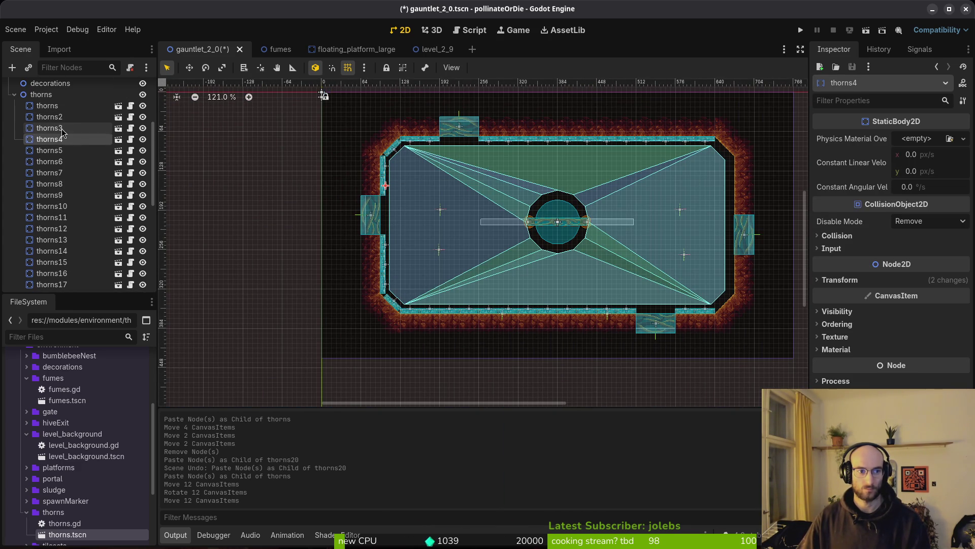
left_click(63, 121)
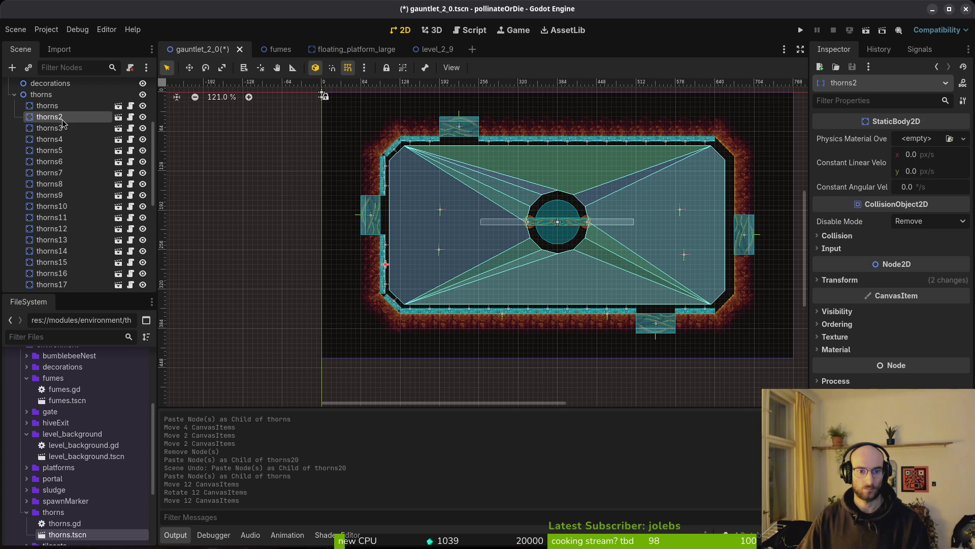
left_click(66, 108)
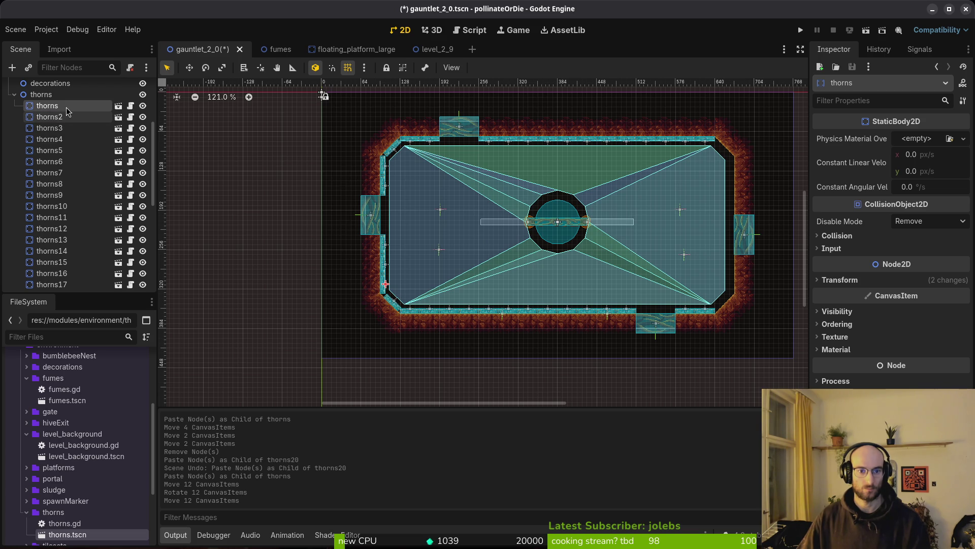
left_click(69, 173, "shift")
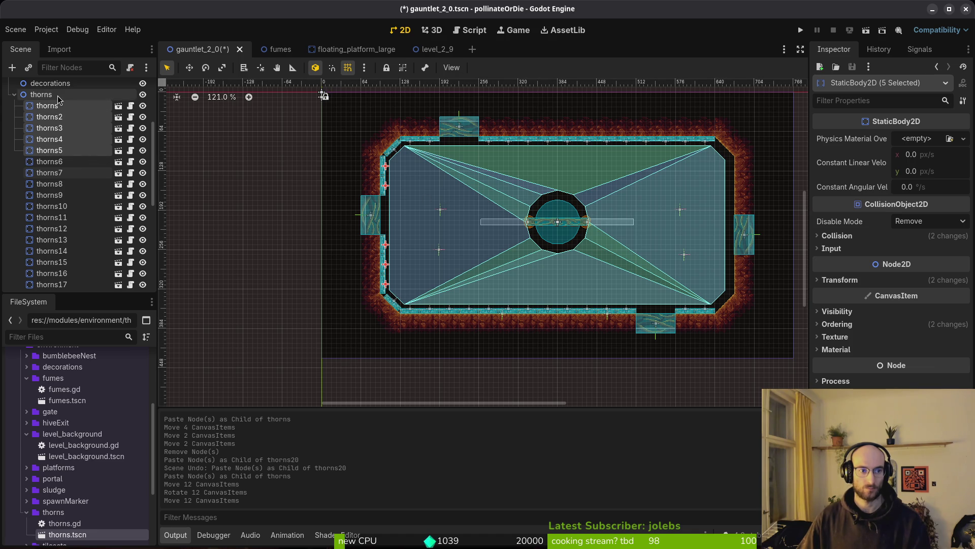
left_click(42, 95)
key("ctrl+v")
Turn the five pasted thorns upright along the right wall and slide them into place.
mouse_move(696, 242)
left_mouse_down()
mouse_move(735, 254)
mouse_move(682, 269)
left_mouse_up()
left_click_drag(785, 305, 757, 284)
scroll(753, 281, "up", 5)
left_click_drag(710, 333, 696, 333)
scroll(681, 315, "up", 5)
left_click(668, 298)
left_click_drag(670, 373, 653, 283)
Paste thorns41 and tilt it diagonally into the top-right corner at (649, 93).
scroll(651, 283, "down", 4)
scroll(651, 282, "down", 3)
scroll(658, 213, "left", 1)
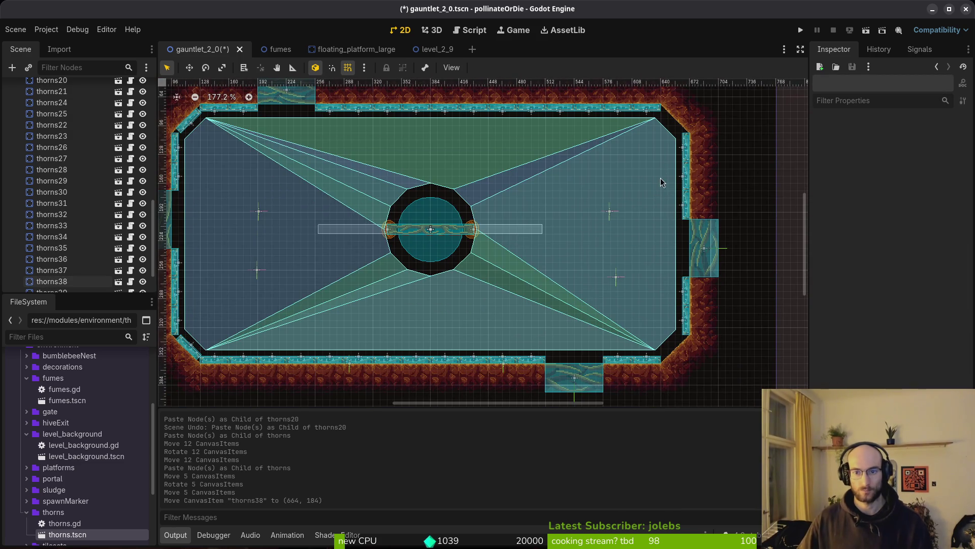
left_click(692, 145)
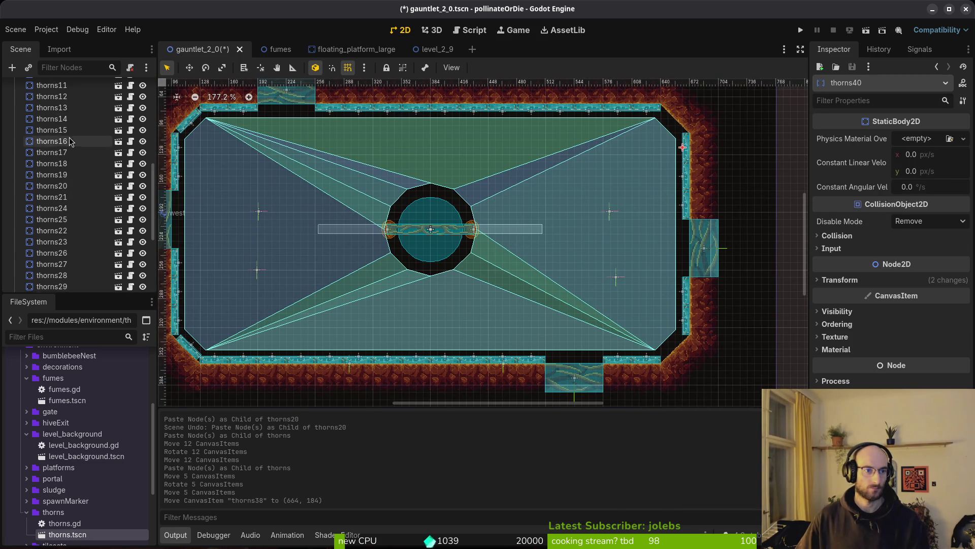
key("ctrl+v")
scroll(673, 194, "up", 4)
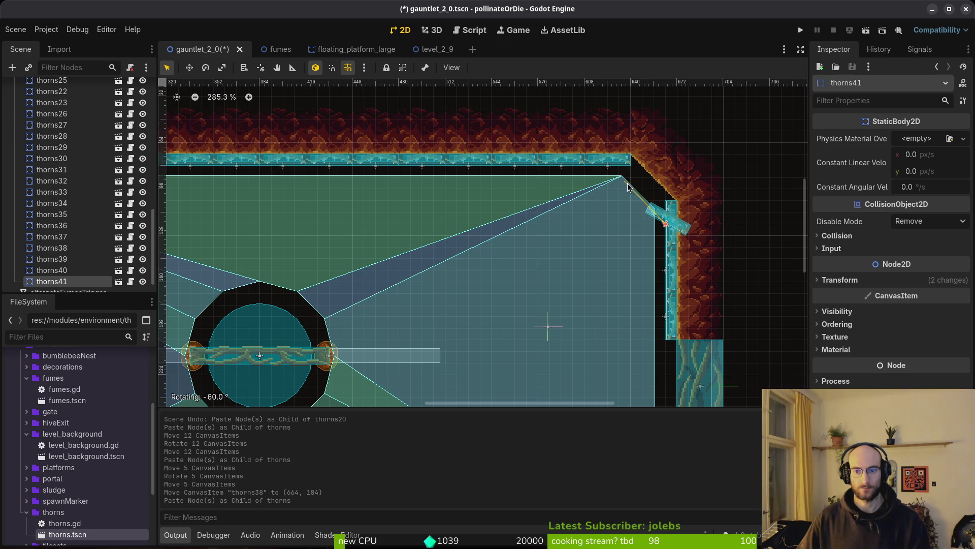
scroll(699, 209, "up", 5)
mouse_move(645, 191)
left_mouse_down()
mouse_move(589, 163)
mouse_move(562, 109)
left_mouse_up()
scroll(563, 108, "up", 1)
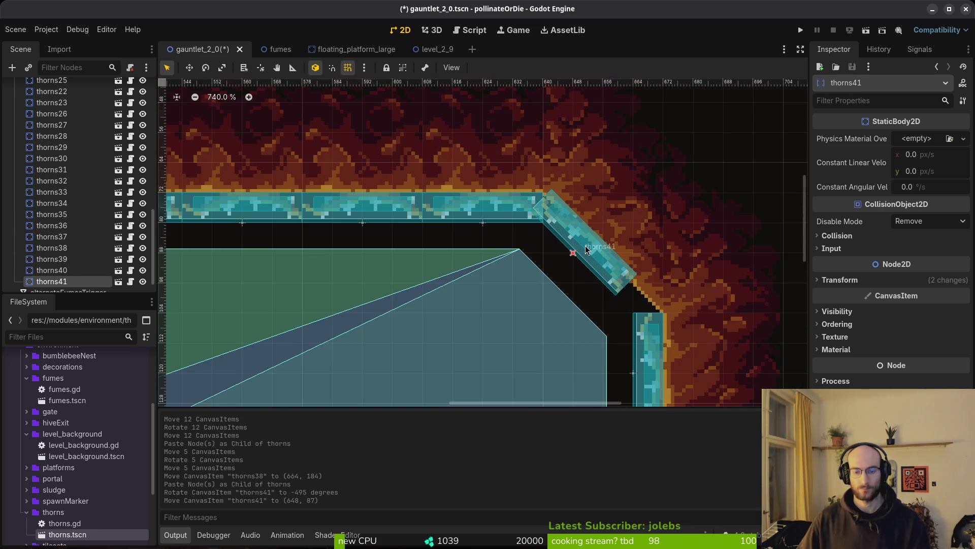
mouse_move(604, 256)
left_mouse_down()
mouse_move(622, 273)
mouse_move(606, 263)
left_mouse_up()
Paste thorns42 and fit it diagonally into the bottom-right corner at (650, 339).
scroll(574, 161, "down", 6)
scroll(574, 162, "down", 5)
scroll(56, 112, "up", 10)
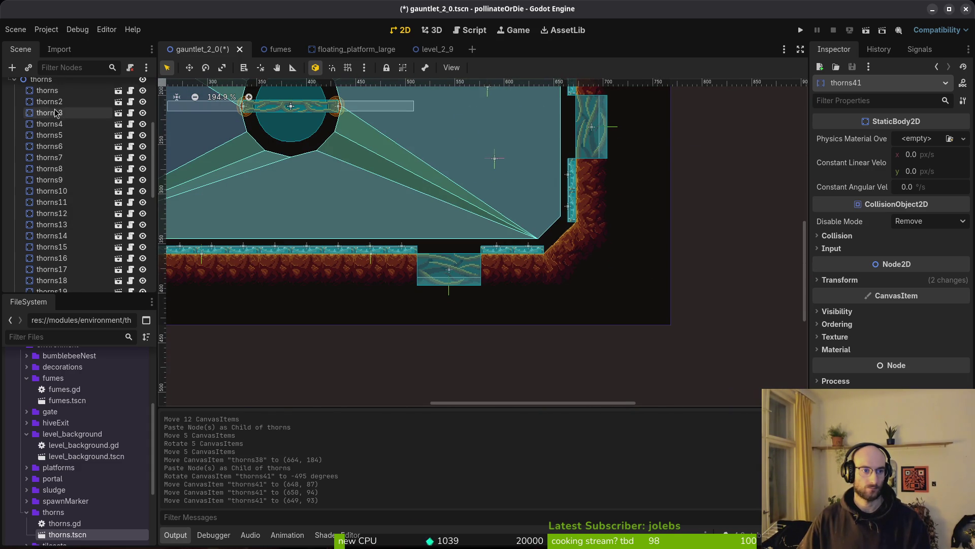
key("ctrl+v")
scroll(541, 148, "down", 2)
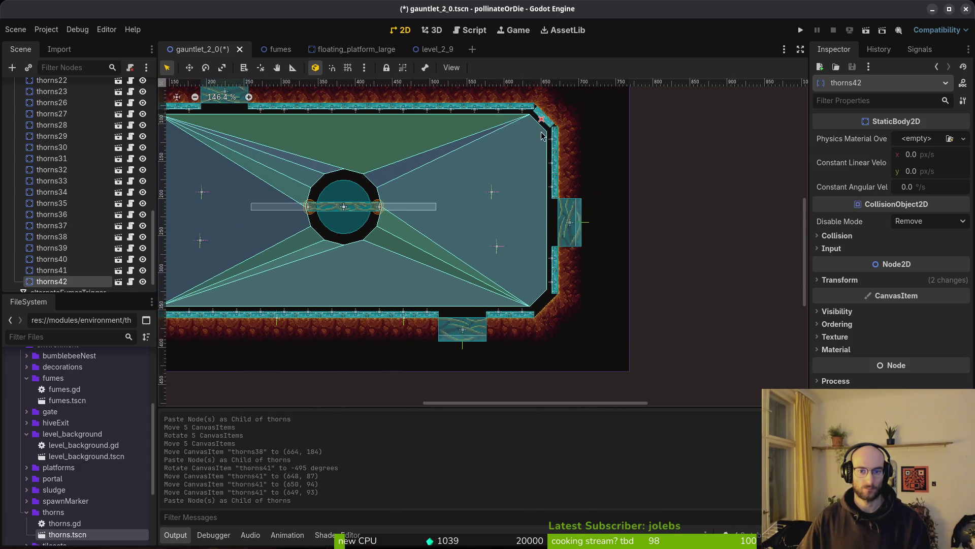
left_click_drag(544, 178, 520, 321)
mouse_move(521, 321)
left_mouse_down()
mouse_move(503, 305)
mouse_move(478, 305)
left_mouse_up()
scroll(559, 290, "up", 15)
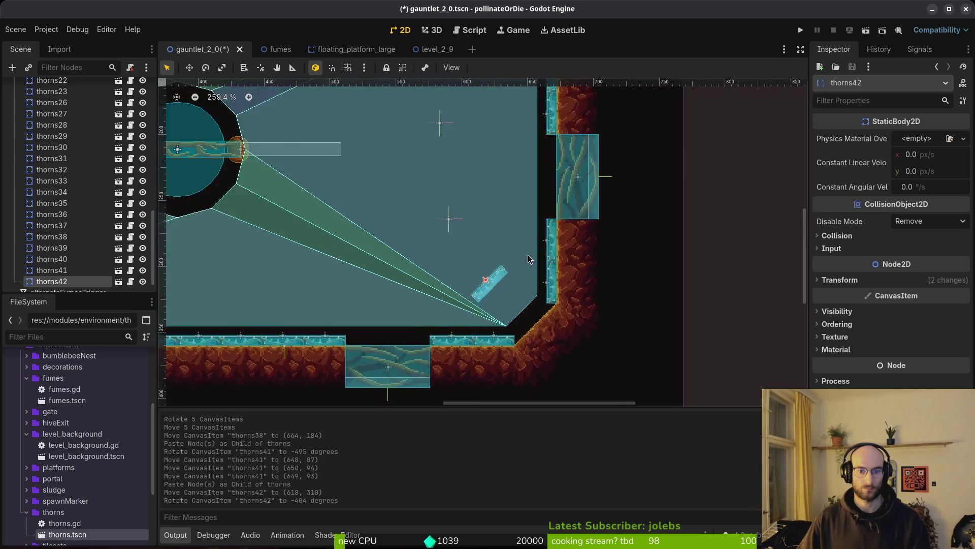
mouse_move(429, 168)
left_mouse_down()
mouse_move(552, 273)
mouse_move(550, 283)
left_mouse_up()
scroll(569, 269, "up", 2)
scroll(580, 264, "down", 5)
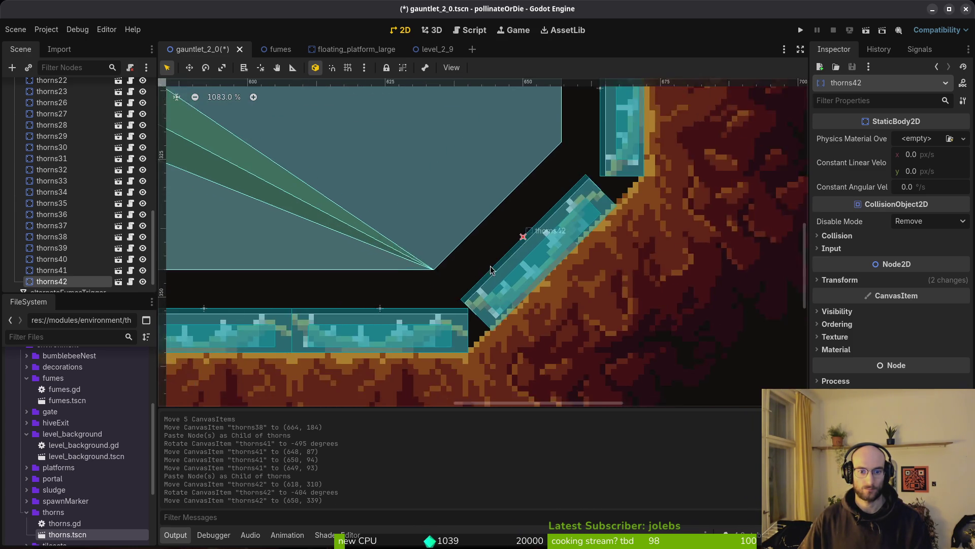
left_click(584, 260)
scroll(442, 211, "down", 8)
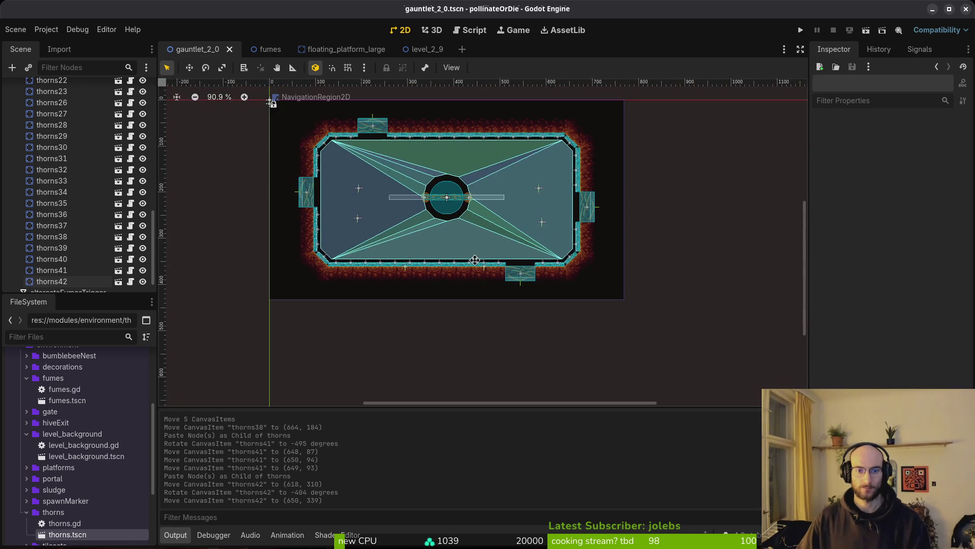
Save the gauntlet_2_0 scene, run the game and start level G2-0.
key("ctrl+s")
scroll(61, 204, "up", 10)
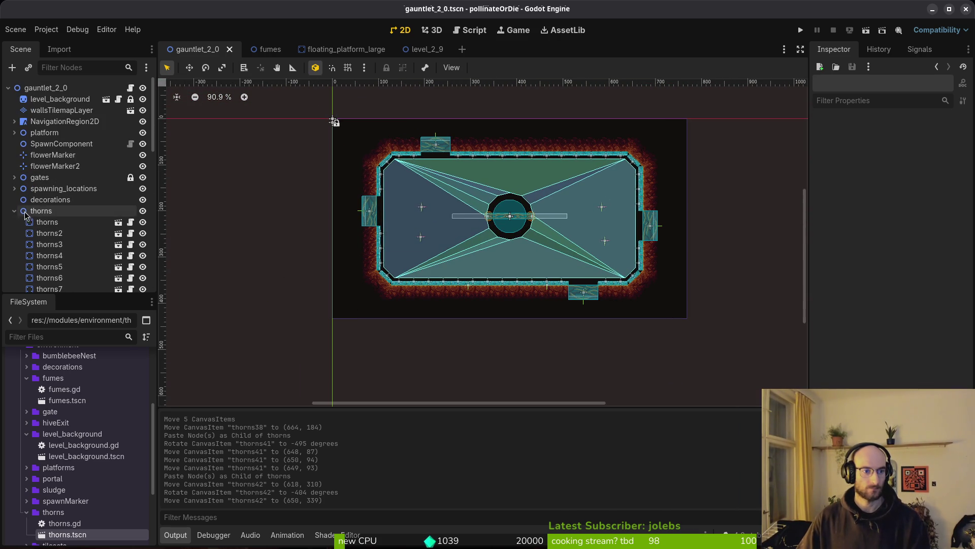
left_click(14, 211)
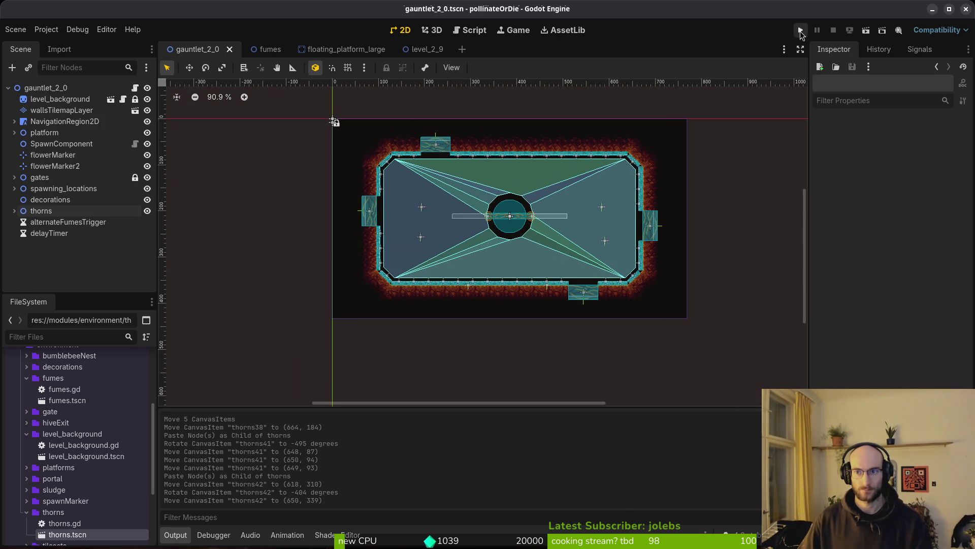
left_click(800, 31)
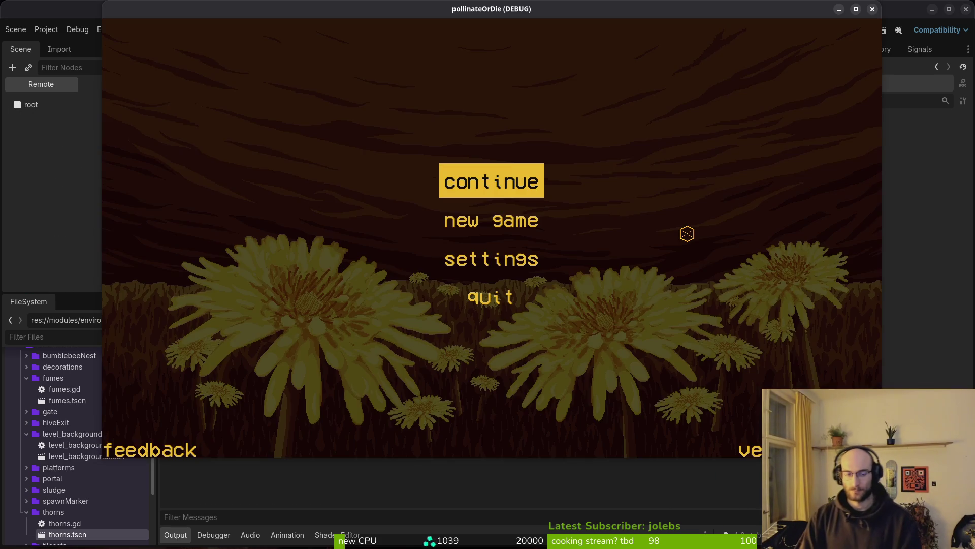
key("Return")
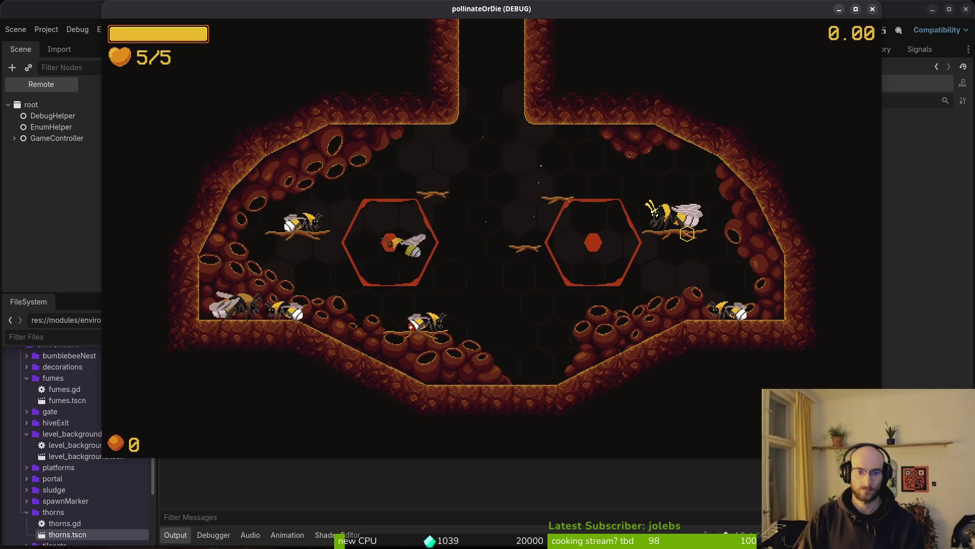
key("Escape")
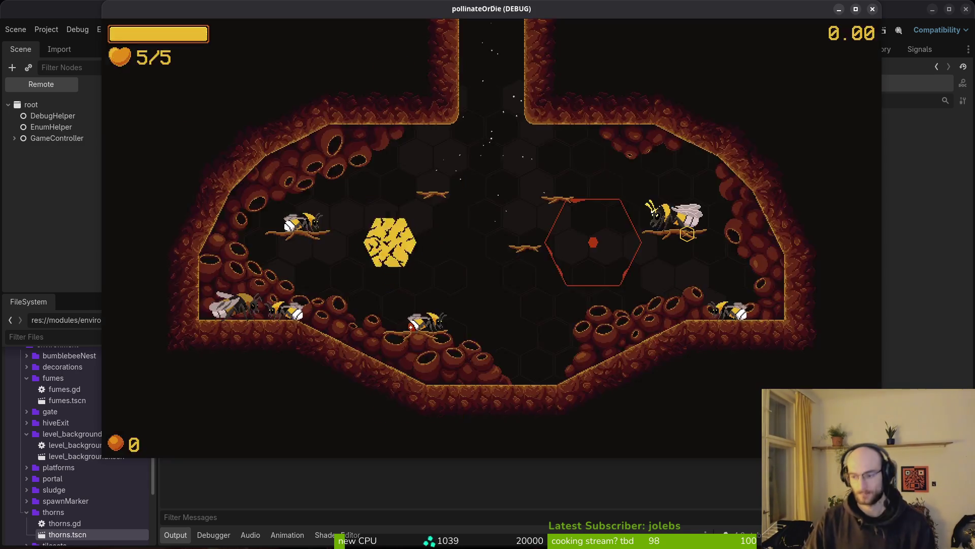
key("Right")
key("Return")
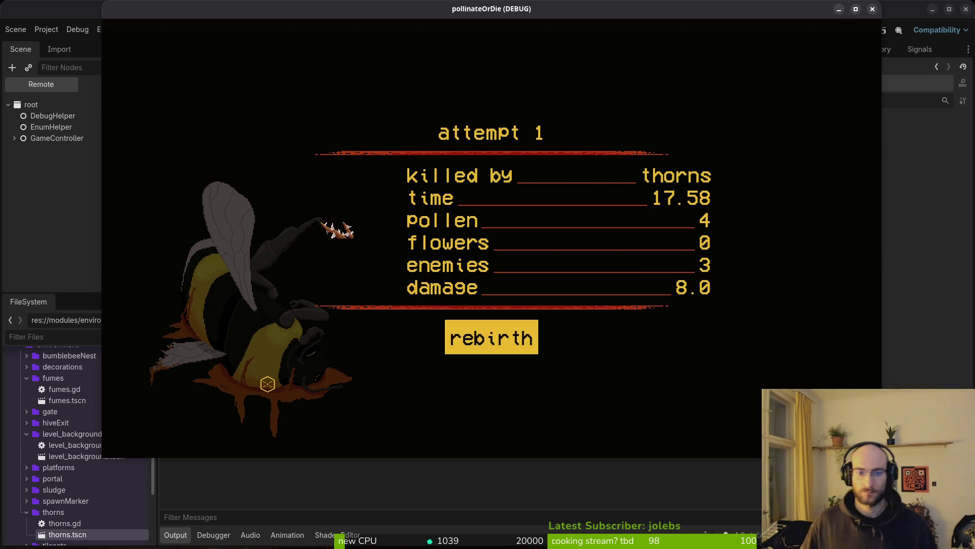
Rebirth and replay G2-0, save the gauntlet_2_0 script, relaunch and close the game.
left_click(487, 328)
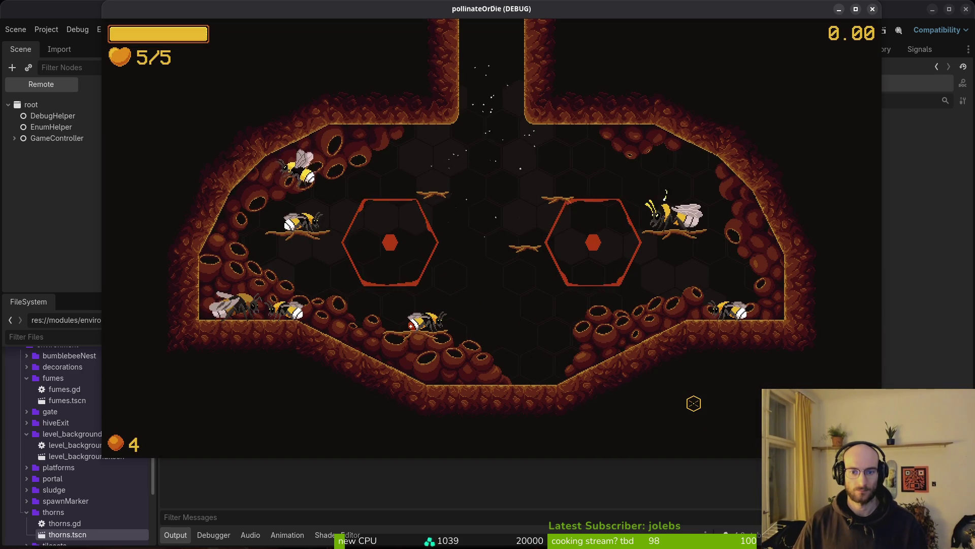
key("Escape")
key("Down")
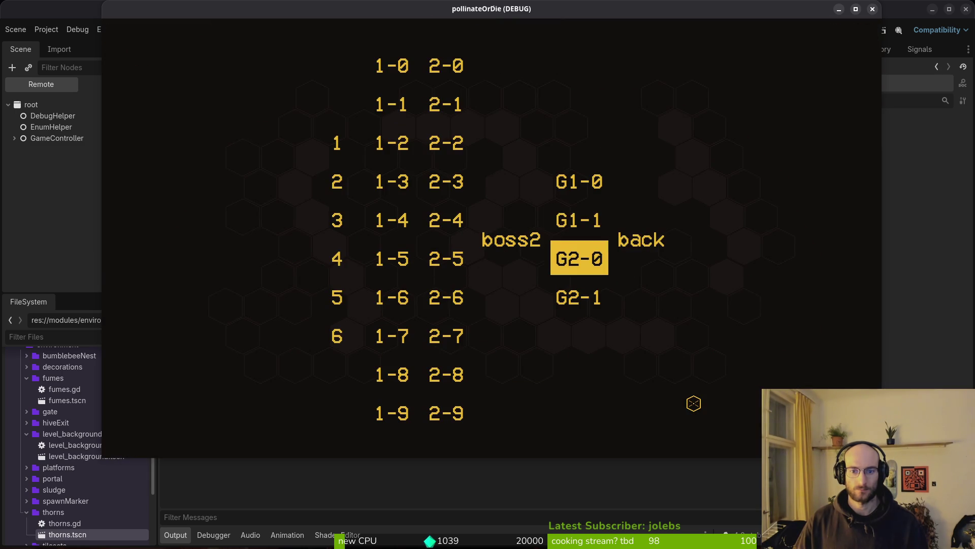
key("Return")
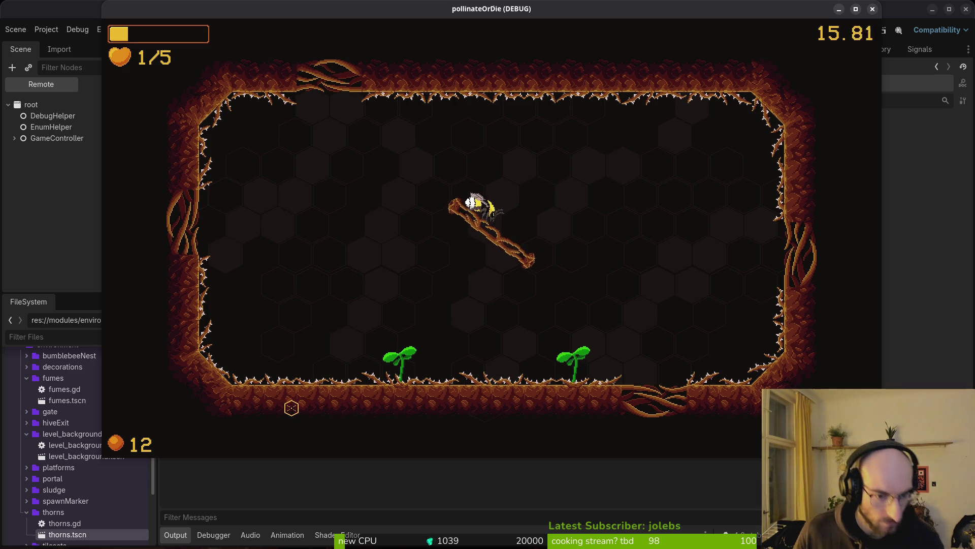
key("Escape")
key("alt+Tab")
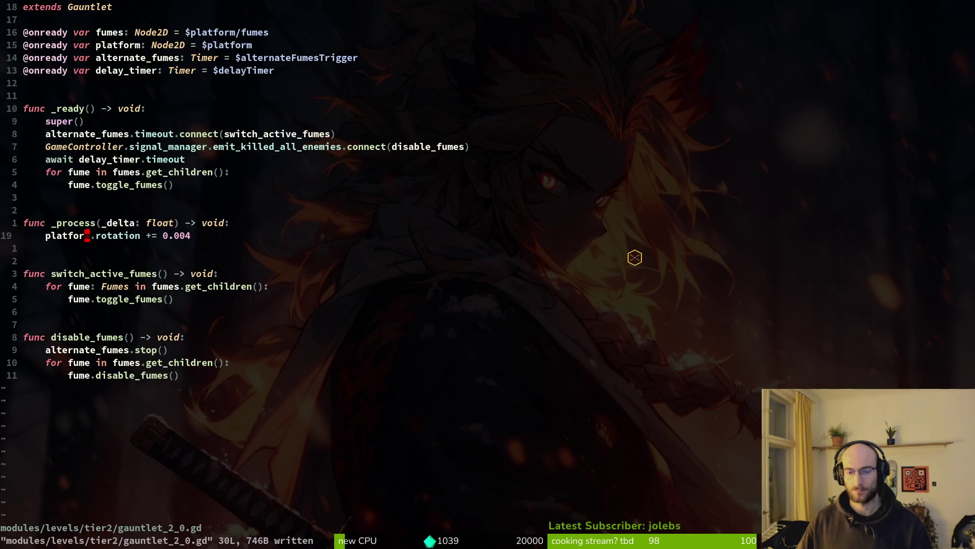
key("ctrl+s")
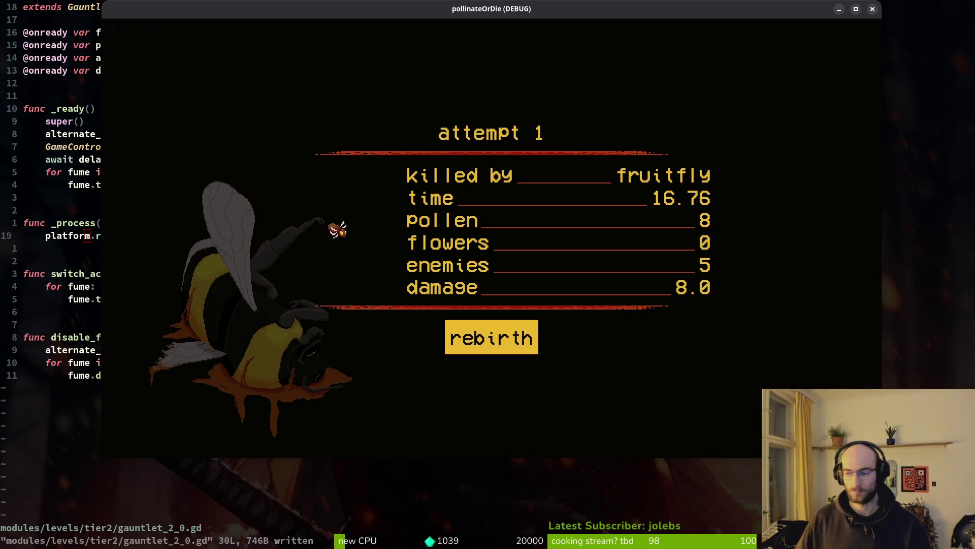
key("Escape")
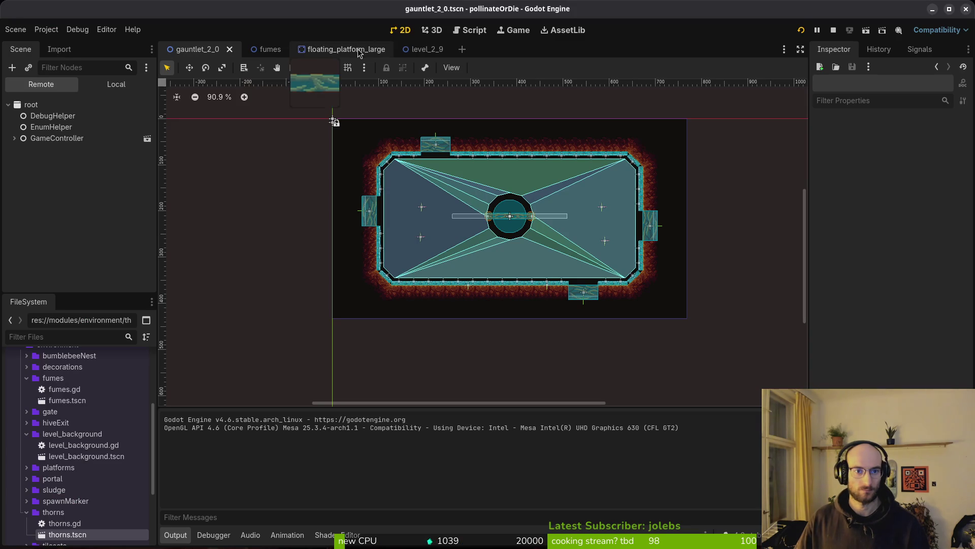
From the level_2_9 scene, quick-open level_2_4.tscn.
left_click(423, 58)
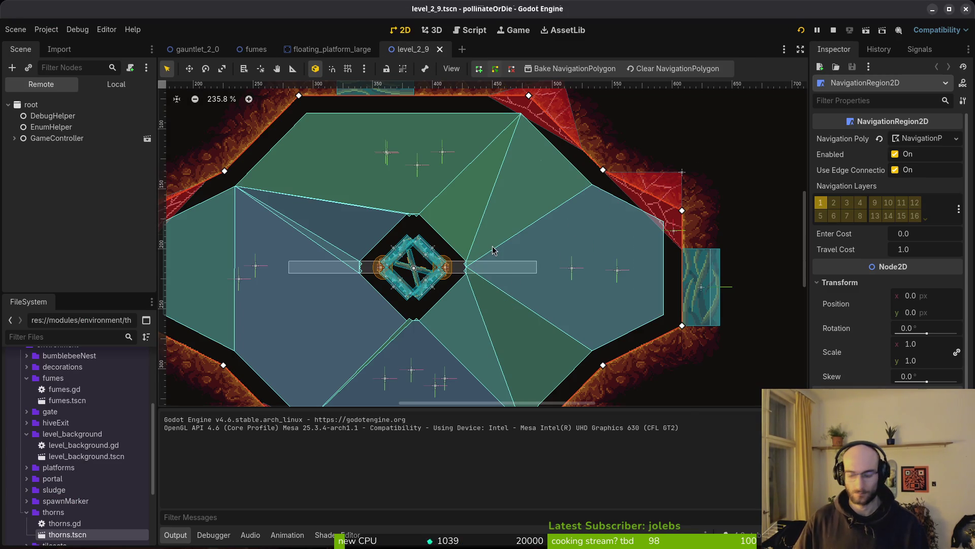
key("shift+alt+o")
type("2")
type("_4.tscn")
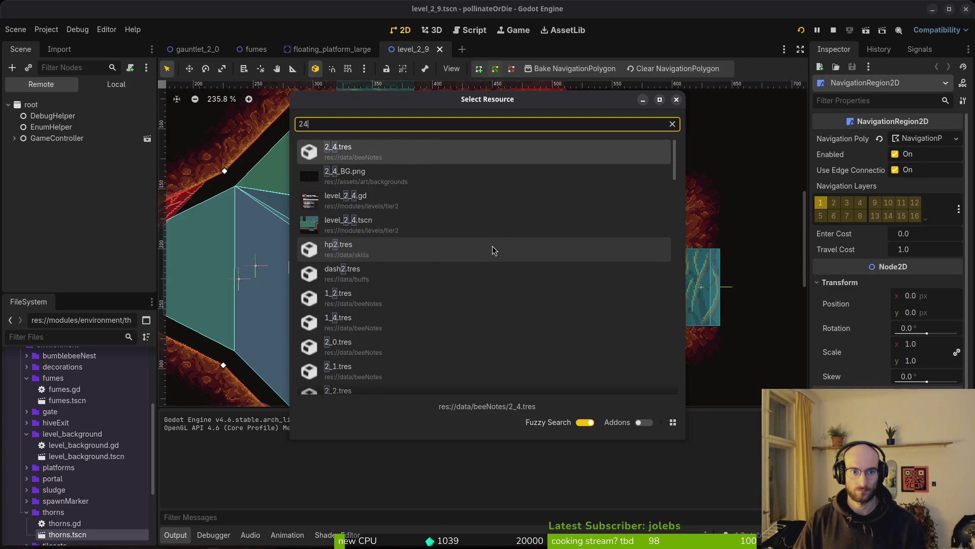
key("Return")
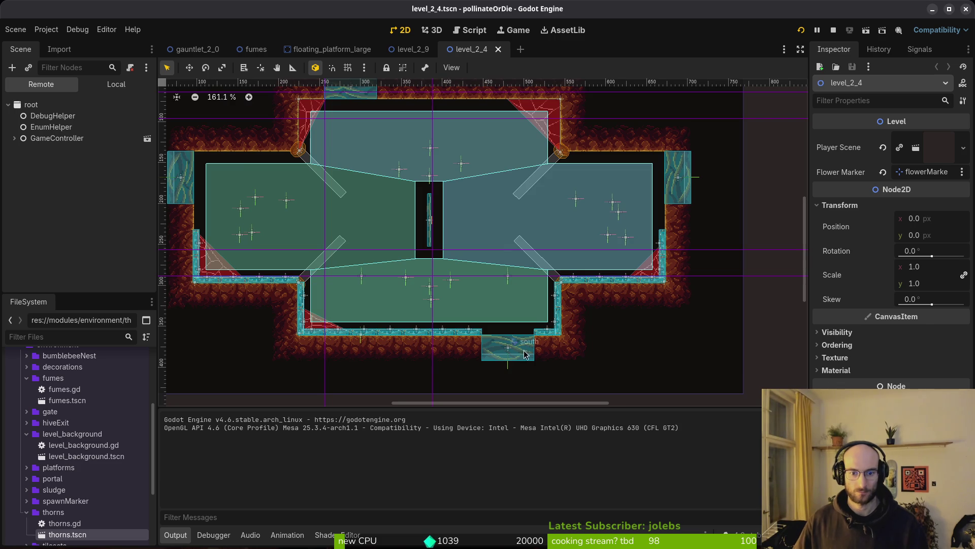
Return via the level_2_9 tab to the gauntlet_2_0 scene.
scroll(534, 369, "up", 9)
scroll(562, 330, "down", 8)
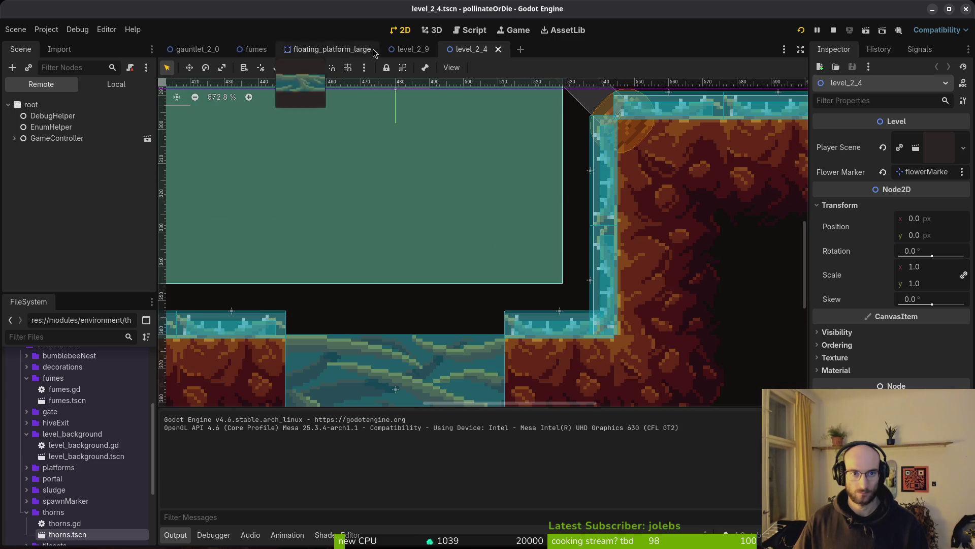
left_click(413, 49)
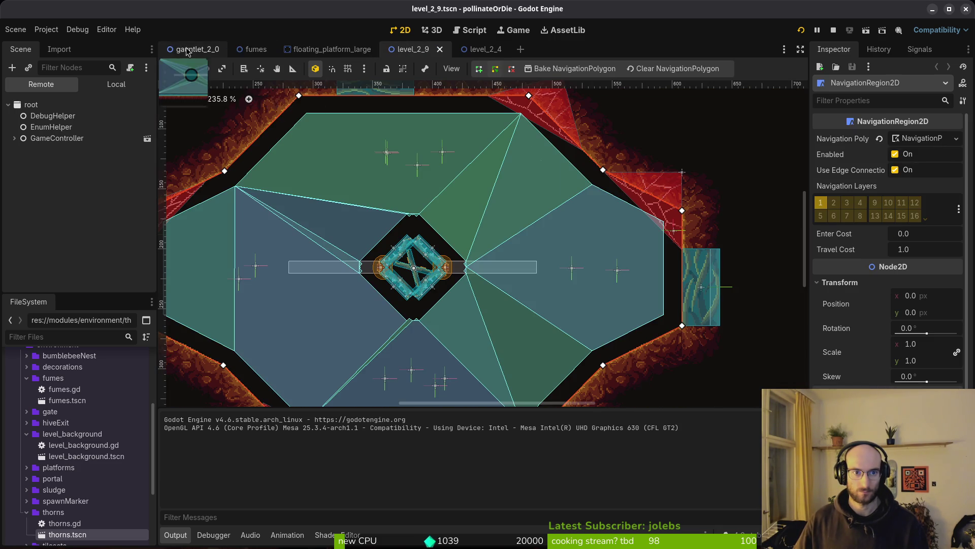
left_click(201, 50)
scroll(483, 254, "down", 5)
scroll(483, 254, "up", 5)
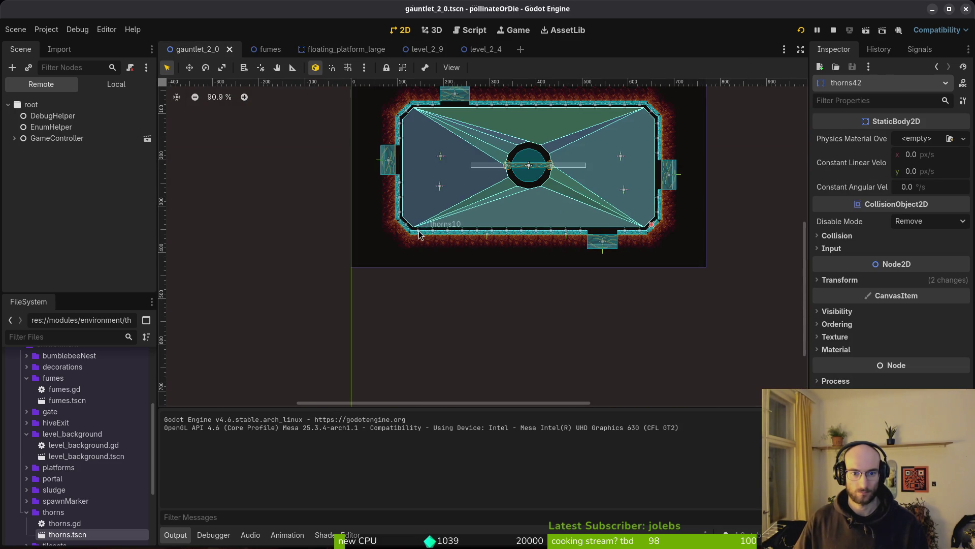
Select the row of floor thorns and nudge them down slightly.
left_click(418, 234)
scroll(419, 234, "up", 3)
left_click(420, 214, "shift")
left_click(449, 214, "shift")
left_click(478, 214, "shift")
left_click(565, 218, "shift")
left_click(590, 217, "shift")
left_click(623, 219, "shift")
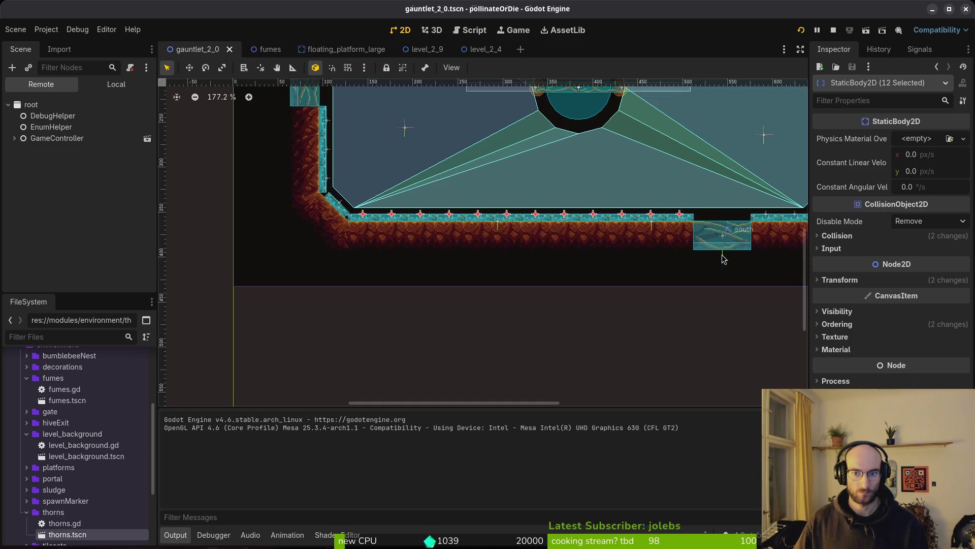
left_click_drag(714, 252, 583, 241)
key("Down")
scroll(579, 228, "up", 3)
Align the right-wall thorns and move the bottom corner thorns to (651, 340) and (116, 340).
left_click(647, 285)
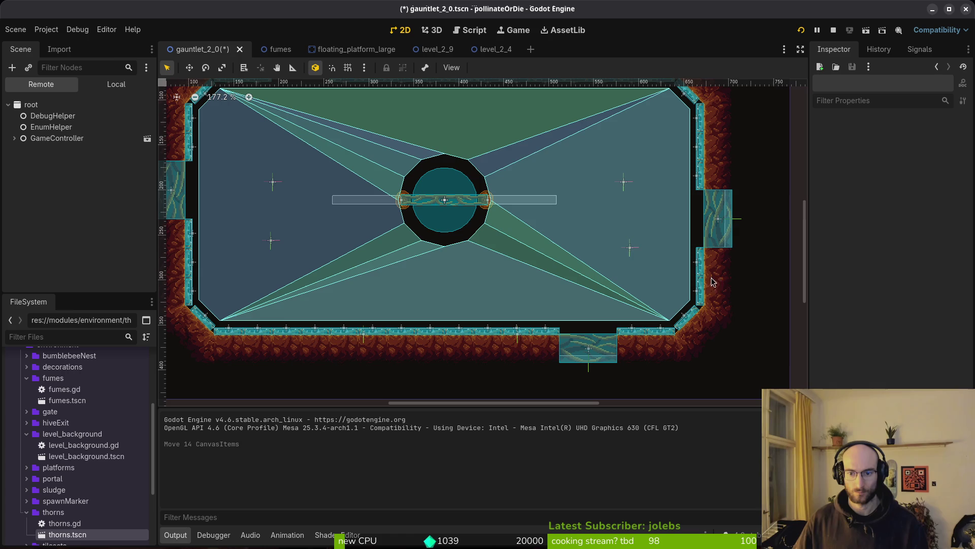
left_click(703, 294)
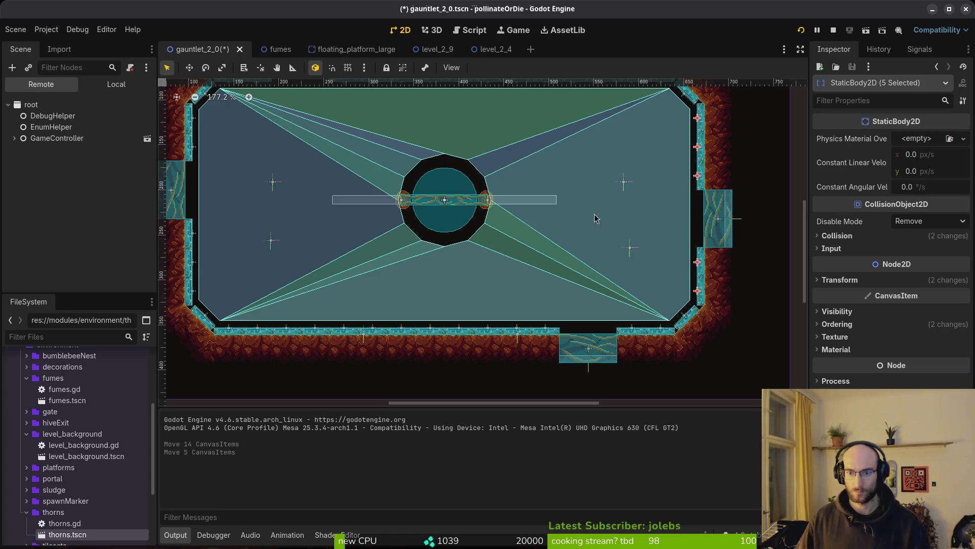
scroll(615, 169, "up", 3)
left_click(654, 353)
left_click(697, 183)
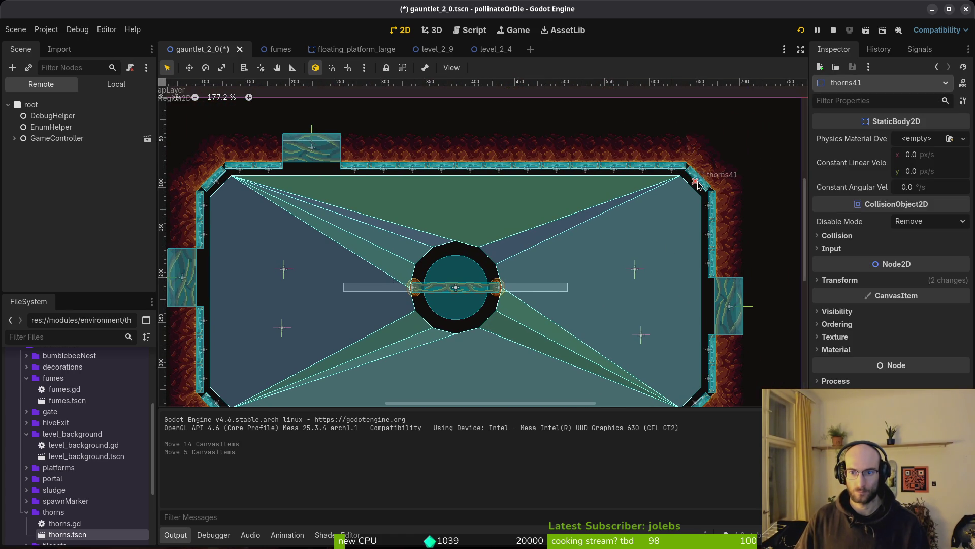
scroll(697, 185, "down", 1)
scroll(691, 239, "down", 3)
left_click(685, 288)
left_click_drag(685, 289, 686, 289)
left_click(389, 233)
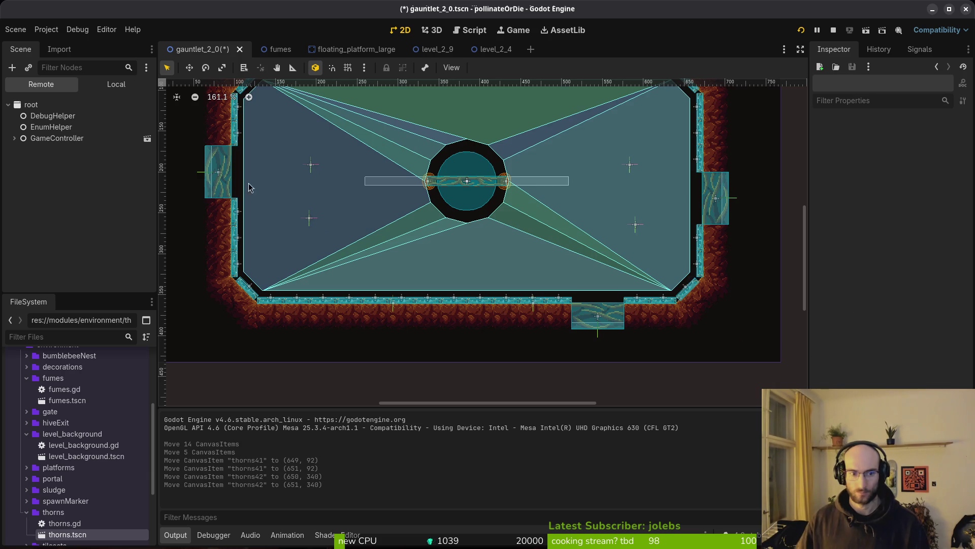
left_click(247, 289)
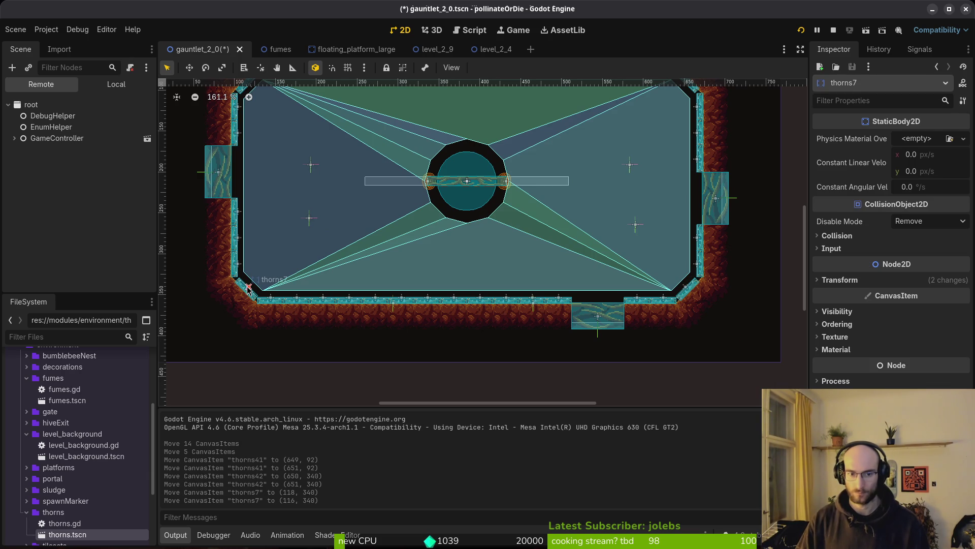
left_click_drag(248, 289, 246, 289)
Move the top-left corner thorn to (116, 92) and line up the five left-wall thorns.
scroll(326, 244, "up", 4)
scroll(355, 213, "left", 4)
left_click(396, 199)
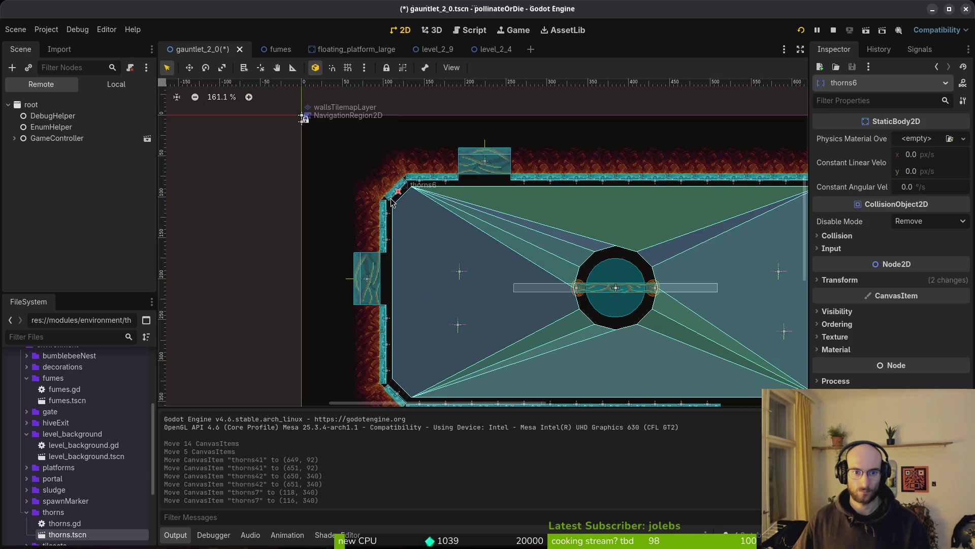
left_click_drag(391, 204, 390, 205)
left_click(388, 215)
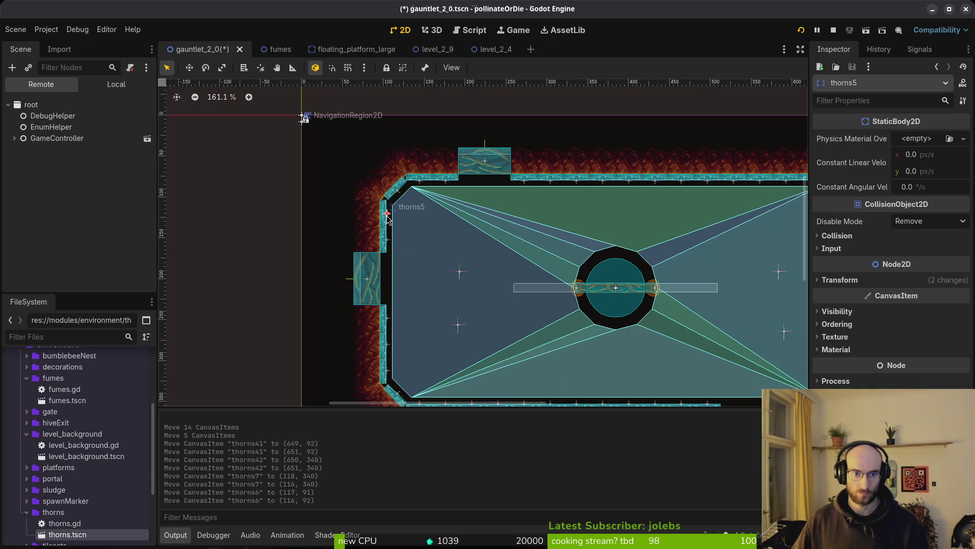
left_click(542, 321)
Select the fourteen top-wall thorns and nudge them into line with the border.
left_click(426, 185)
left_click(419, 184)
left_click(418, 184, "shift")
scroll(427, 220, "right", 5)
scroll(427, 220, "right", 1)
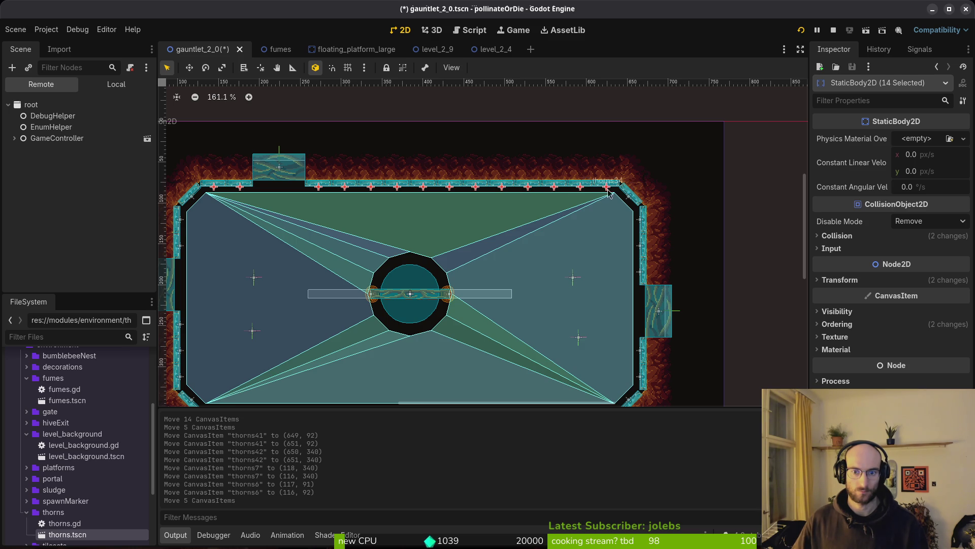
key("Escape")
Save gauntlet_2_0, reset the view to 100% zoom, and continue the game from the main menu.
key("ctrl+s")
scroll(513, 183, "up", 5)
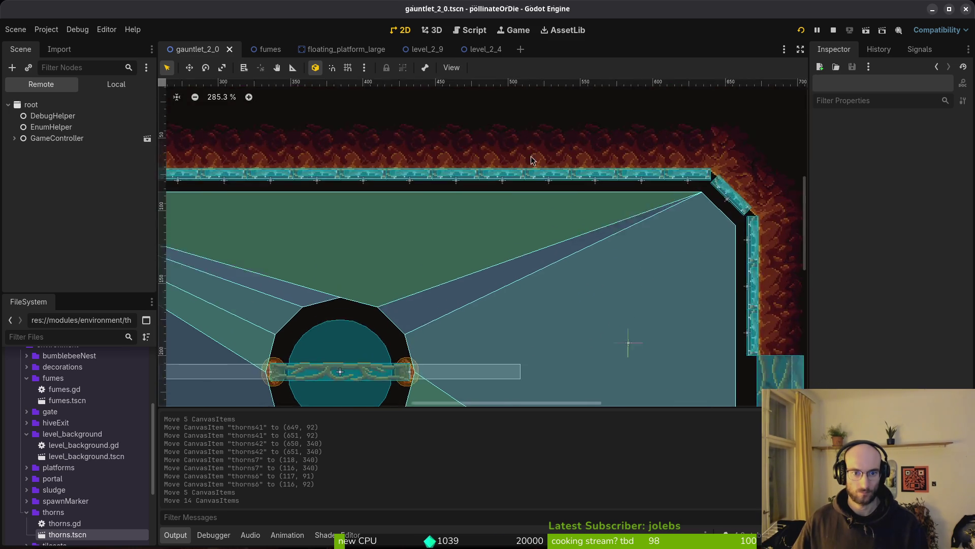
scroll(489, 194, "down", 5)
key("ctrl+0")
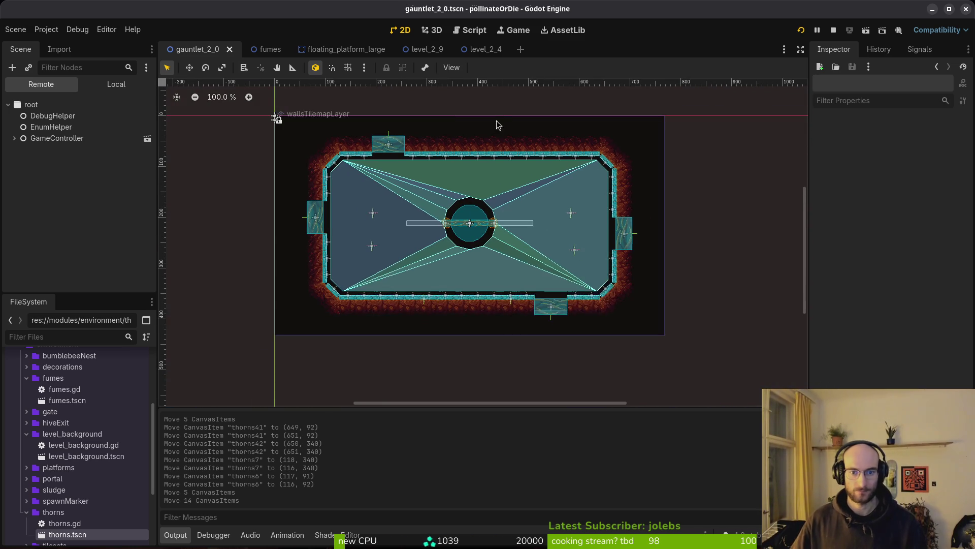
scroll(433, 179, "down", 5)
scroll(434, 178, "up", 4)
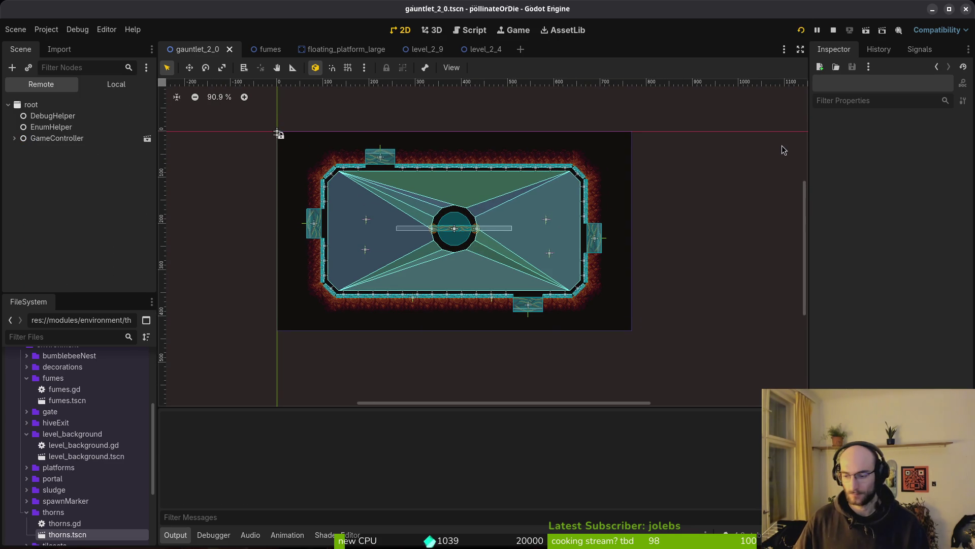
key("Return")
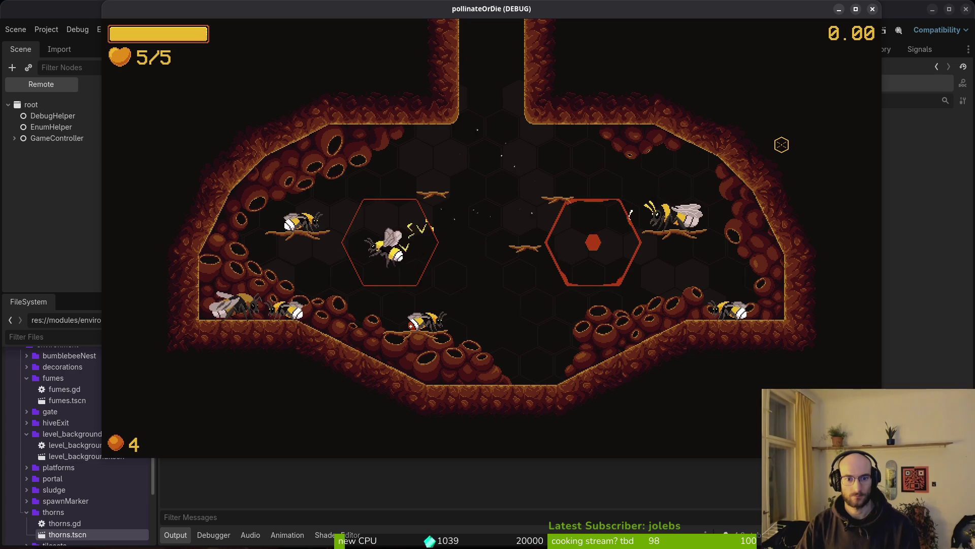
Pick G2-0 from level select, play it, then close the debug game window.
key("Escape")
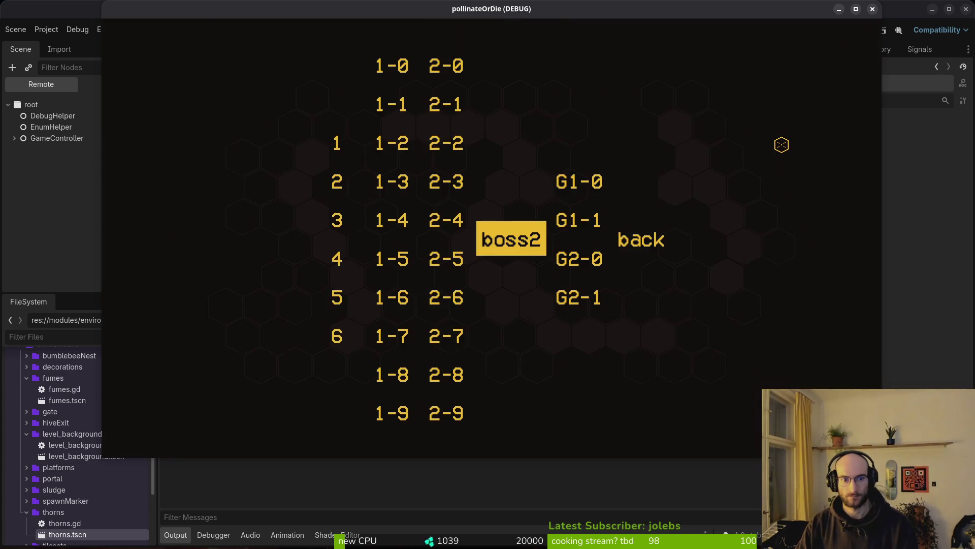
key("Return")
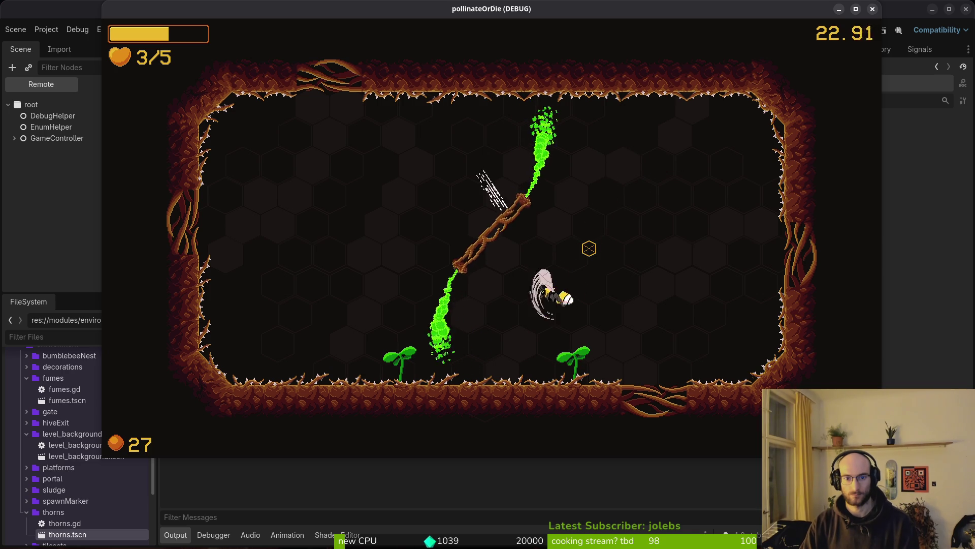
left_click(872, 10)
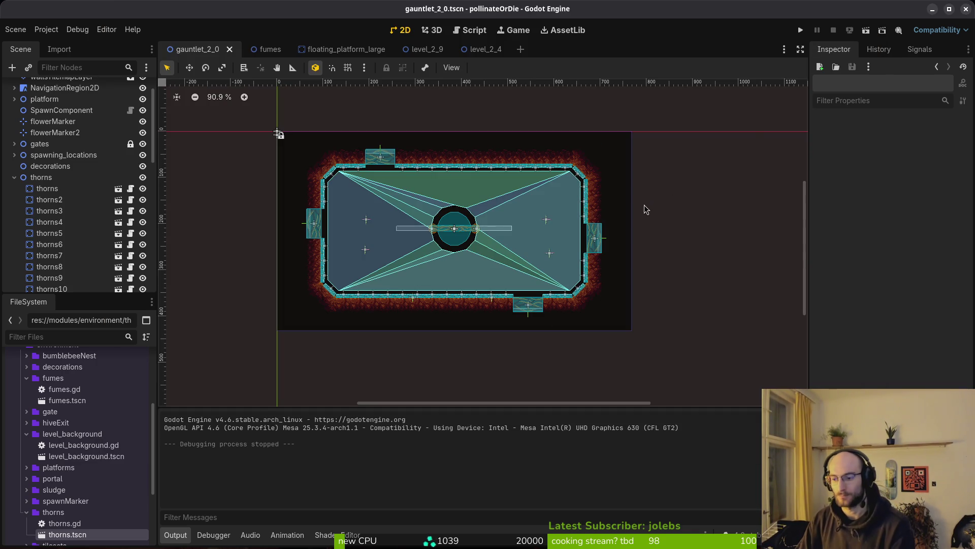
left_click(14, 177)
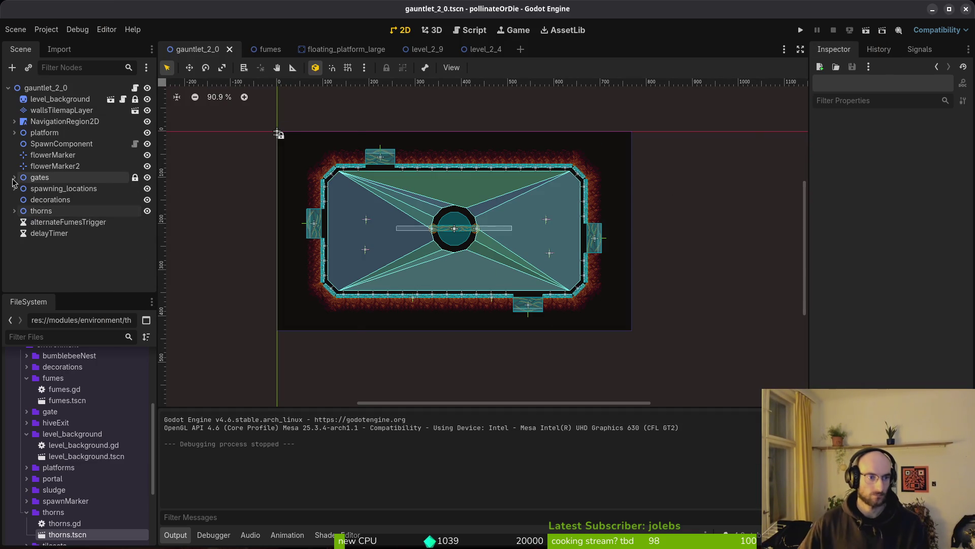
scroll(462, 238, "up", 6)
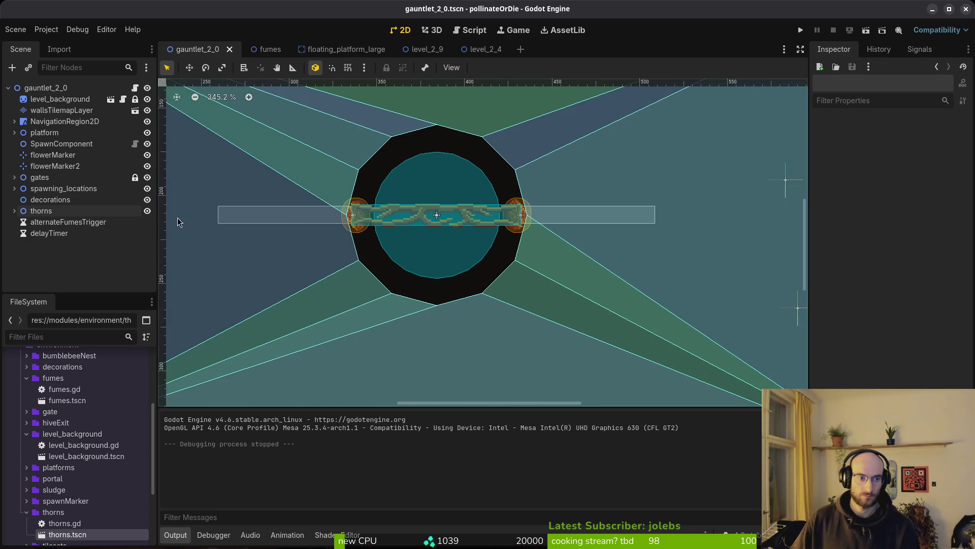
left_click(15, 212)
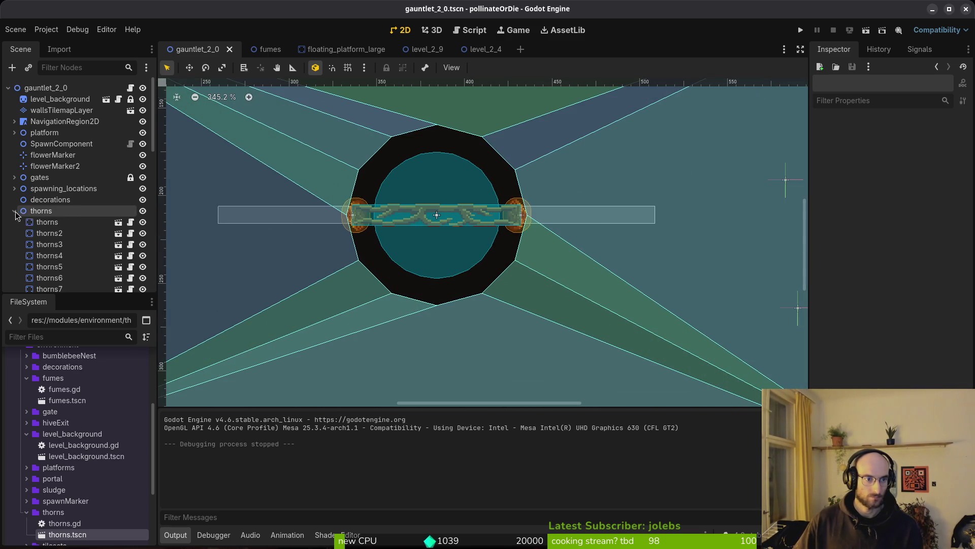
left_click(56, 234)
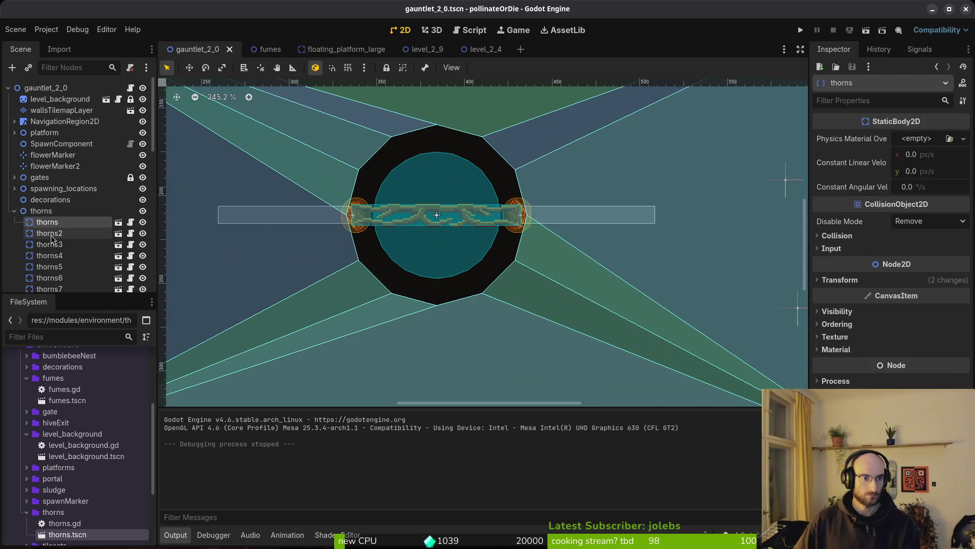
left_click(14, 211)
left_click(15, 133)
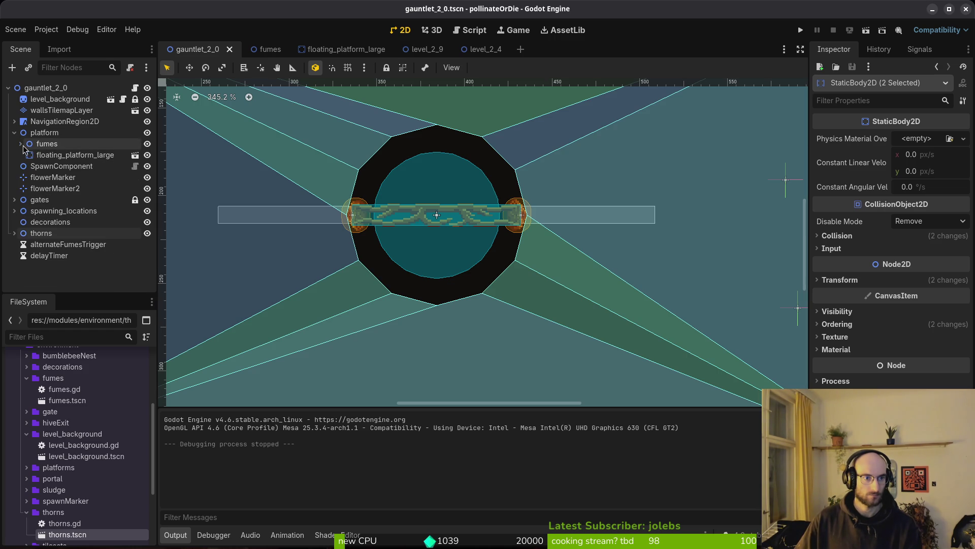
key("ctrl+v")
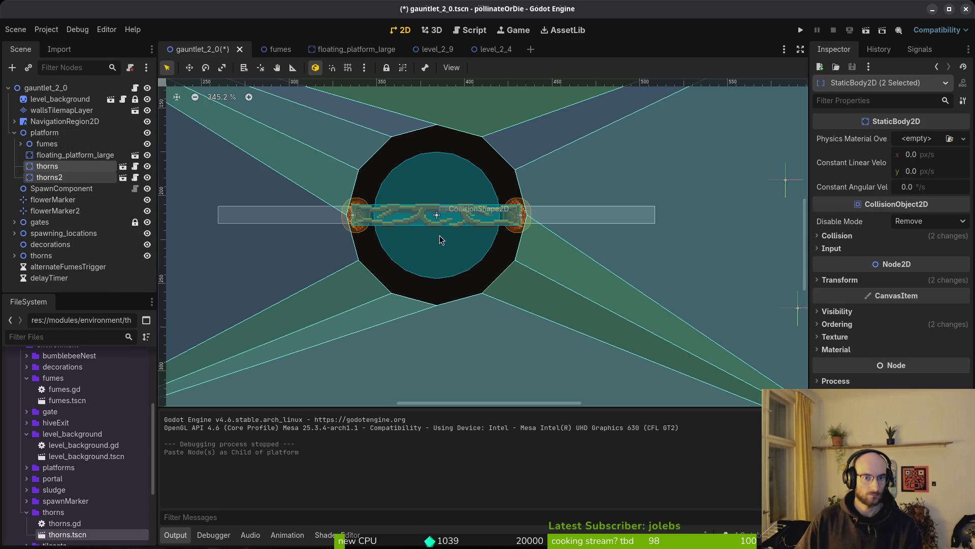
scroll(431, 238, "down", 8)
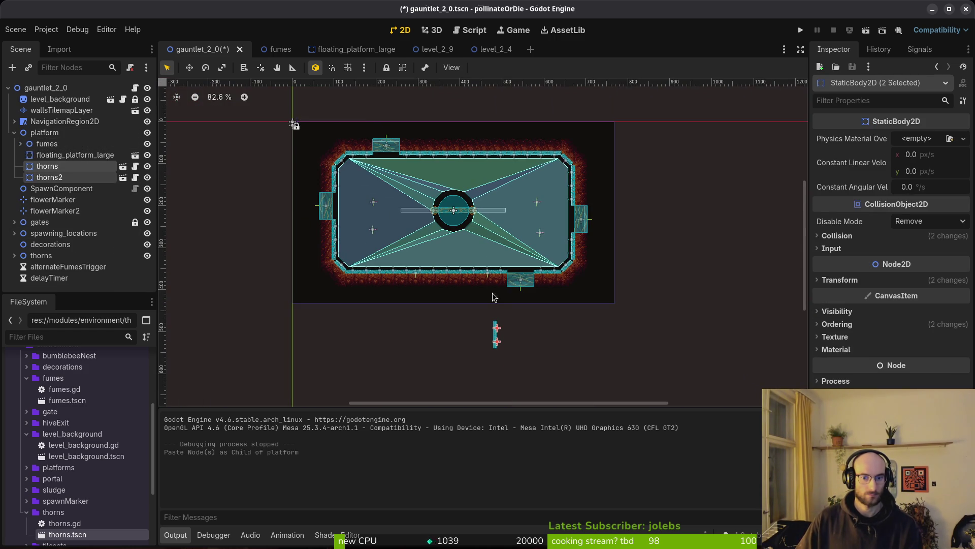
key("ctrl+z")
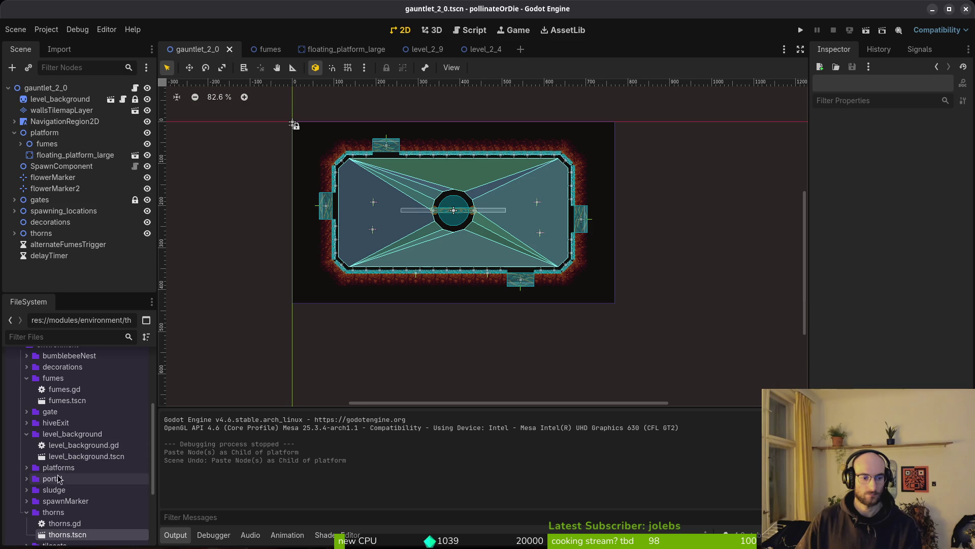
mouse_move(74, 542)
left_mouse_down()
mouse_move(80, 148)
mouse_move(53, 136)
left_mouse_up()
Place three thorns instances along the top edge of the floating platform.
scroll(457, 274, "up", 10)
mouse_move(456, 274)
left_mouse_down()
mouse_move(313, 190)
mouse_move(323, 208)
mouse_move(325, 191)
mouse_move(323, 211)
left_mouse_up()
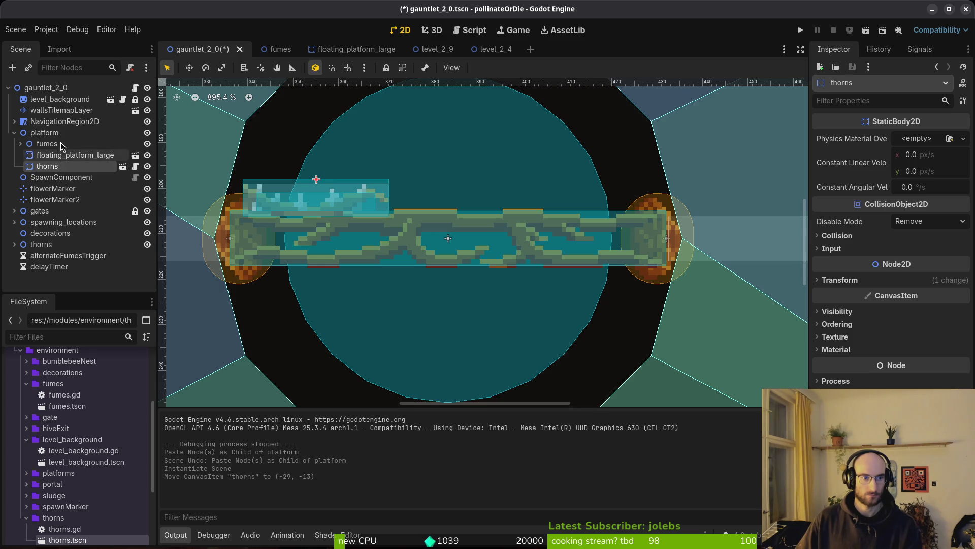
left_click(45, 132)
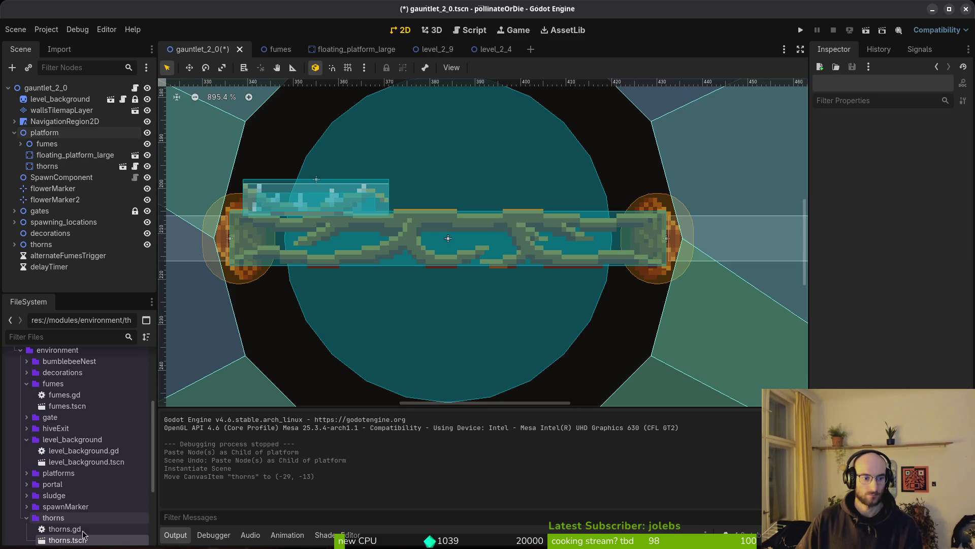
mouse_move(74, 543)
left_mouse_down()
mouse_move(91, 147)
mouse_move(54, 133)
left_mouse_up()
mouse_move(445, 248)
left_mouse_down()
mouse_move(447, 185)
mouse_move(445, 297)
mouse_move(443, 187)
mouse_move(441, 199)
mouse_move(634, 204)
left_mouse_up()
scroll(446, 185, "up", 2)
key("ctrl+v")
scroll(609, 233, "down", 3)
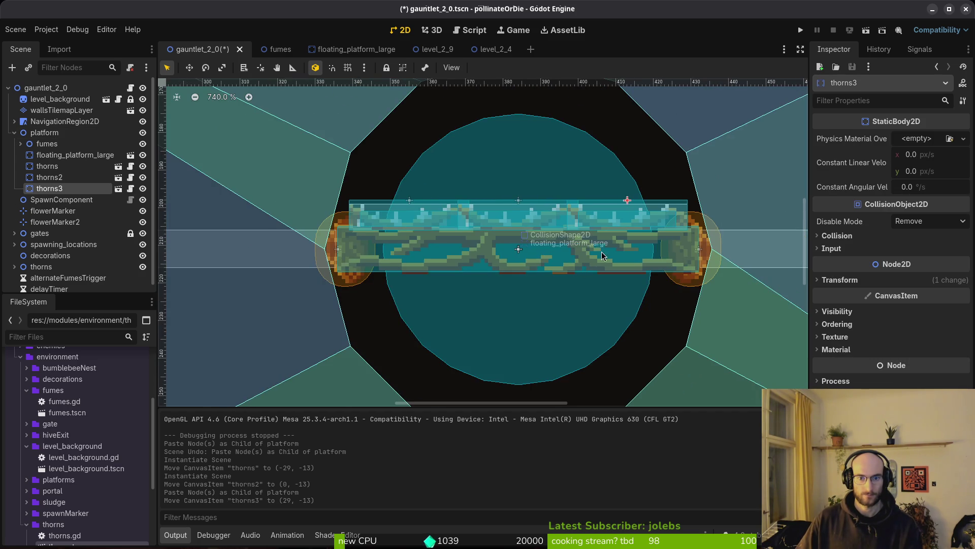
Copy the three top thorns, flip the copies 180° and move them to the platform's underside.
left_click(420, 223)
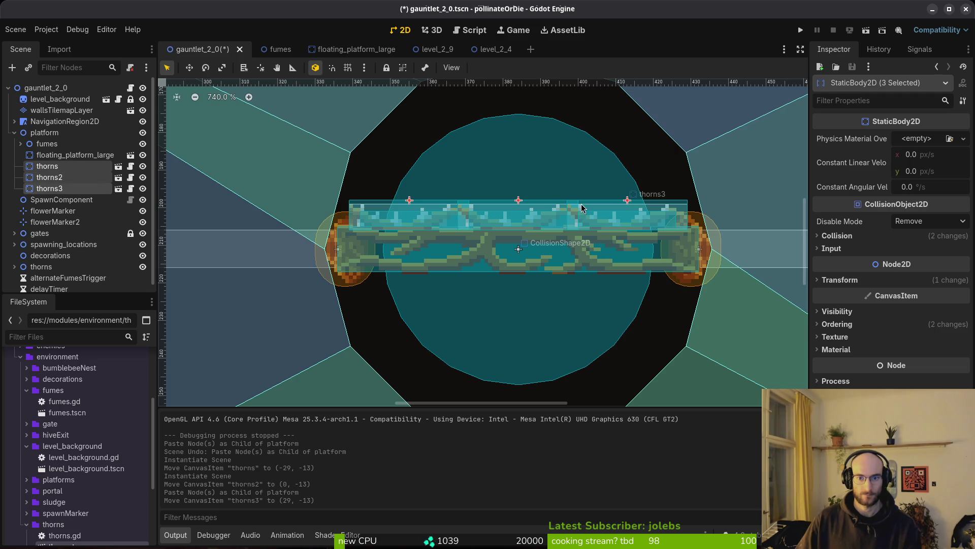
left_click(63, 134)
key("ctrl+v")
mouse_move(613, 227)
left_mouse_down()
mouse_move(604, 213)
mouse_move(613, 227)
left_mouse_up()
scroll(508, 248, "up", 4)
mouse_move(505, 247)
left_mouse_down()
mouse_move(508, 353)
mouse_move(501, 327)
left_mouse_up()
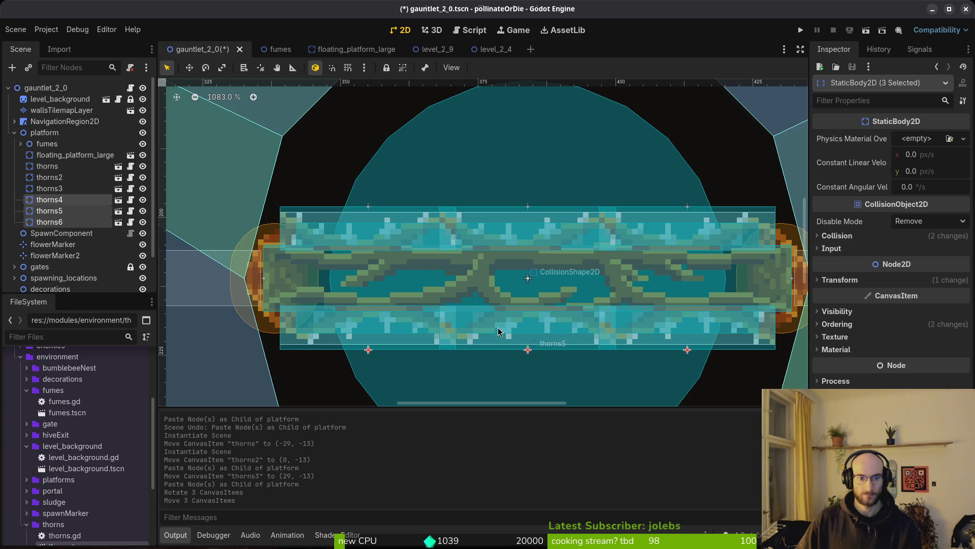
Save gauntlet_2_0 and run the game for a playtest.
scroll(508, 279, "down", 6)
key("ctrl+s")
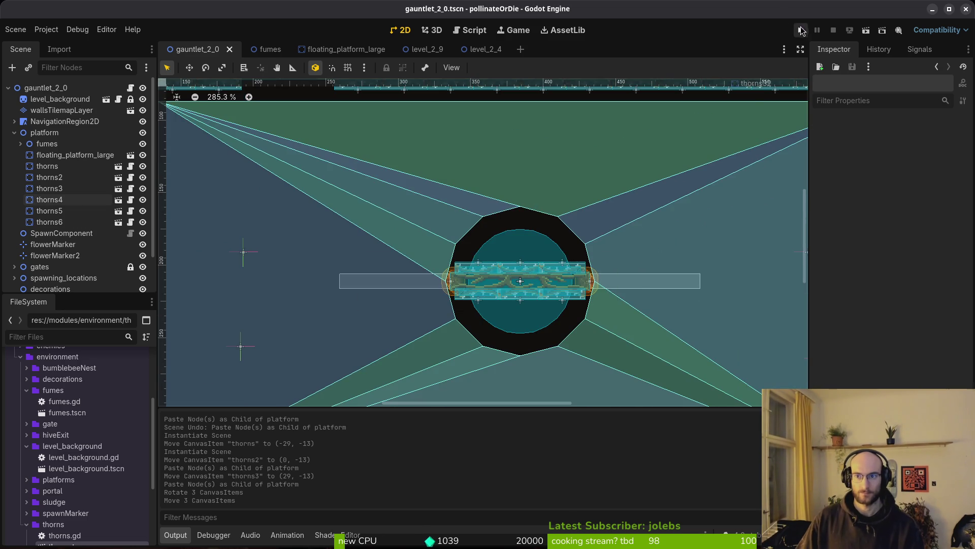
left_click(800, 30)
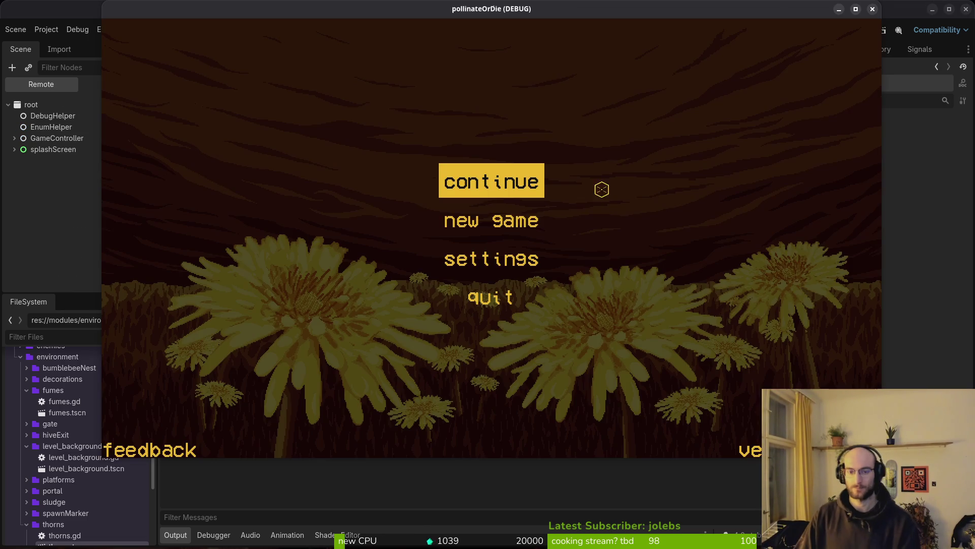
Continue the game, load the G2-0 level, and return to the hive after dying.
left_click(518, 189)
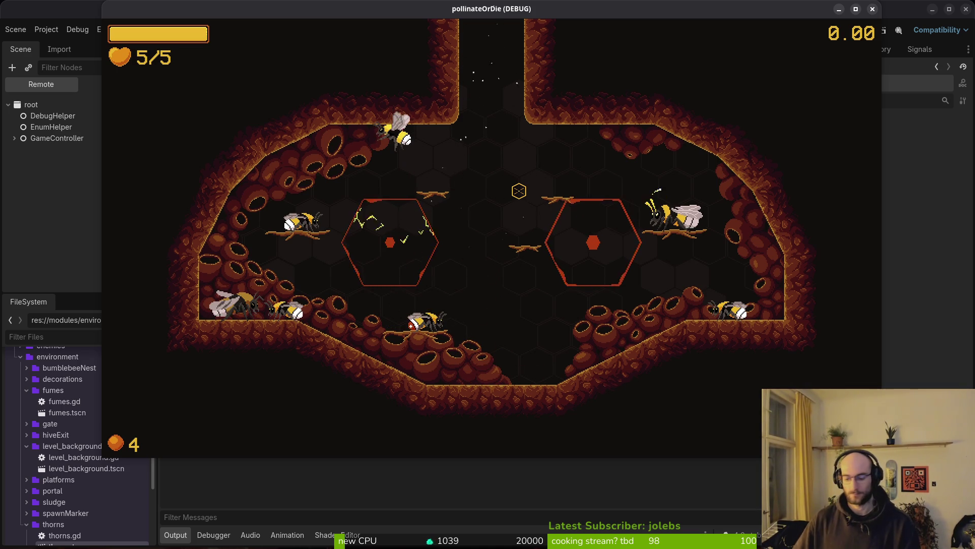
key("Right")
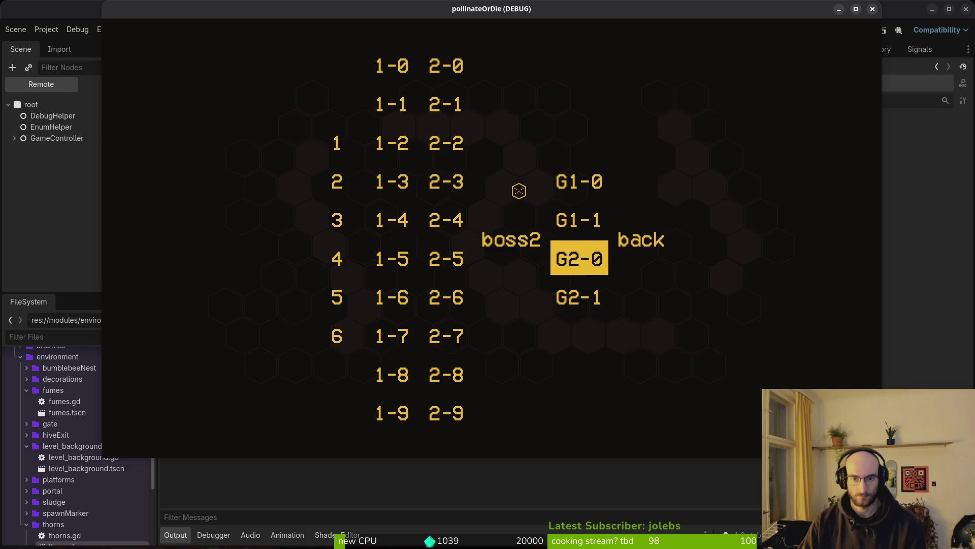
key("Return")
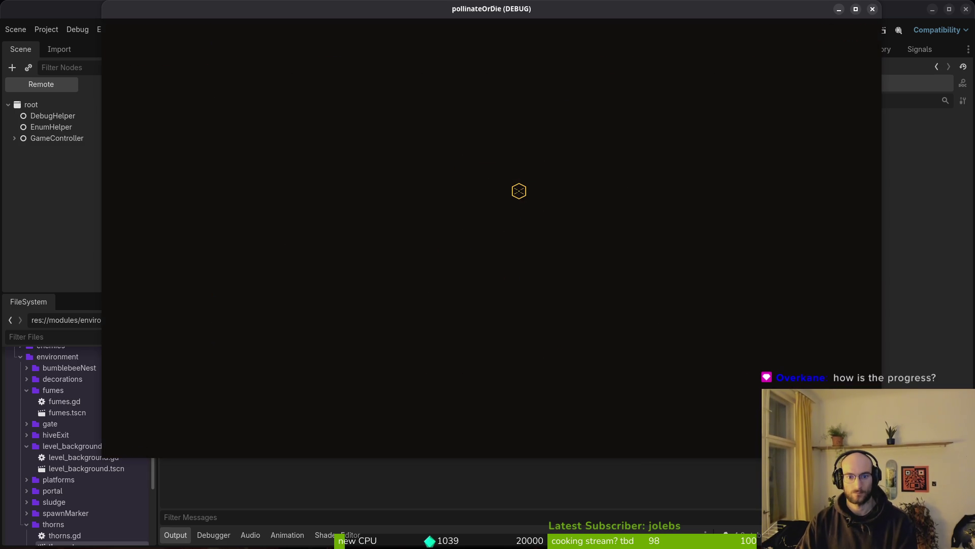
key("space")
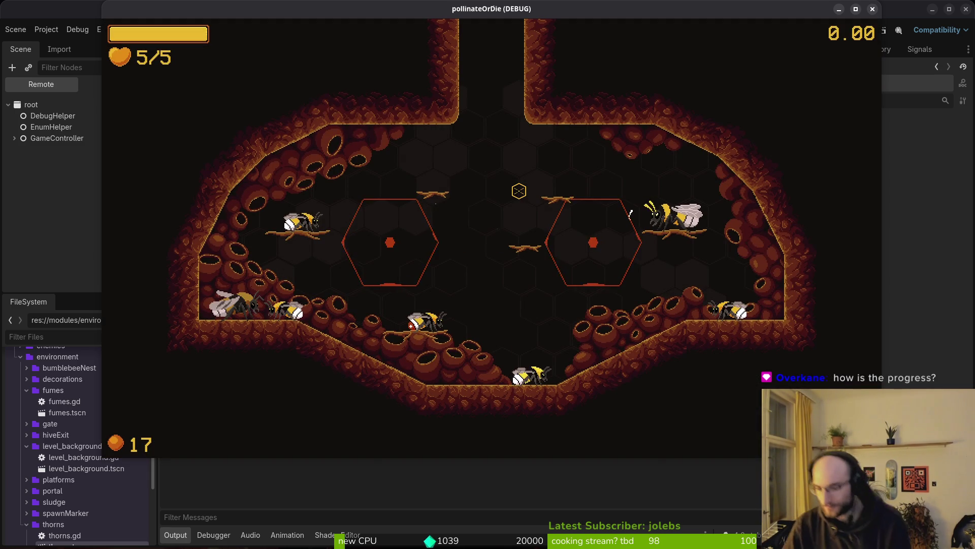
Fly through the hive, then pick G2-0 from level select and start it again.
key("w")
key("a")
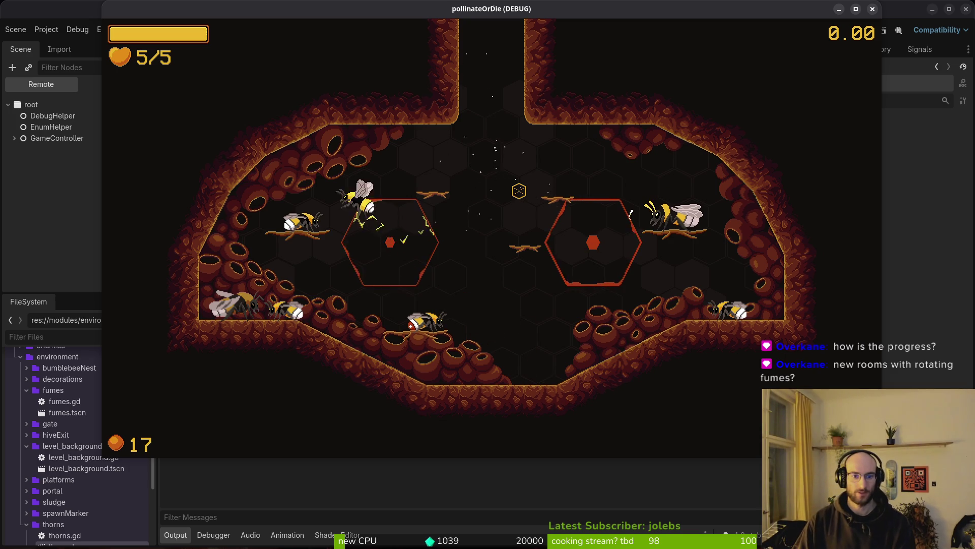
key("Escape")
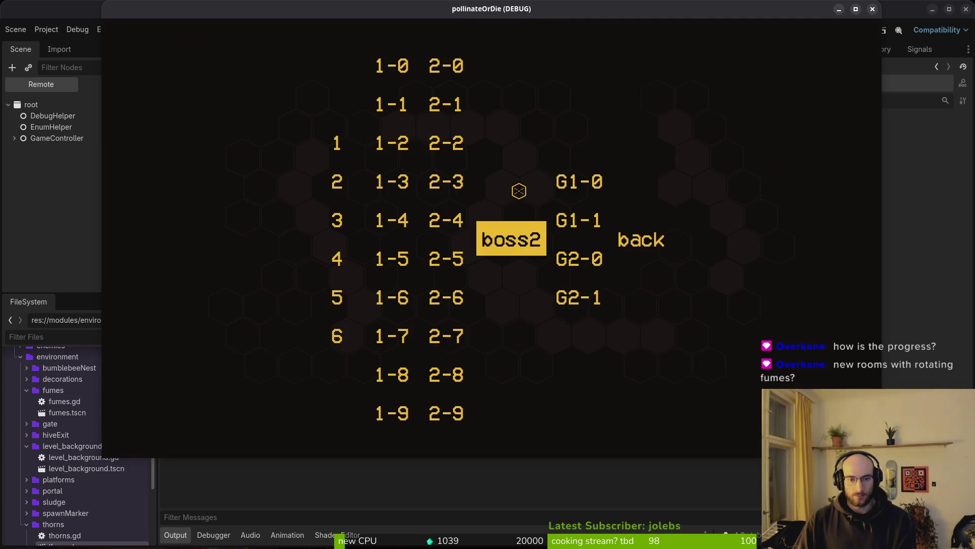
key("Down")
key("Return")
key("d")
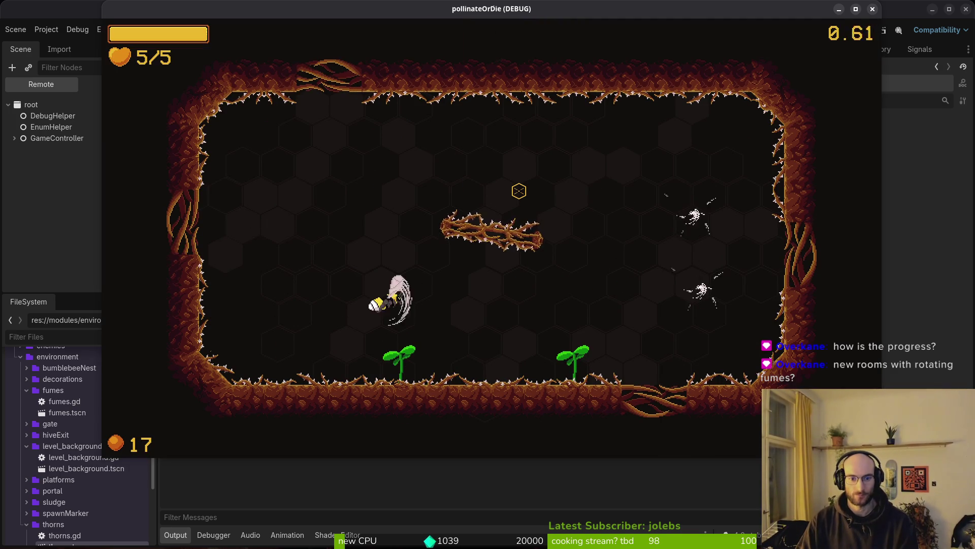
Steer the bee around the rotating thorny log, attacking the red bug and landing on the log.
key("s")
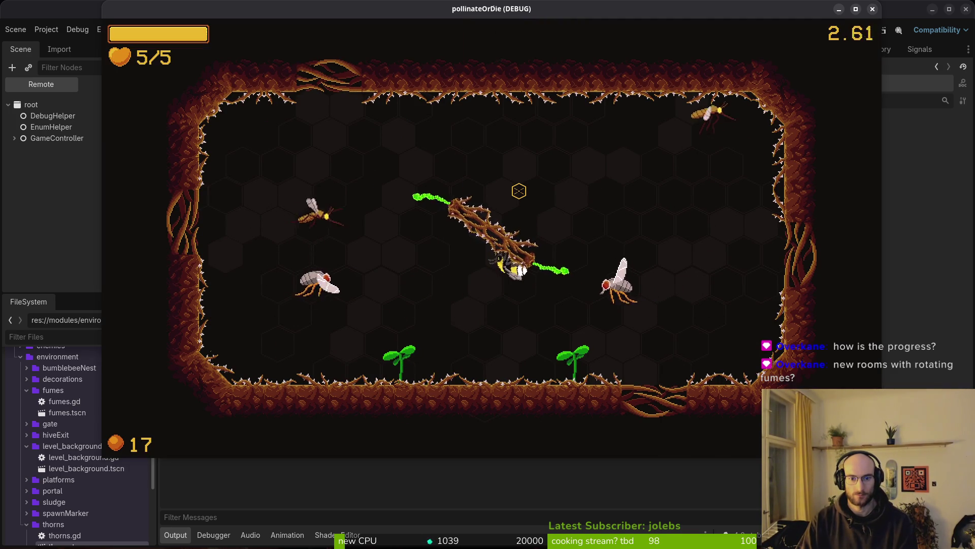
key("a")
key("d")
key("s")
key("w")
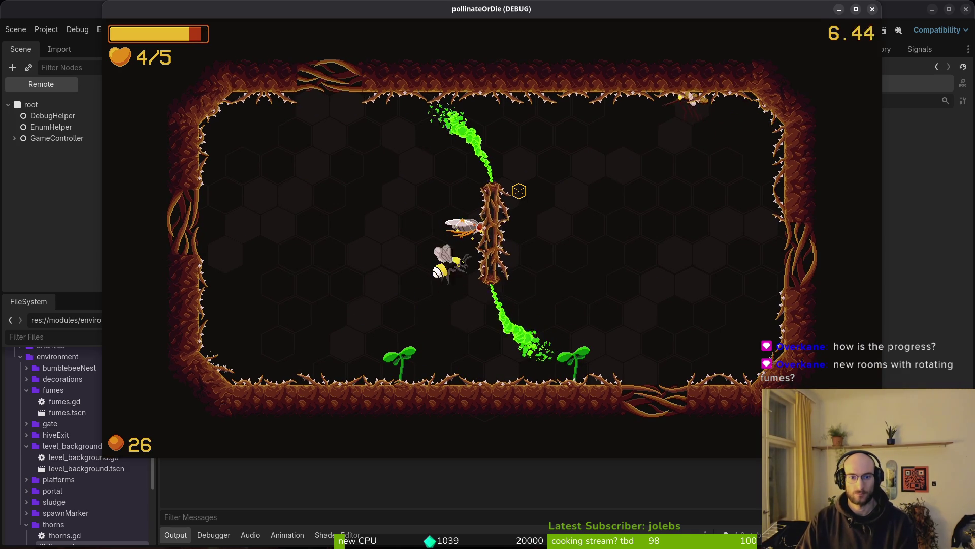
key("a")
key("s")
key("a")
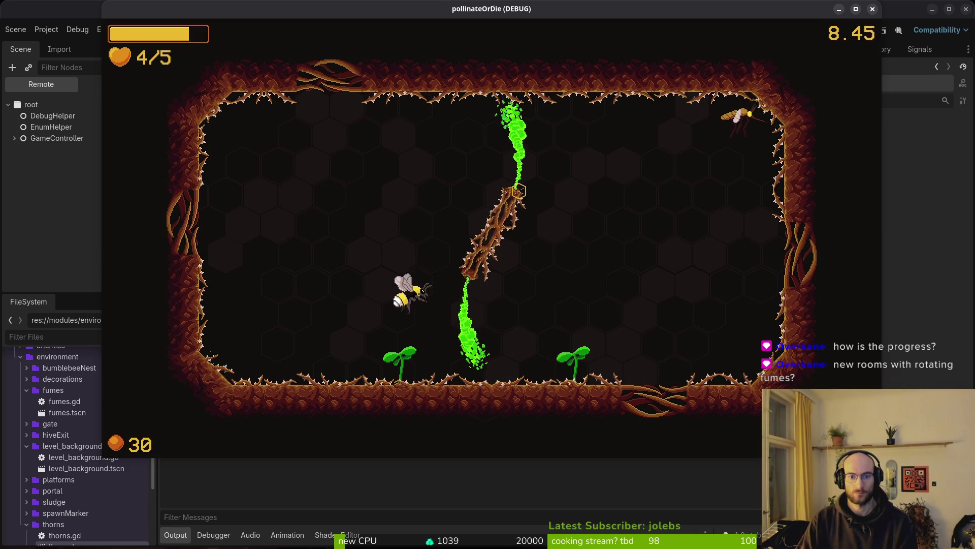
key("w")
key("s")
key("d")
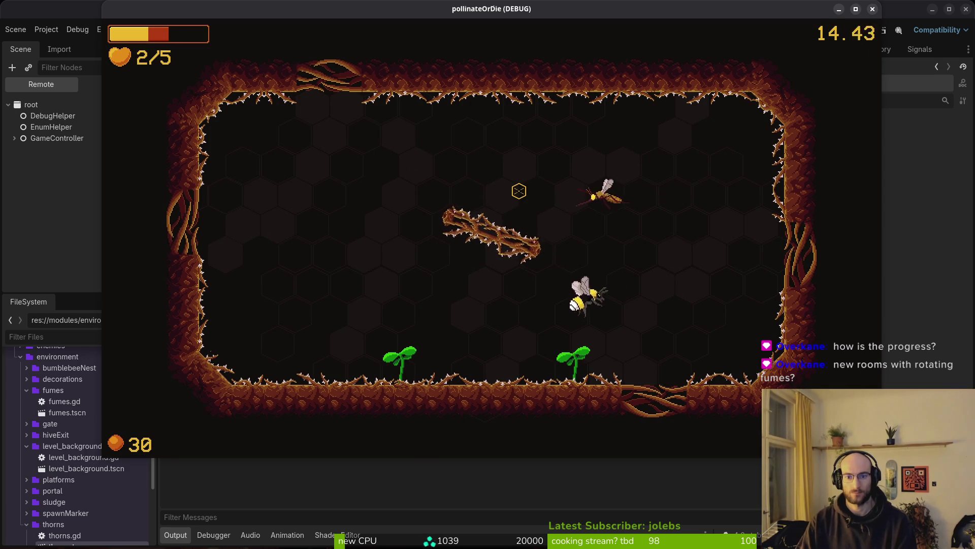
Attack the mosquito, dash around the thorn log, then pause and close the game.
key("s")
key("a")
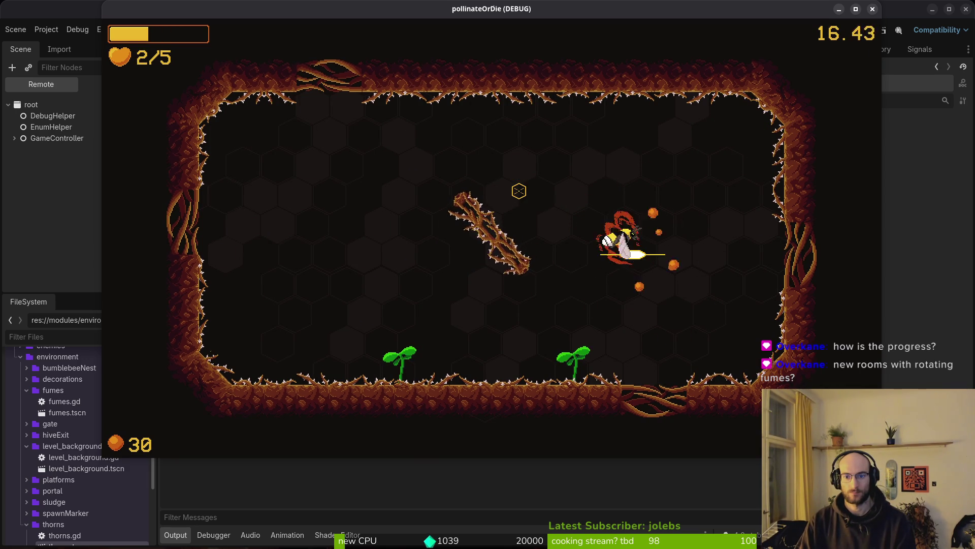
key("a")
key("d")
key("w")
key("w")
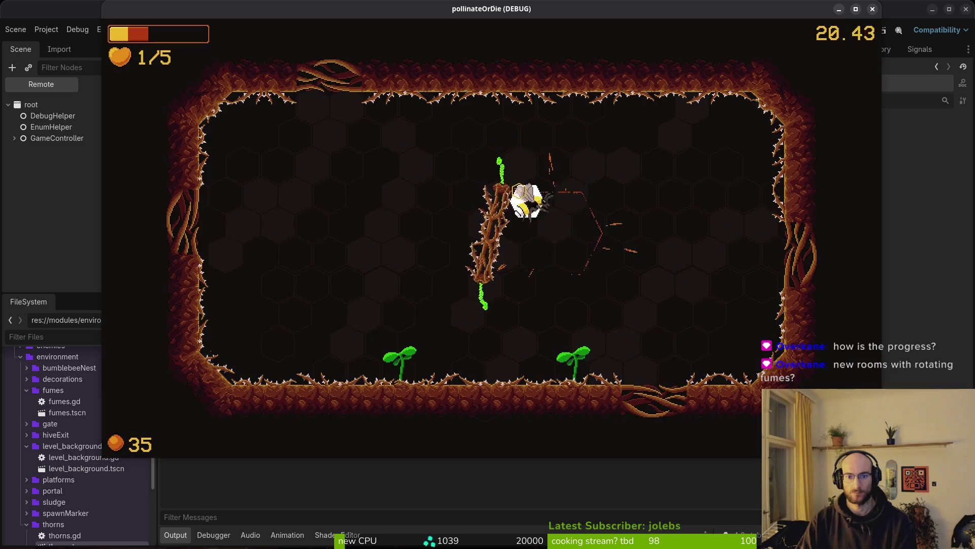
key("s")
key("a")
key("d")
key("w")
key("Escape")
left_click(872, 10)
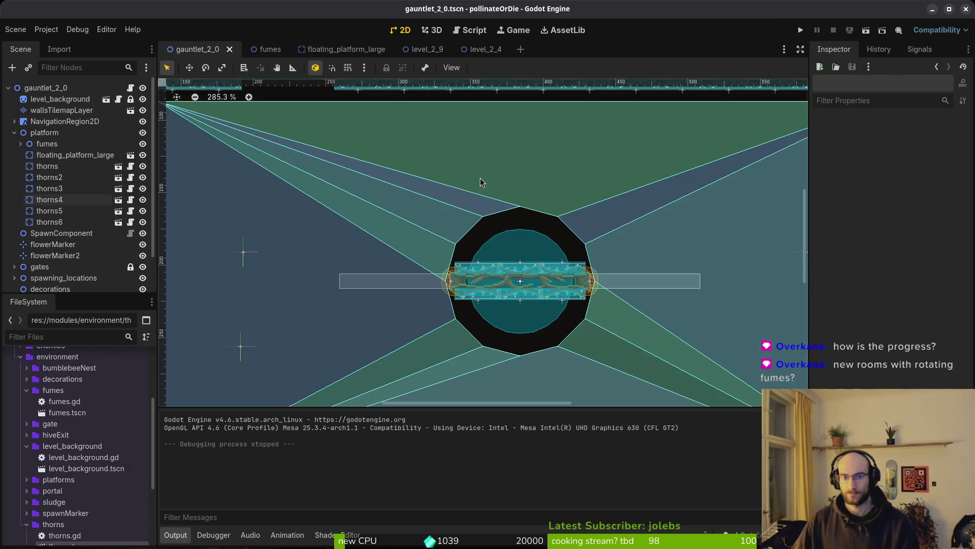
Save the gauntlet_2_0 scene and switch to the GitLab issues page.
scroll(102, 214, "down", 2)
key("ctrl+s")
key("alt")
key("alt+Tab")
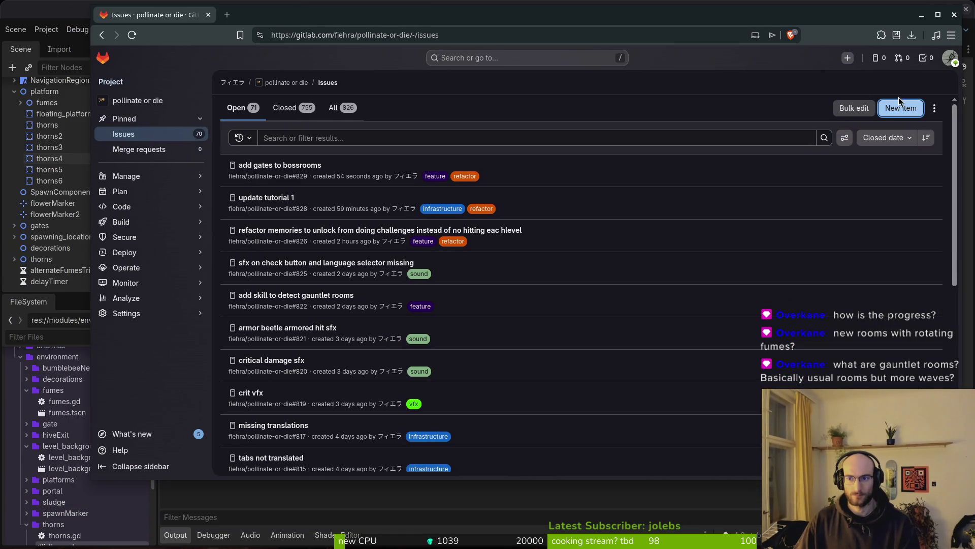
Create a bug-labelled issue 'jumping off or trying to leave rotating platforms is quite buggy', then close the browser.
left_click(898, 108)
left_click(336, 149)
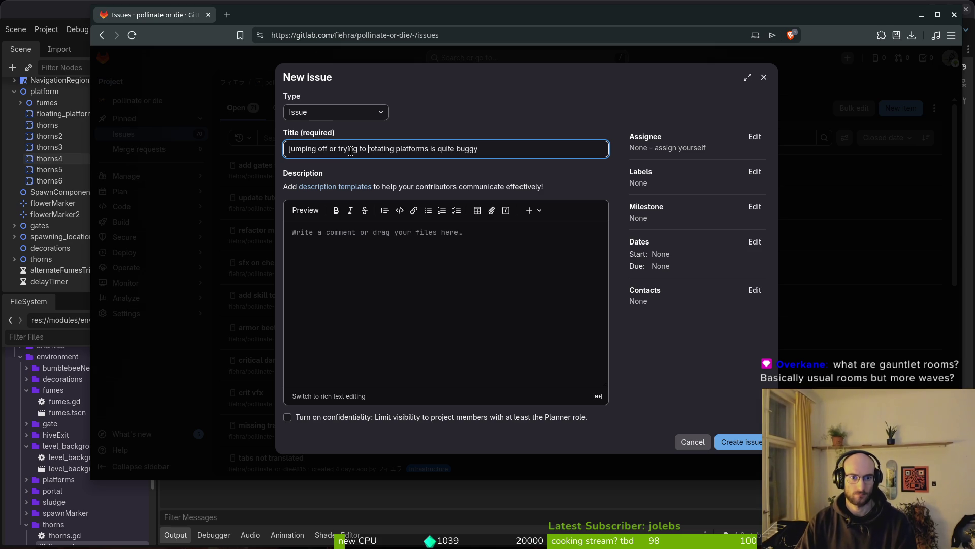
type("leave")
left_click(755, 172)
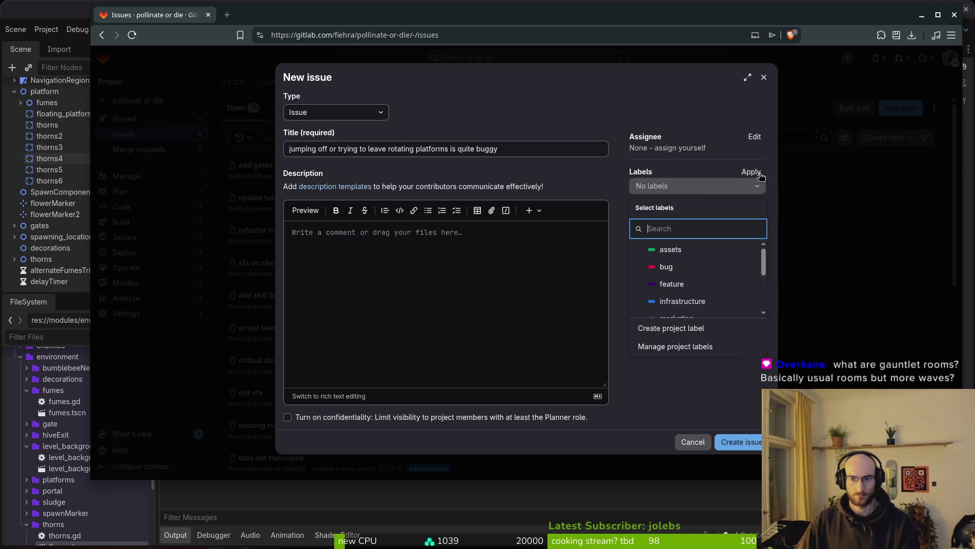
left_click(653, 263)
left_click(740, 441)
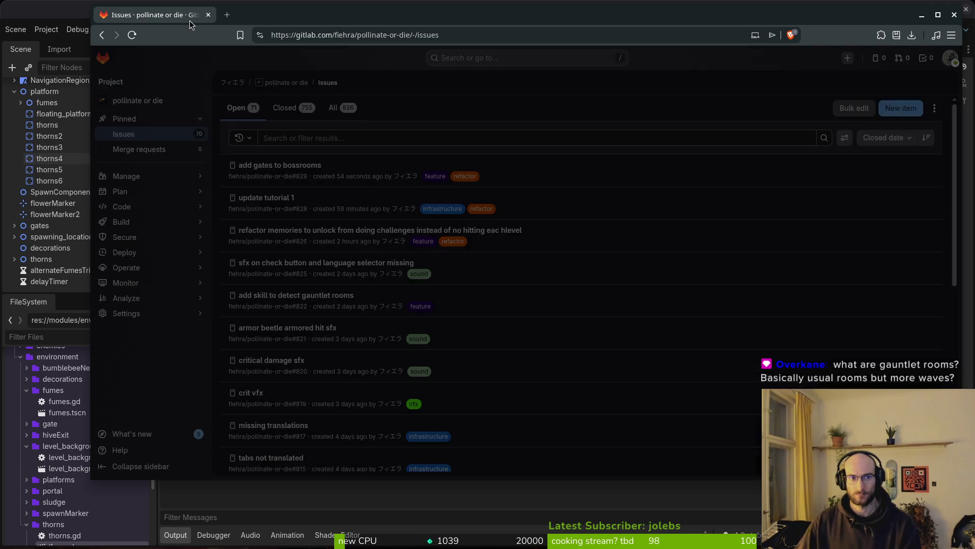
left_click(208, 15)
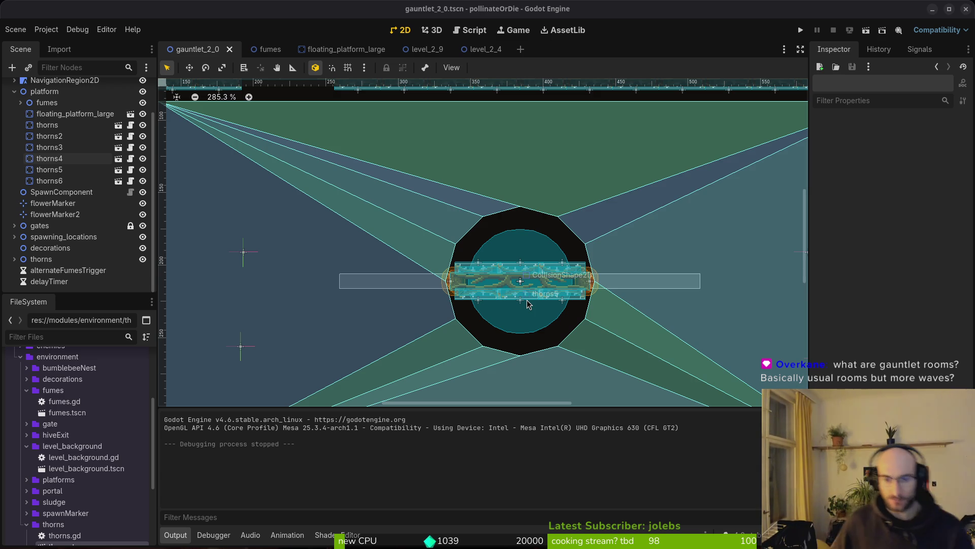
Zoom out, save gauntlet_2_0, and collapse the platform node in the Scene dock.
scroll(497, 273, "down", 3)
scroll(571, 239, "down", 3)
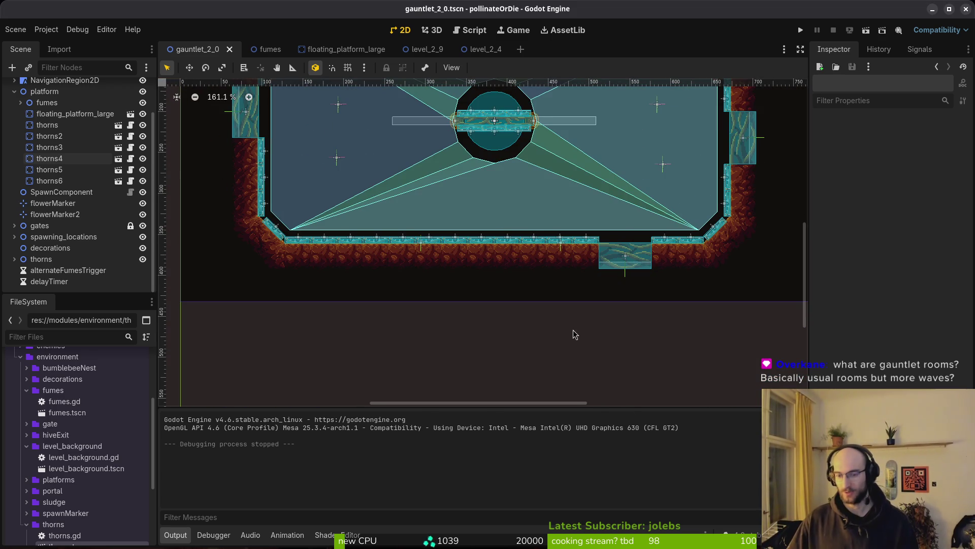
key("ctrl+s")
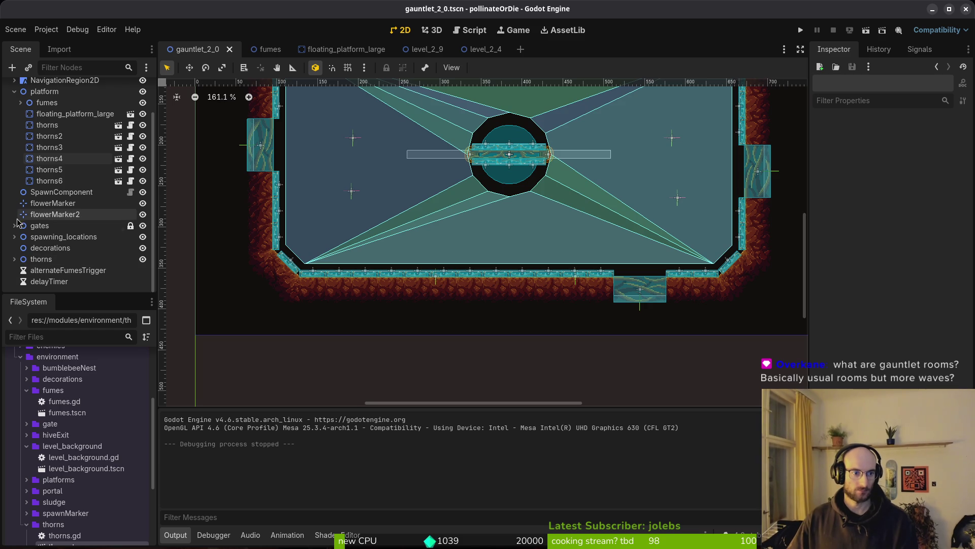
left_click(14, 91)
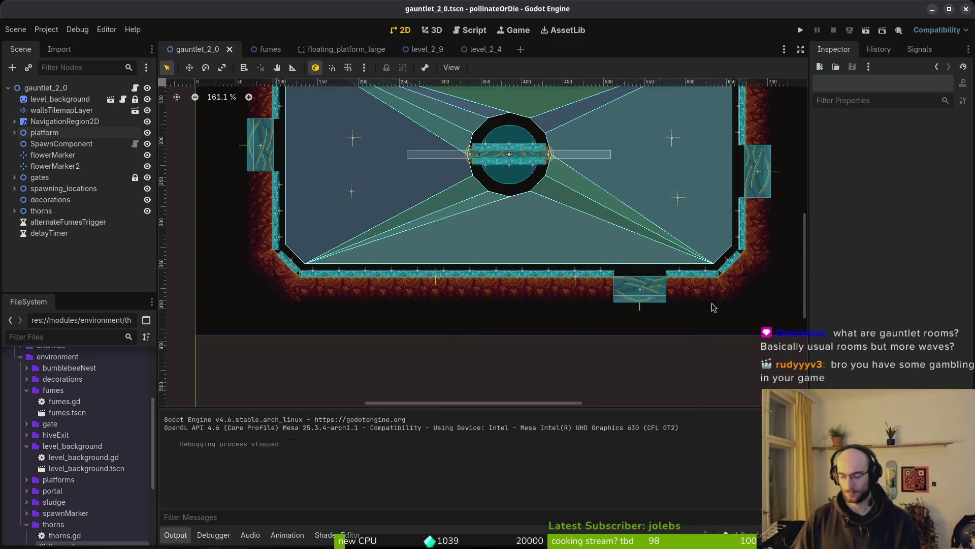
Open and dismiss Quick Open, then switch to the code editor and search files for 'flower'.
key("ctrl+shift+o")
key("Escape")
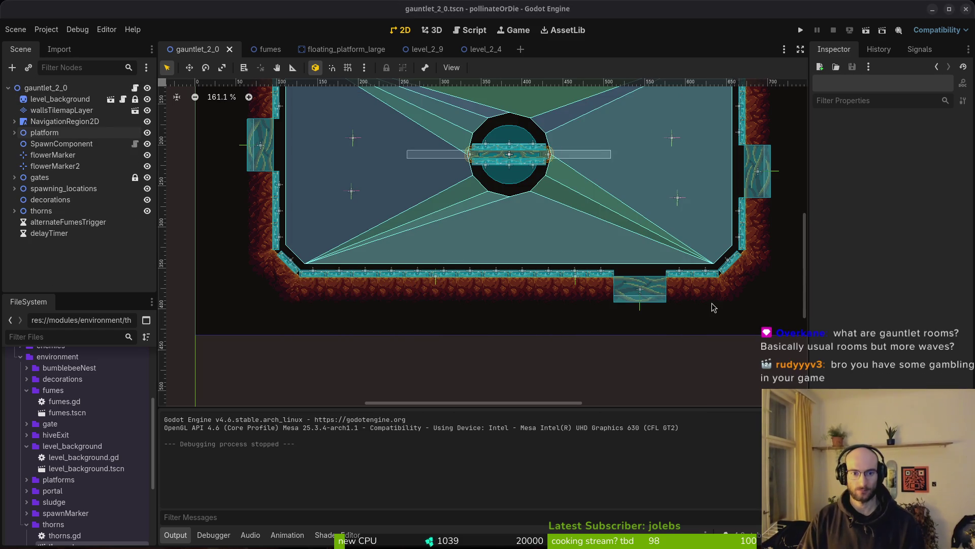
key("alt+Tab")
type("flower")
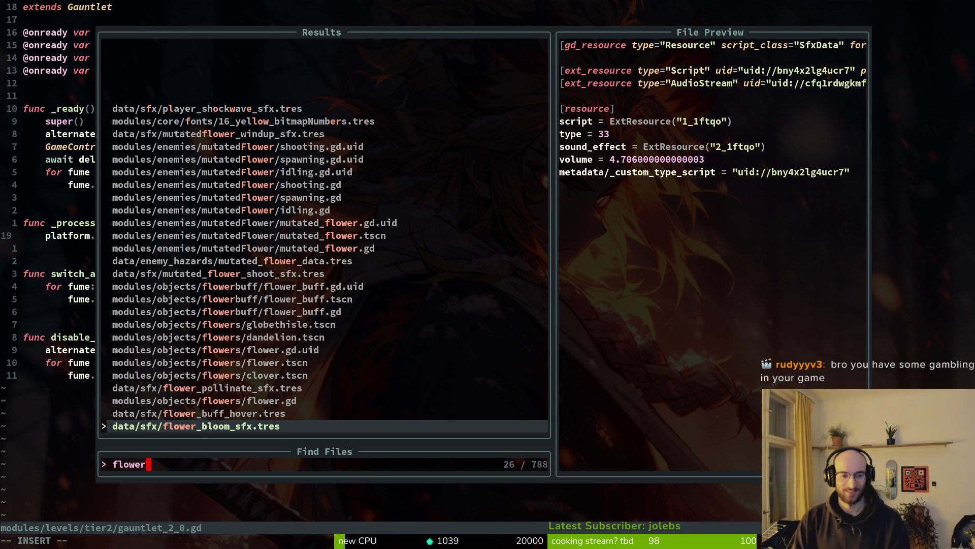
Open modules/objects/flowers/flower.gd from the 'flower' results and scroll to bloom_flower.
key("Up")
key("Up")
key("Return")
key("ctrl+d")
key("ctrl+d")
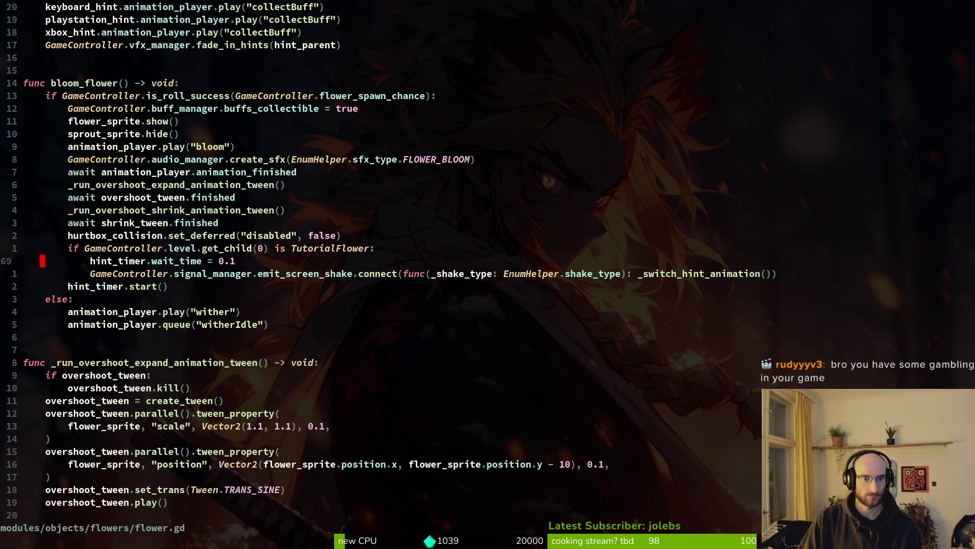
key("k")
key("k")
key("k")
key("k")
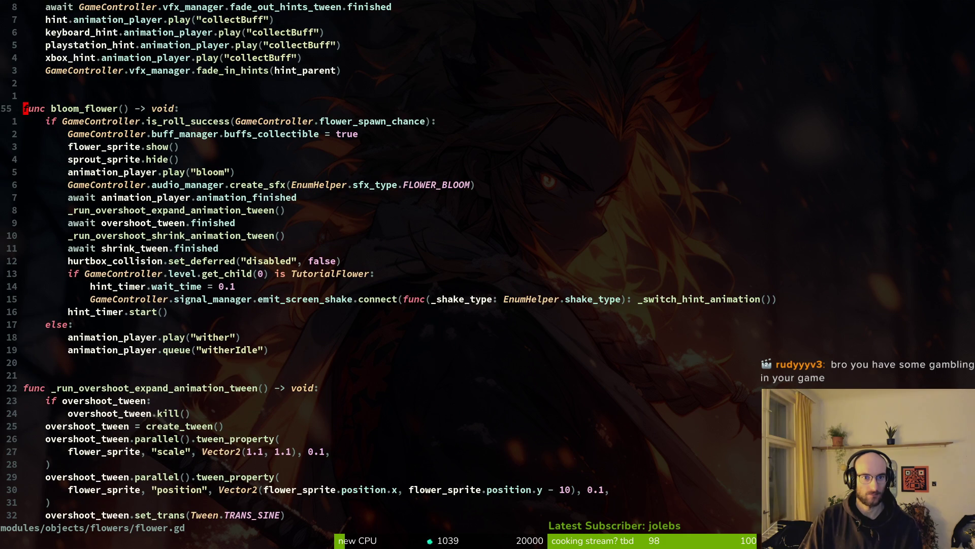
Start a new line in the else branch with sprout_sprite. using name completion.
key("j")
key("j")
key("j")
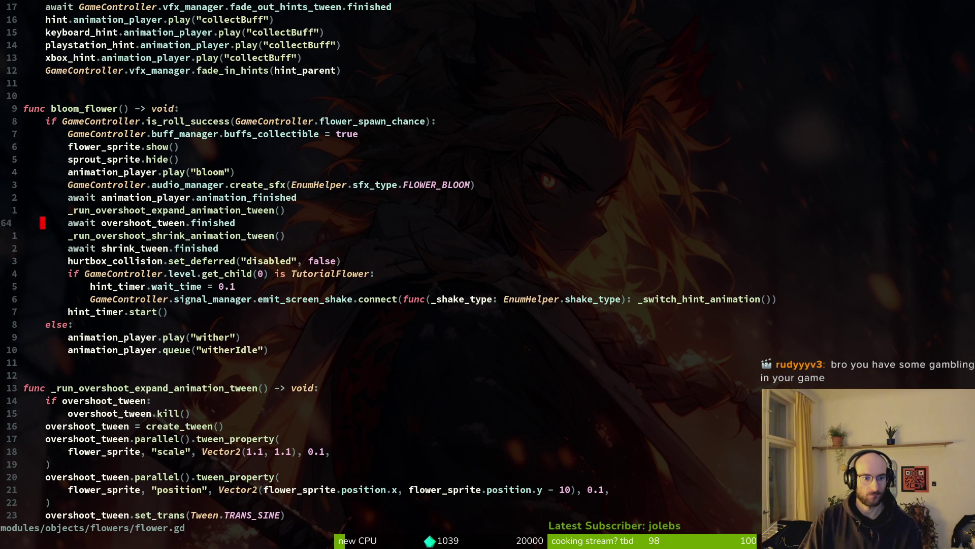
type("o")
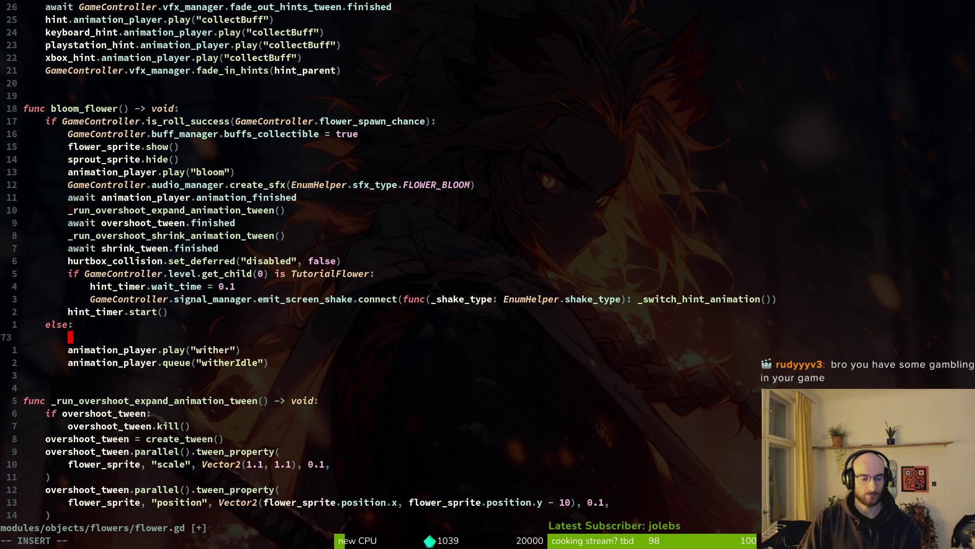
type("sp")
key("Tab")
key("Tab")
key("Return")
type(".")
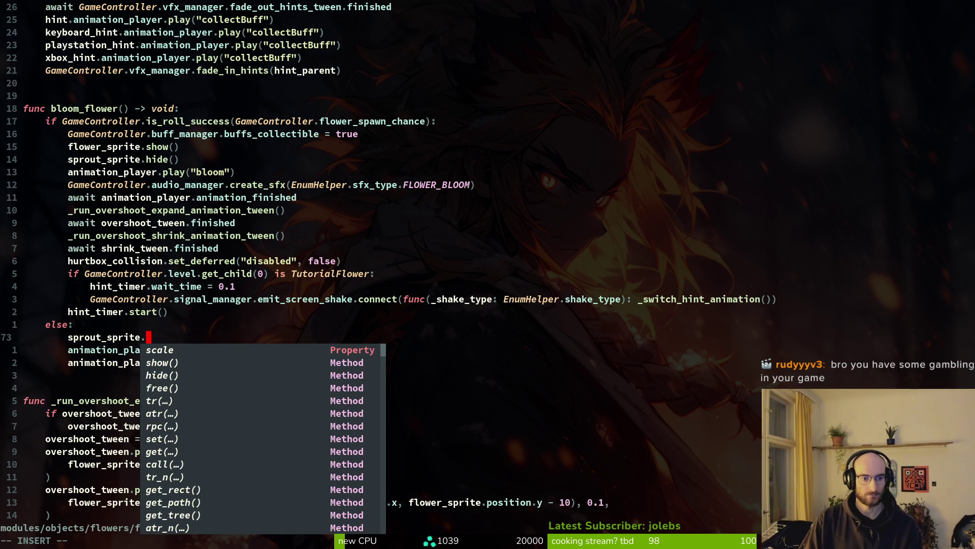
Add and discard a stray 'ra' line above sprout_sprite., returning to that line.
key("Escape")
type("Ora")
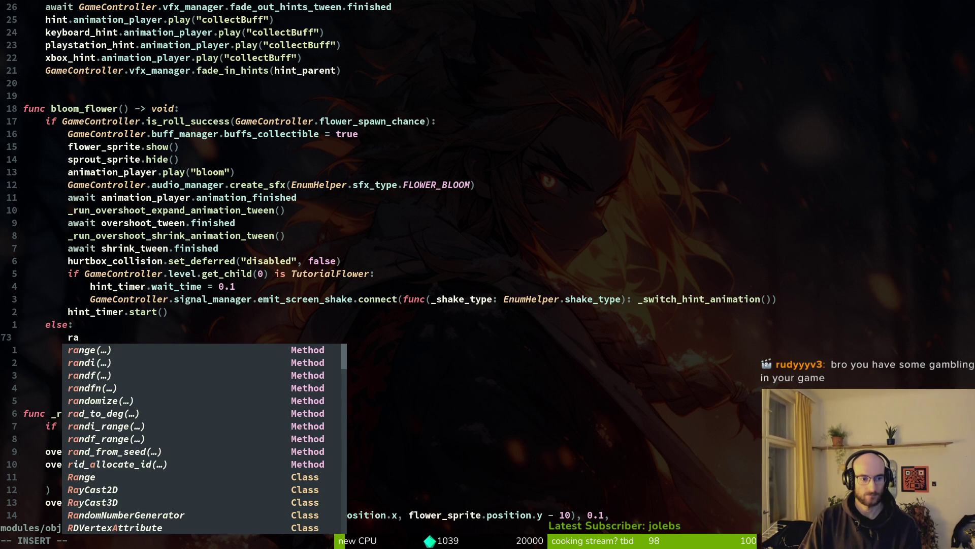
key("Escape")
key("V")
key("Escape")
key("u")
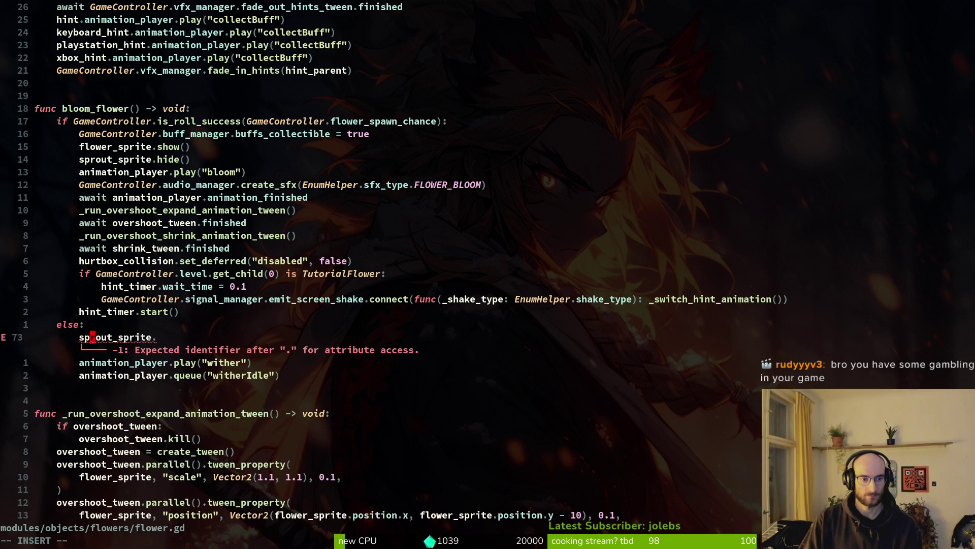
key("A")
key("Escape")
key("k")
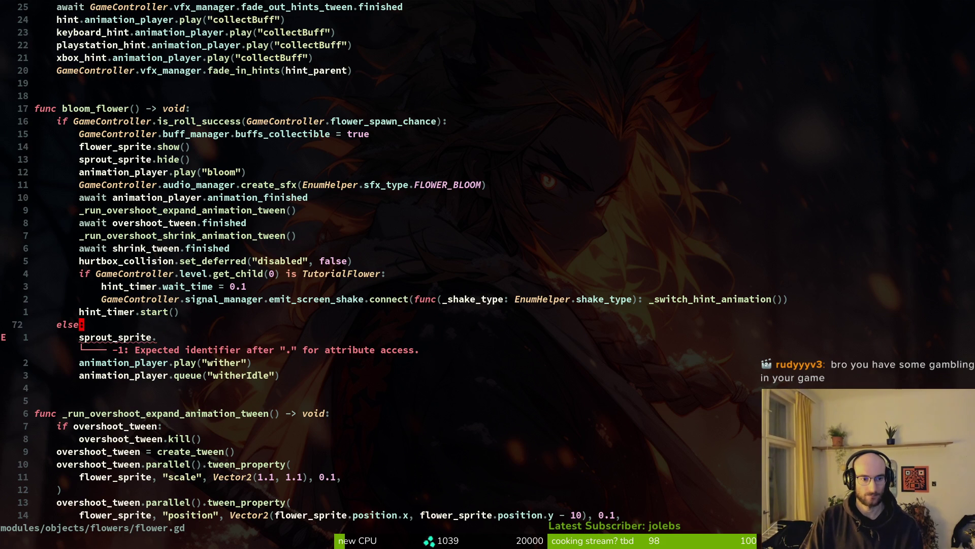
Delete the trailing dot after sprout_sprite on line 73, then append '.' again.
key("o")
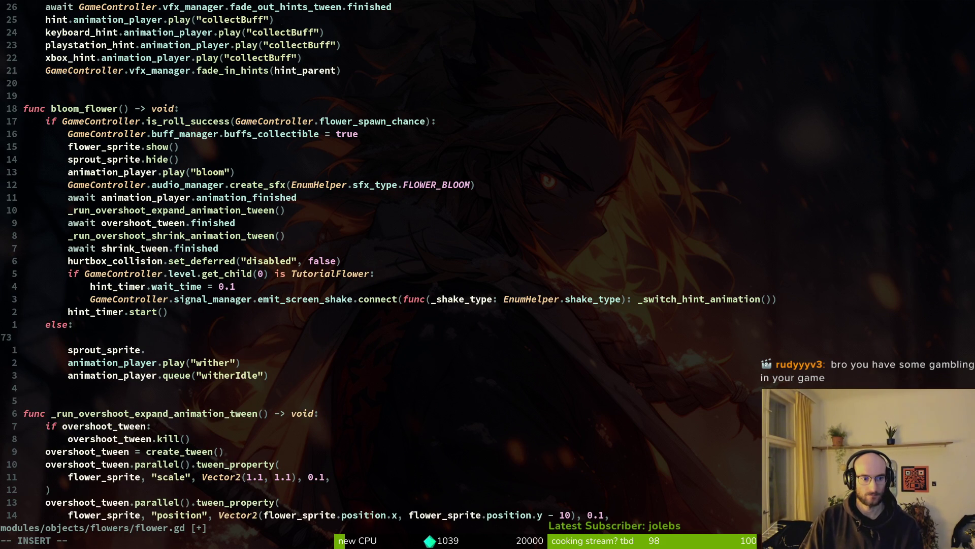
key("Escape")
key("d")
key("d")
key("x")
key("V")
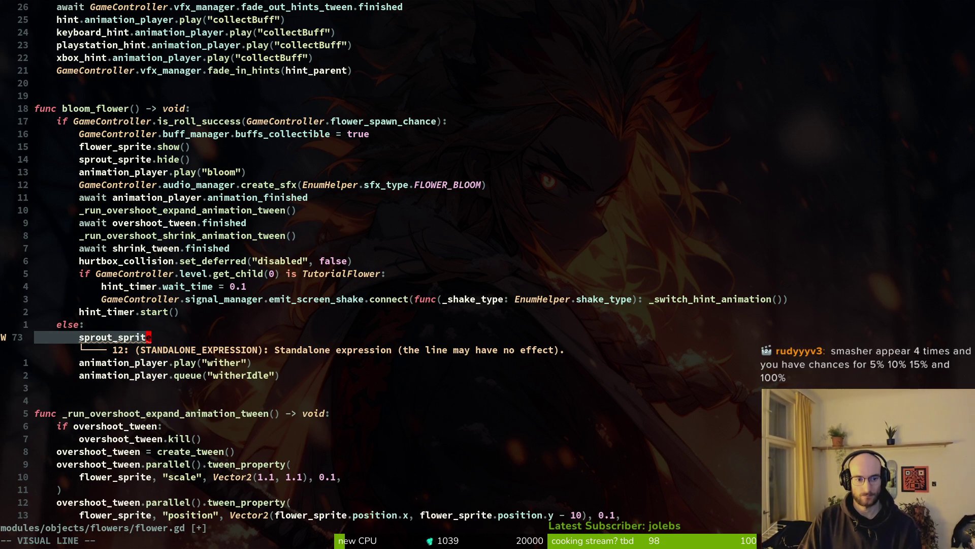
key("Escape")
type("a.")
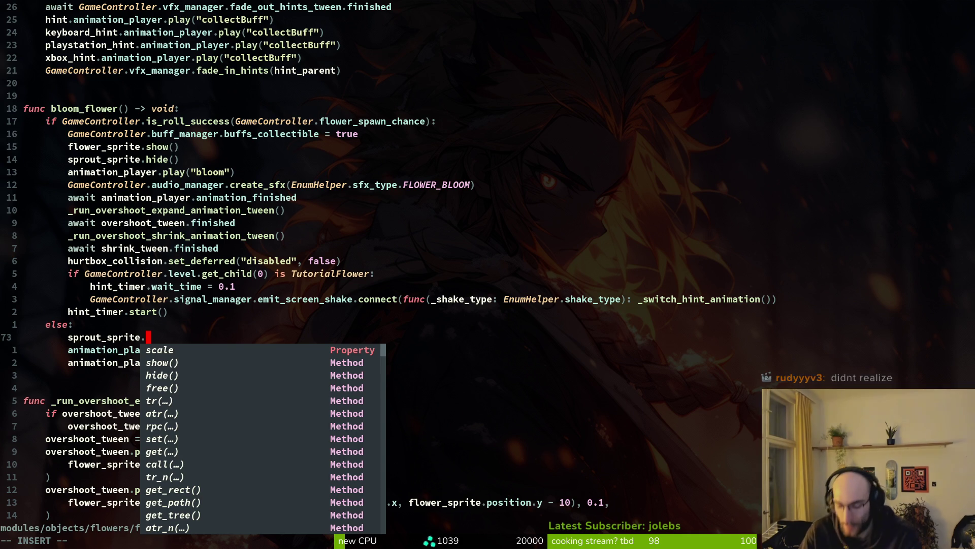
Start line 73 of flower.gd as sprout_sprite.flip_h = using completion for flip_h.
type("fli")
key("Return")
type("=")
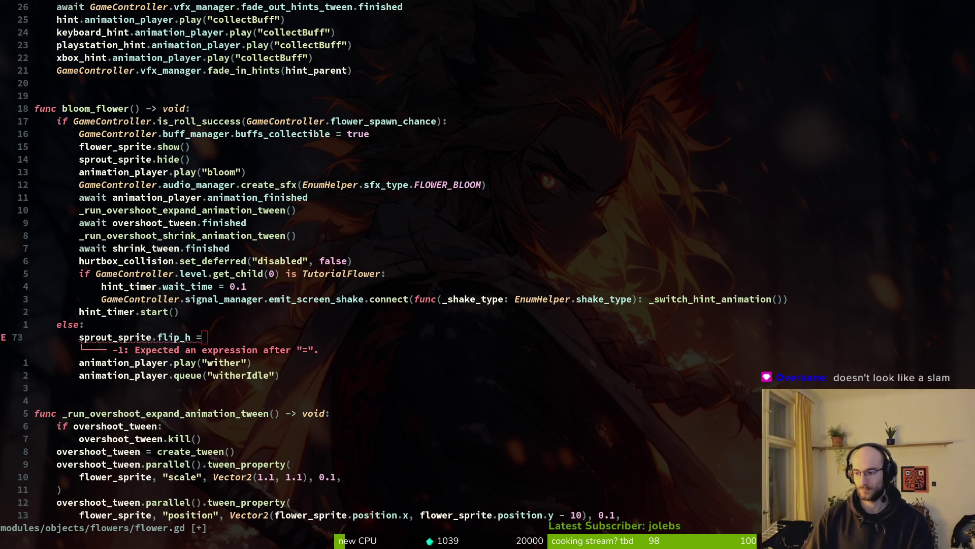
key("Escape")
key("V")
key("y")
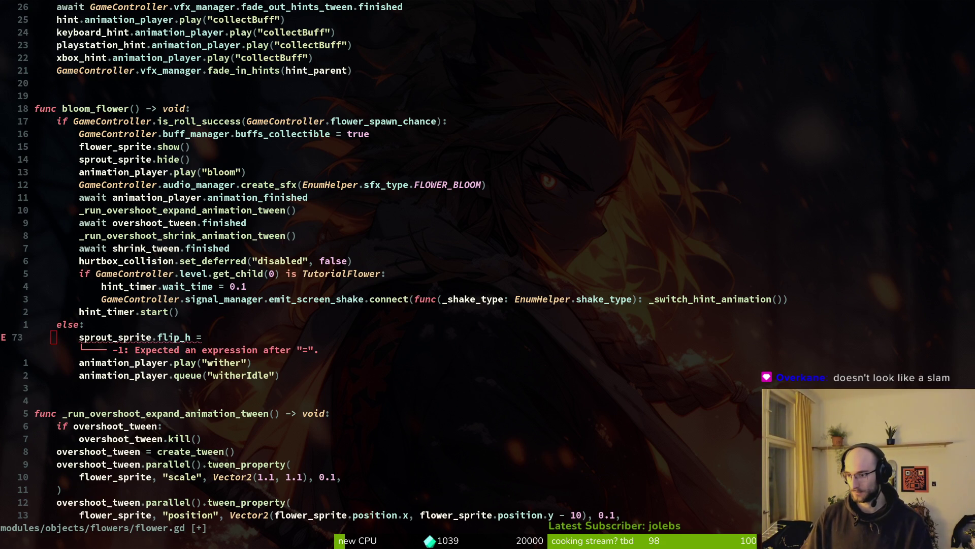
Complete the assignment as bool(randi() % 2) and save flower.gd with :w.
left_click(229, 337)
type("Abool.ran")
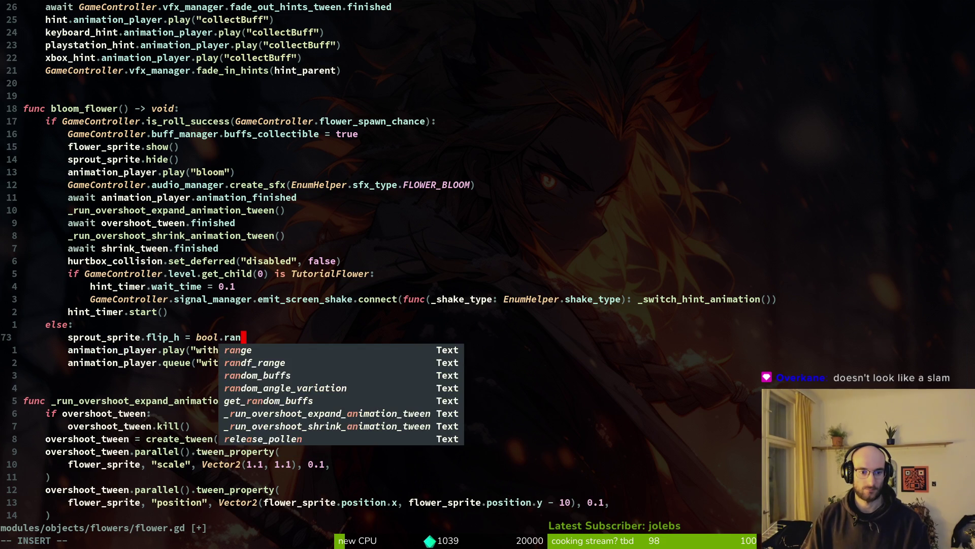
key("BackSpace")
key("BackSpace")
key("BackSpace")
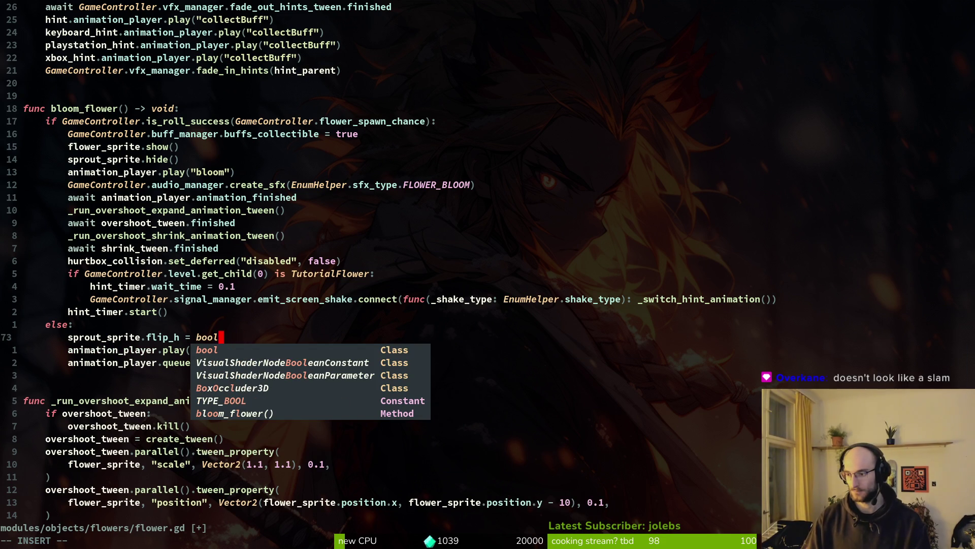
type("(rand")
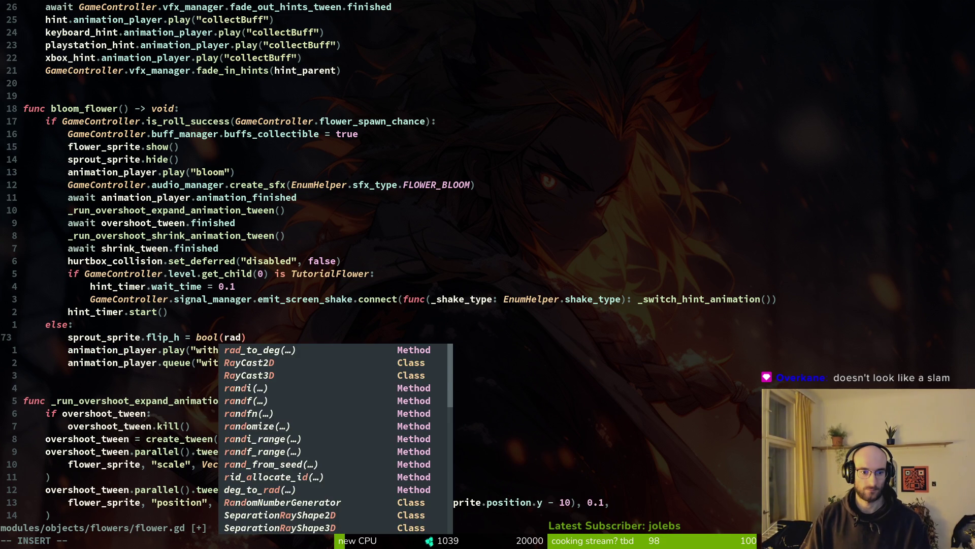
type("i")
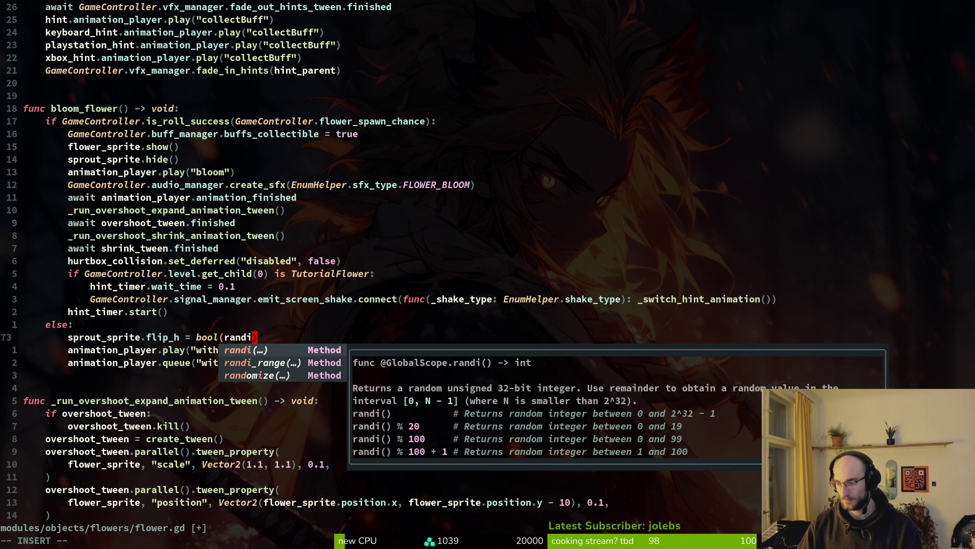
type("(")
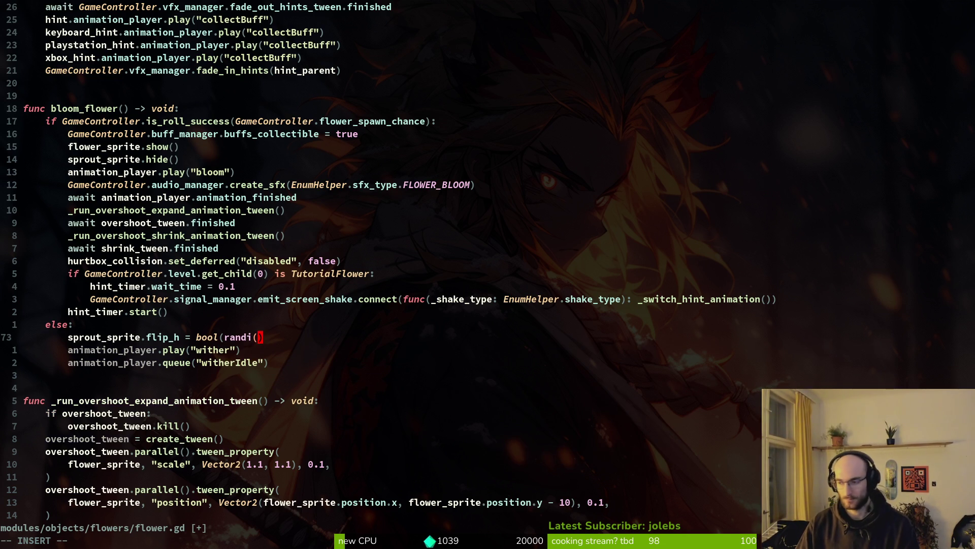
type(" )")
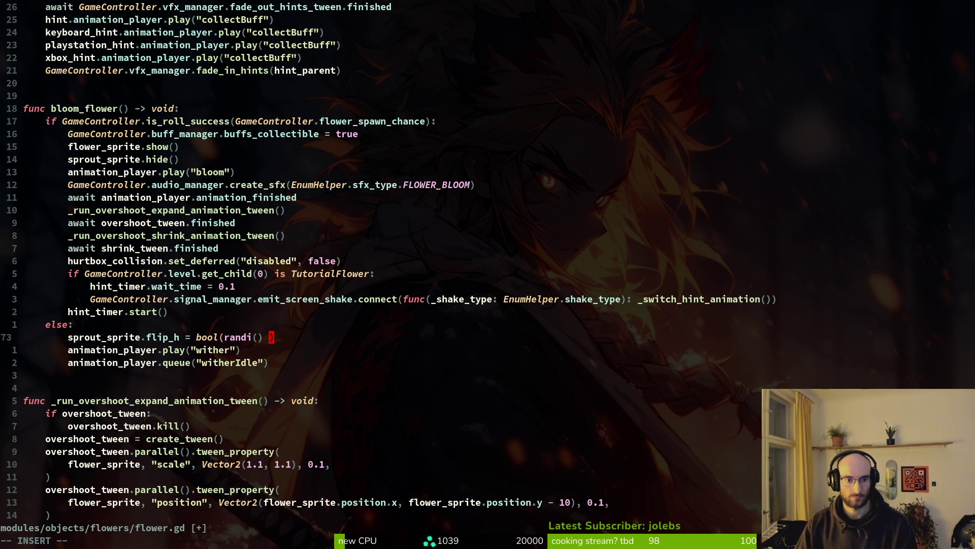
type("$")
key("BackSpace")
type("% ")
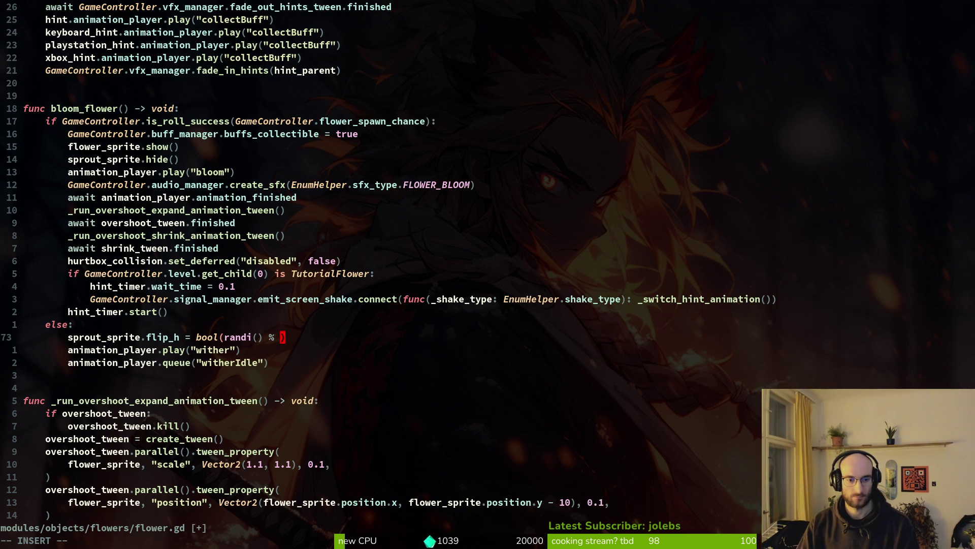
type("2")
key("Escape")
type(":w")
key("Return")
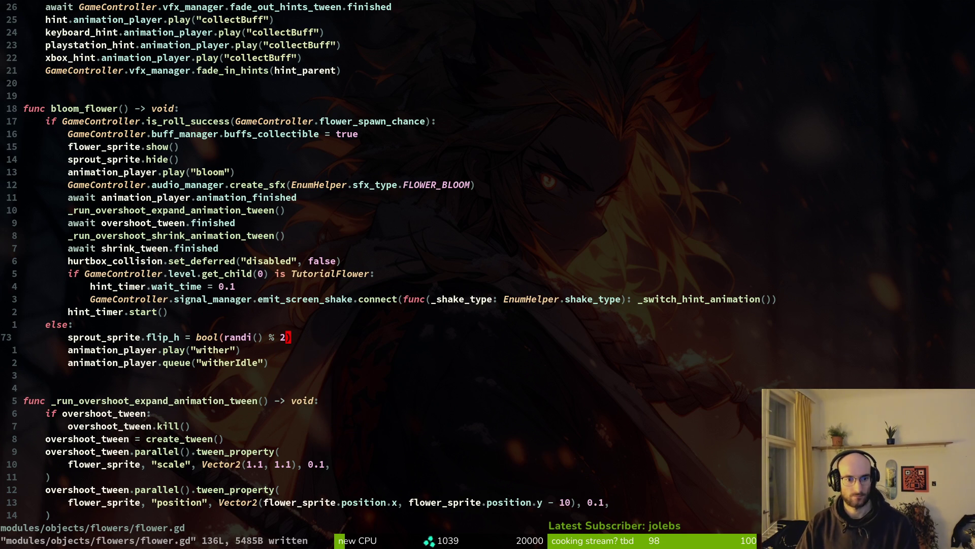
key("alt+Tab")
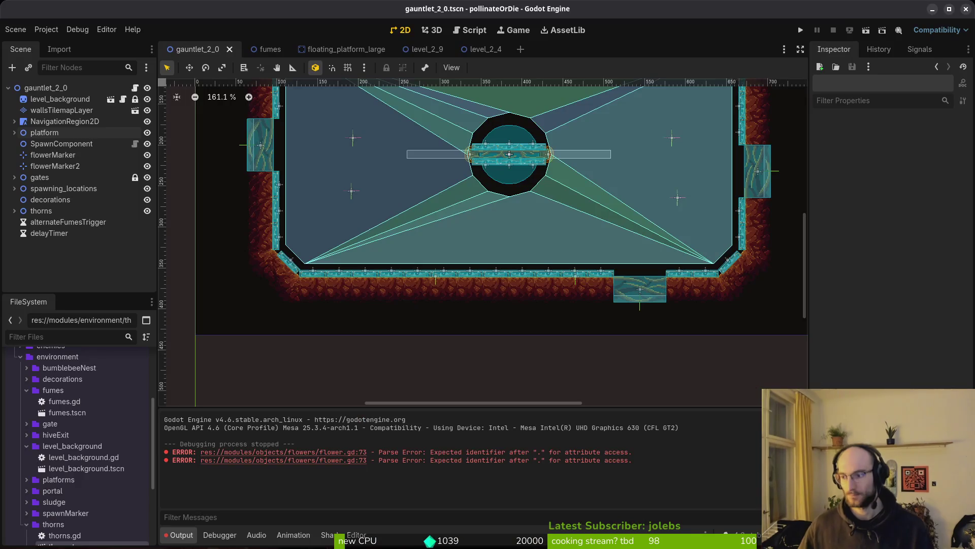
Run the project, place the game window left, and continue the saved game.
left_click(800, 30)
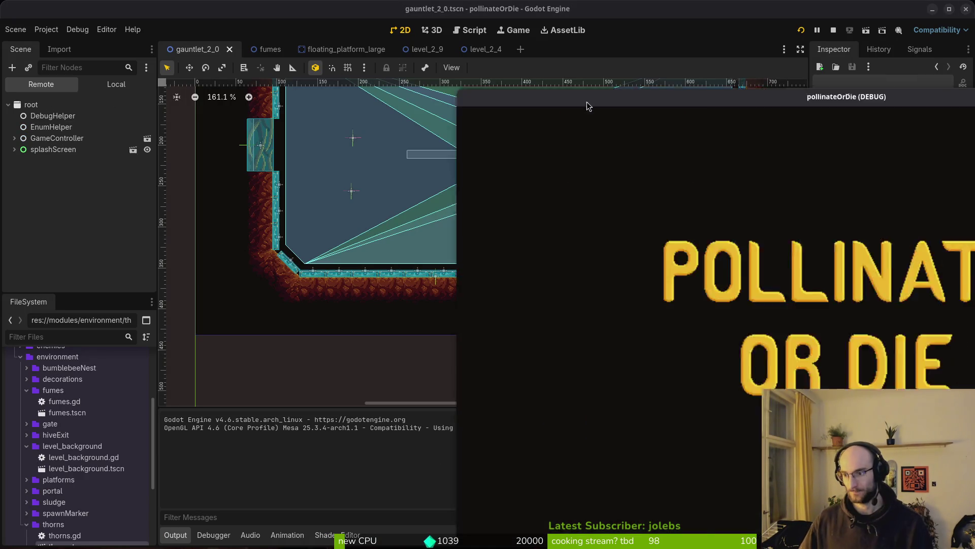
left_click_drag(587, 102, 219, 38)
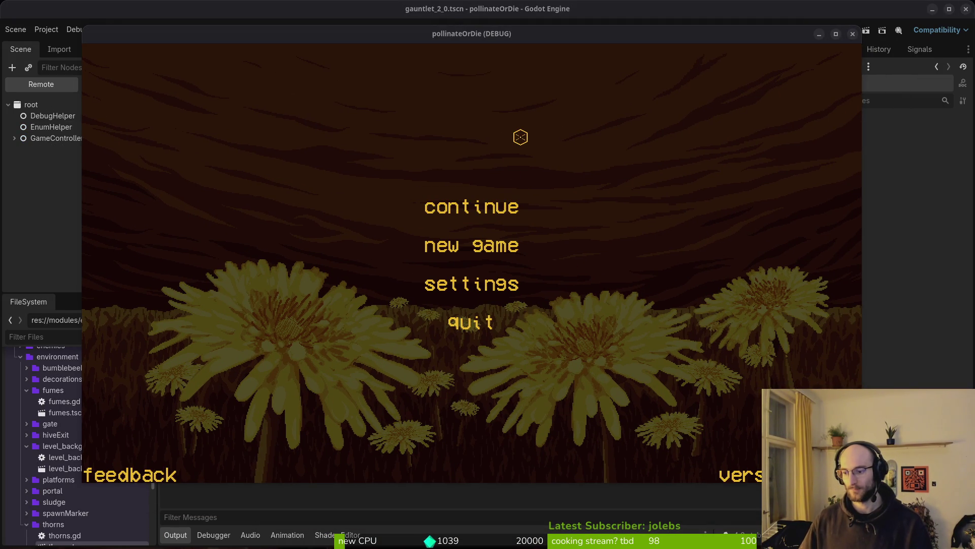
left_click(473, 201)
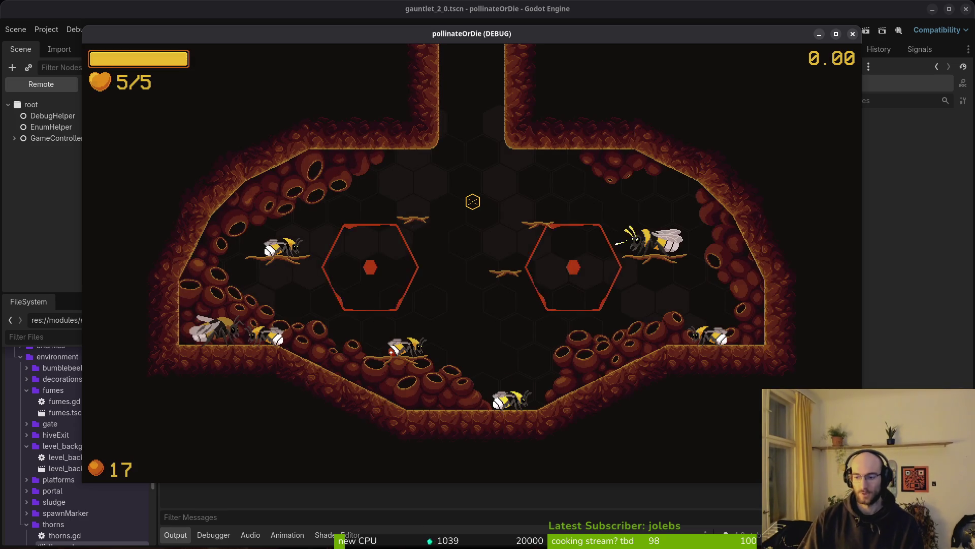
key("a")
key("w")
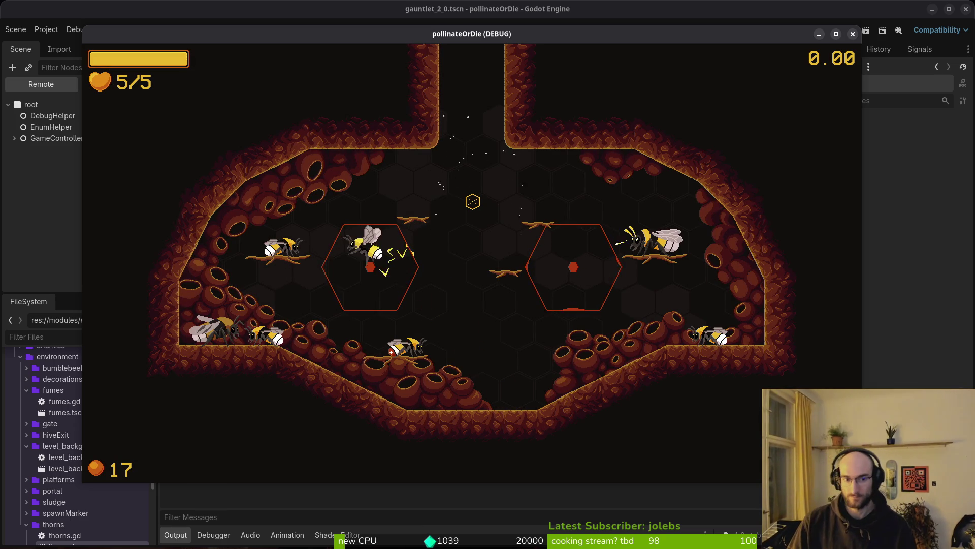
Load G2-0 from the debug level selector, fly the bee around, then pause and return to the editor.
key("Escape")
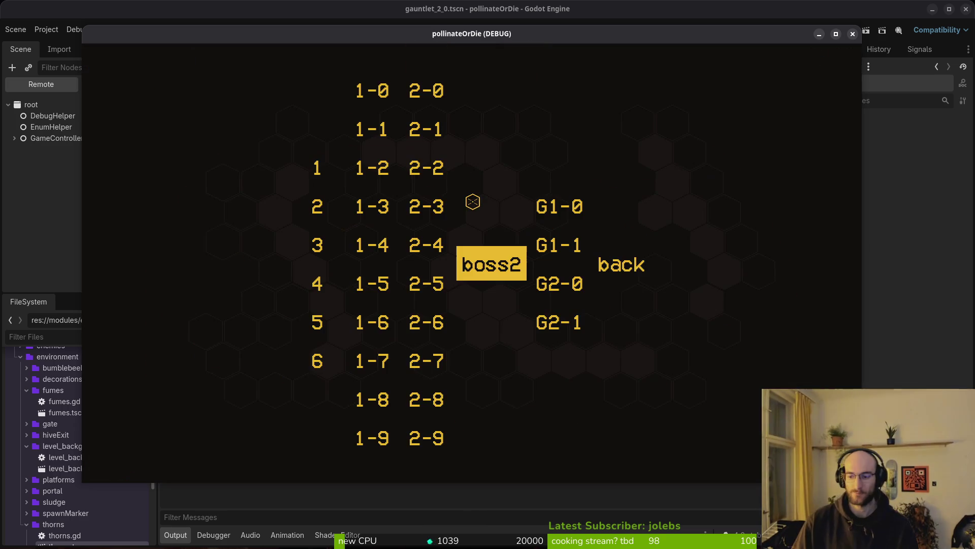
key("Right")
key("Return")
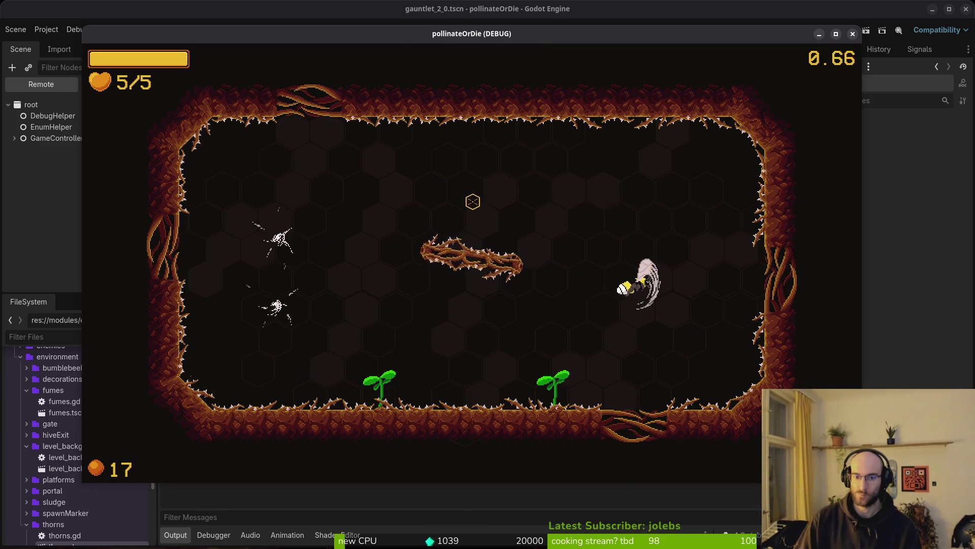
key("d")
key("w")
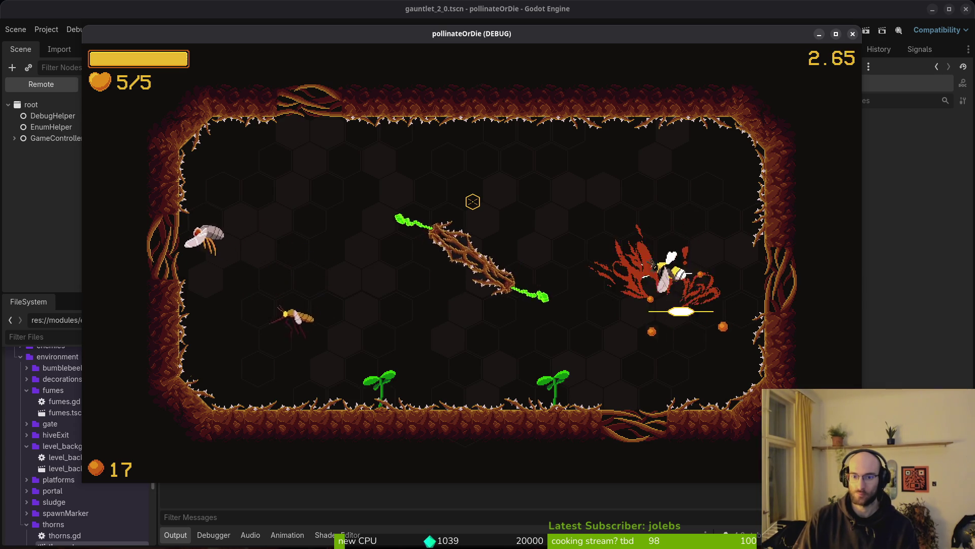
key("a")
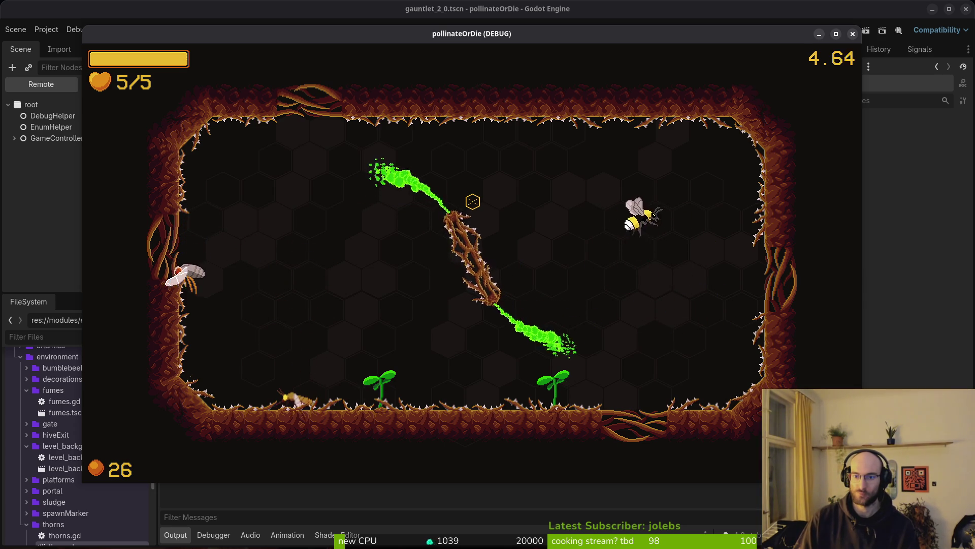
key("s")
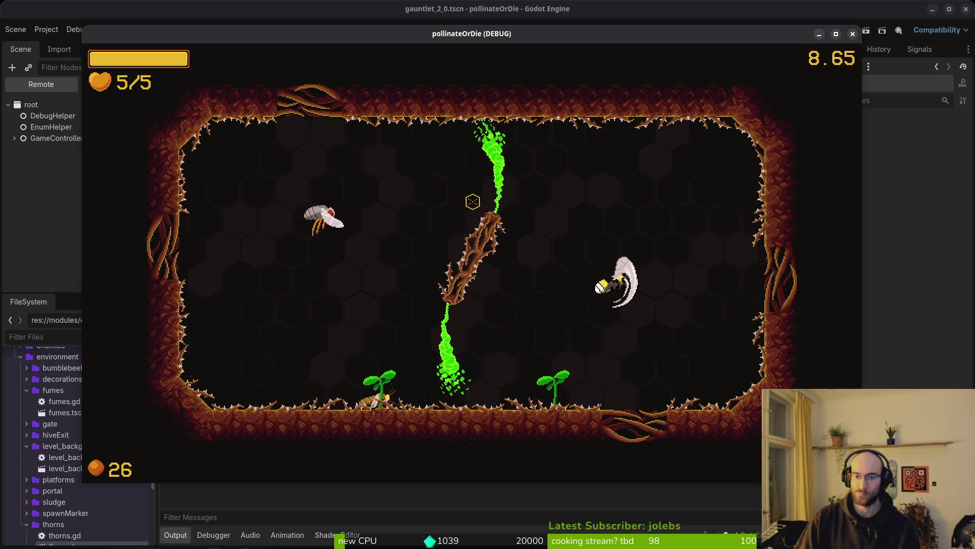
key("Escape")
key("F8")
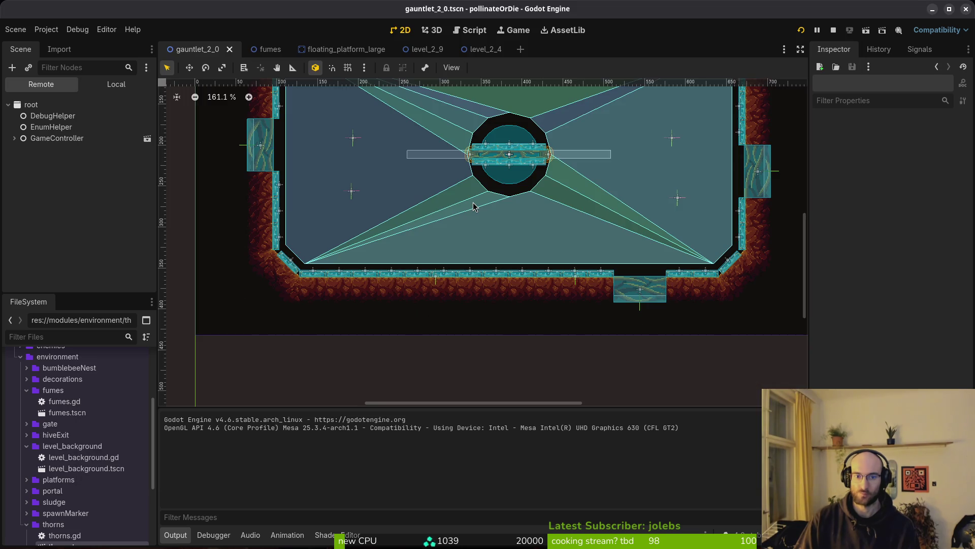
Quit the running G2-0 playtest through the game's pause menu.
key("alt+Tab")
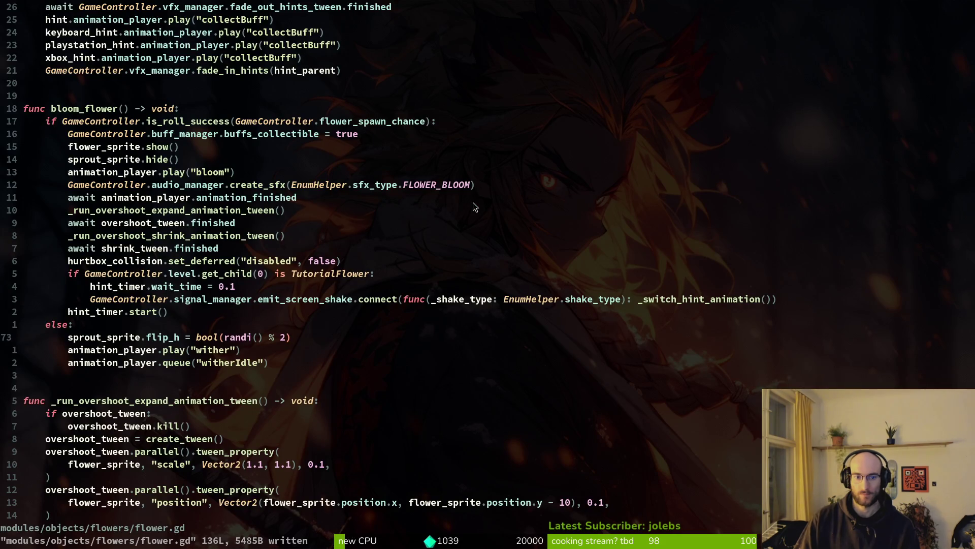
key("alt+Tab")
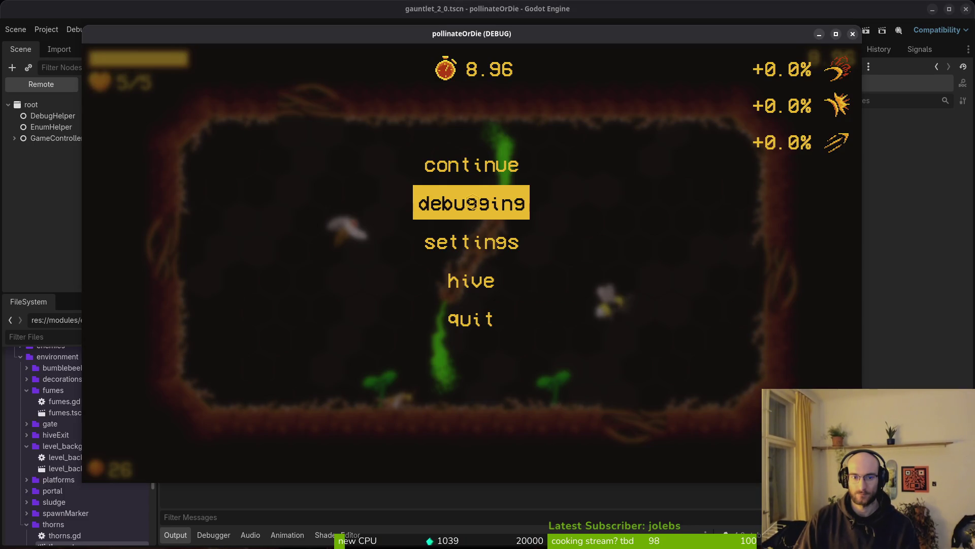
left_click(472, 202)
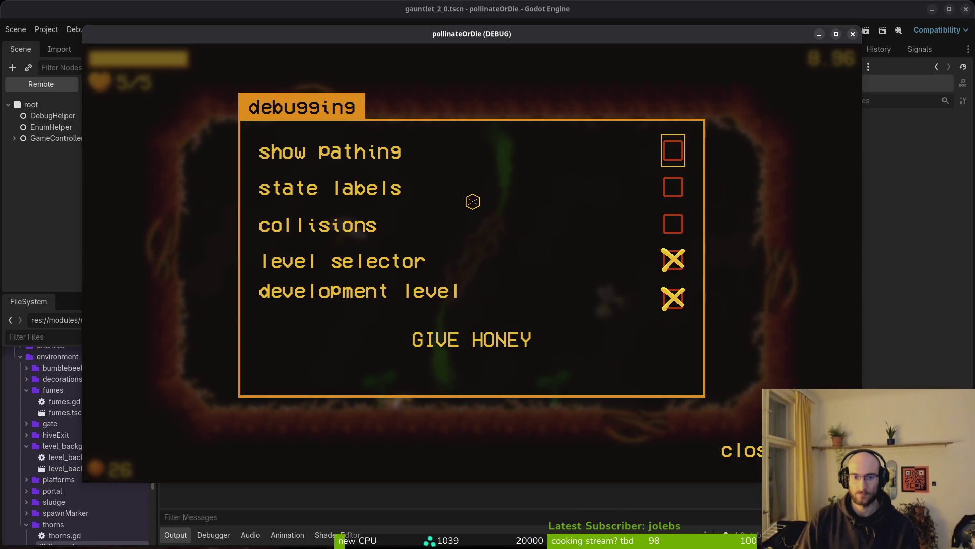
key("Escape")
key("Escape")
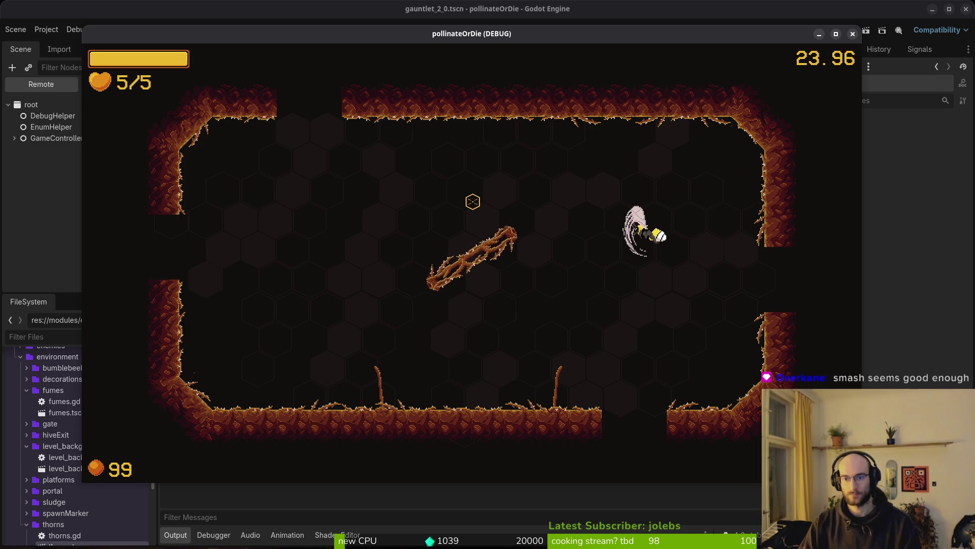
key("Escape")
key("Down")
key("Down")
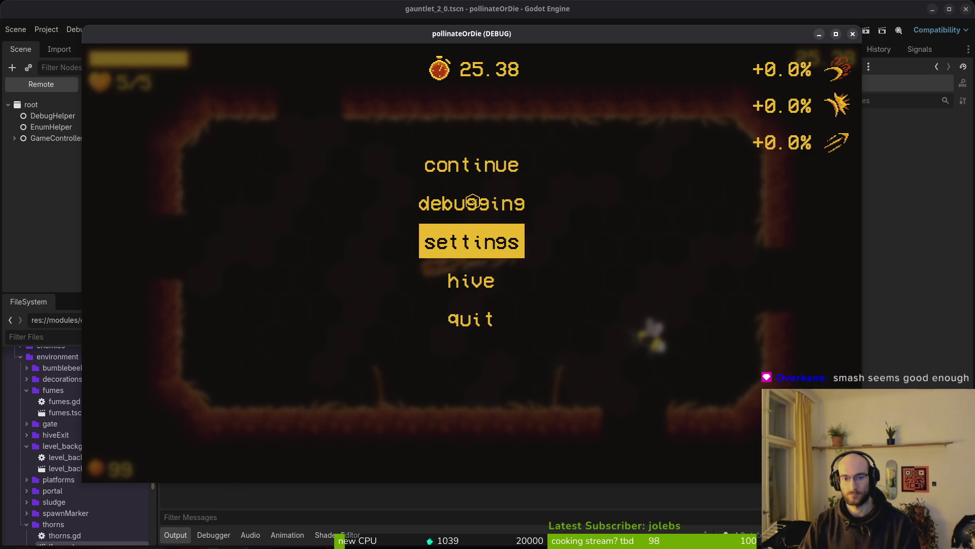
key("Down")
key("Down")
key("Return")
key("Left")
key("Return")
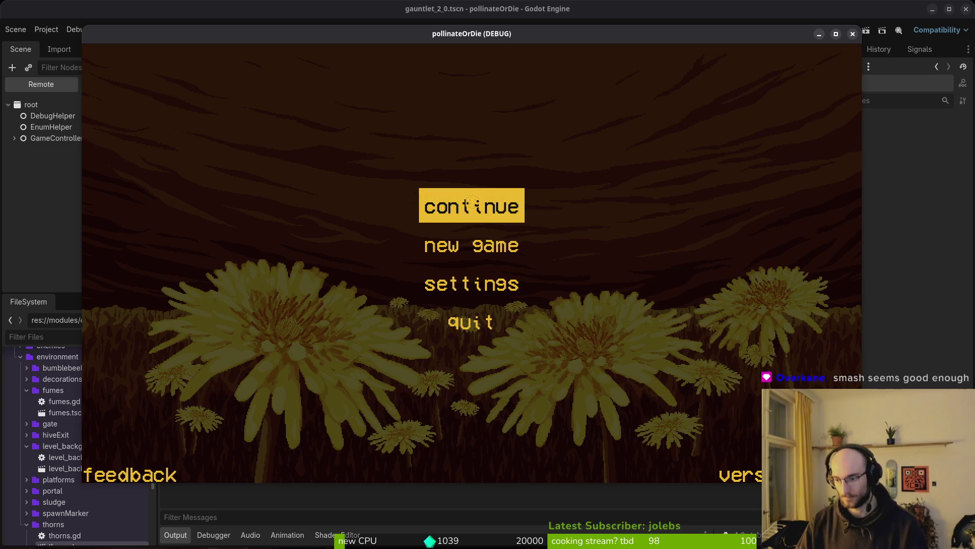
left_click(495, 325)
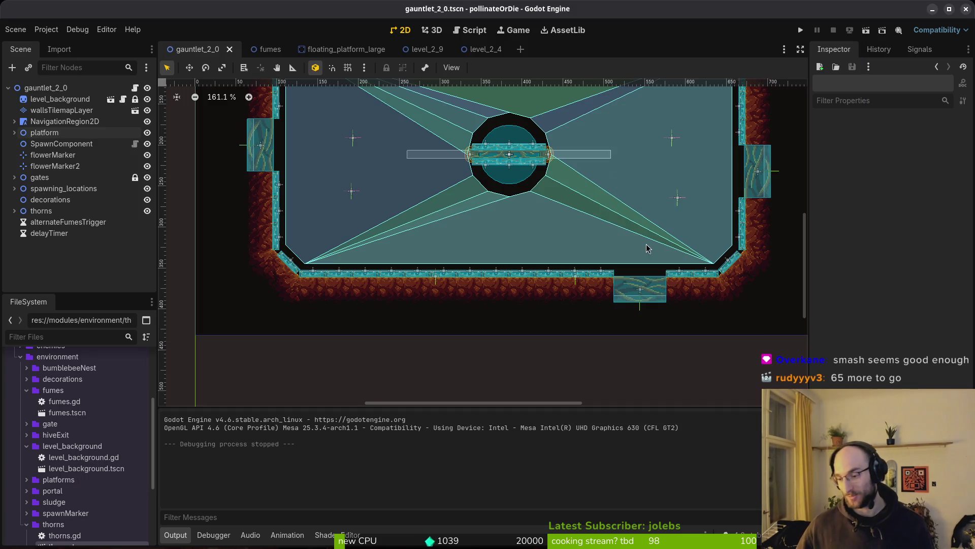
Close the extra scene tabs so only gauntlet_2_0 stays open.
scroll(551, 289, "down", 2)
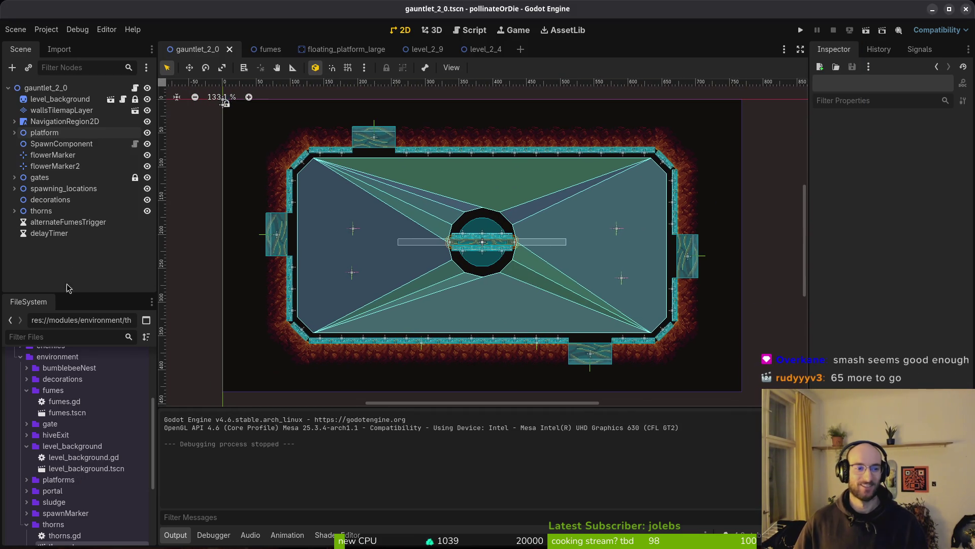
middle_click(269, 49)
middle_click(269, 49)
middle_click(269, 49)
middle_click(270, 49)
Quit Vim and stage the levelselector.gd and levelselector.tscn changes in tig.
key("alt+Tab")
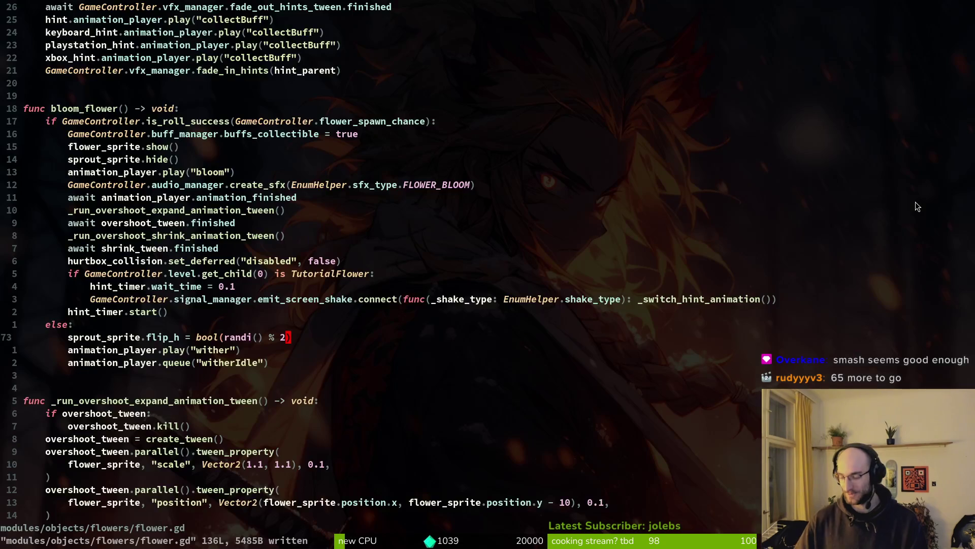
type(":q")
key("Return")
type("tig")
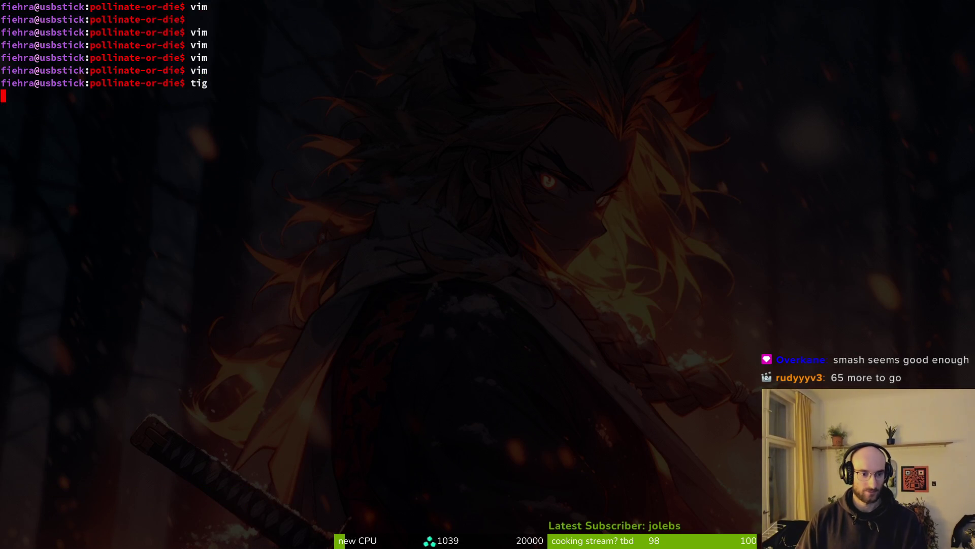
key("Return")
key("j")
key("j")
key("u")
key("Return")
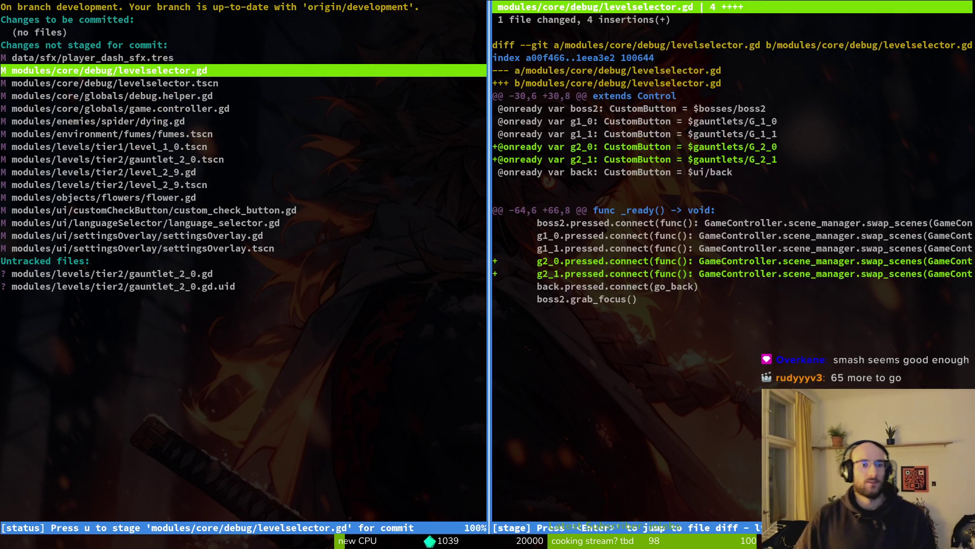
key("u")
key("q")
key("q")
key("alt+Tab")
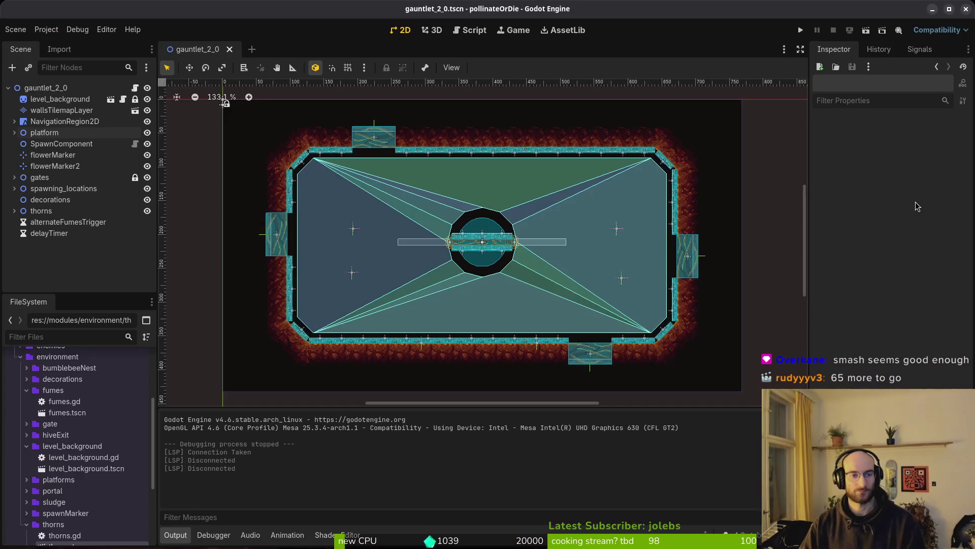
Move wave1's four enemy spawn markers toward the arena's corners.
left_click(14, 188)
left_click(20, 200)
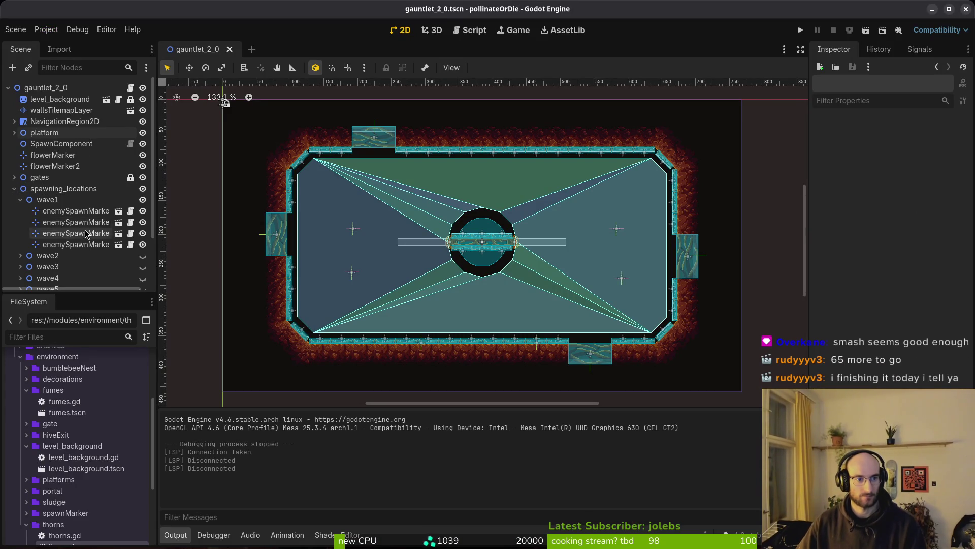
left_click(21, 200)
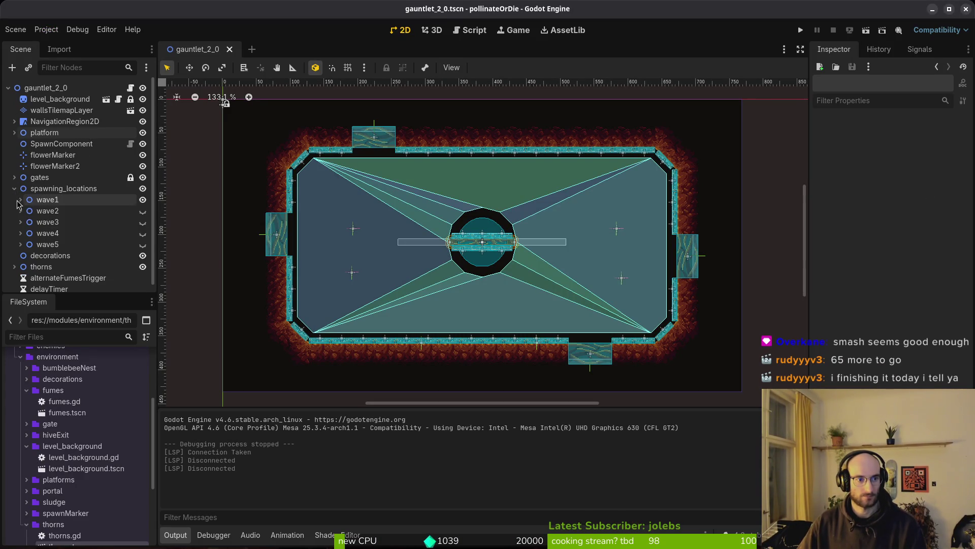
left_click(21, 200)
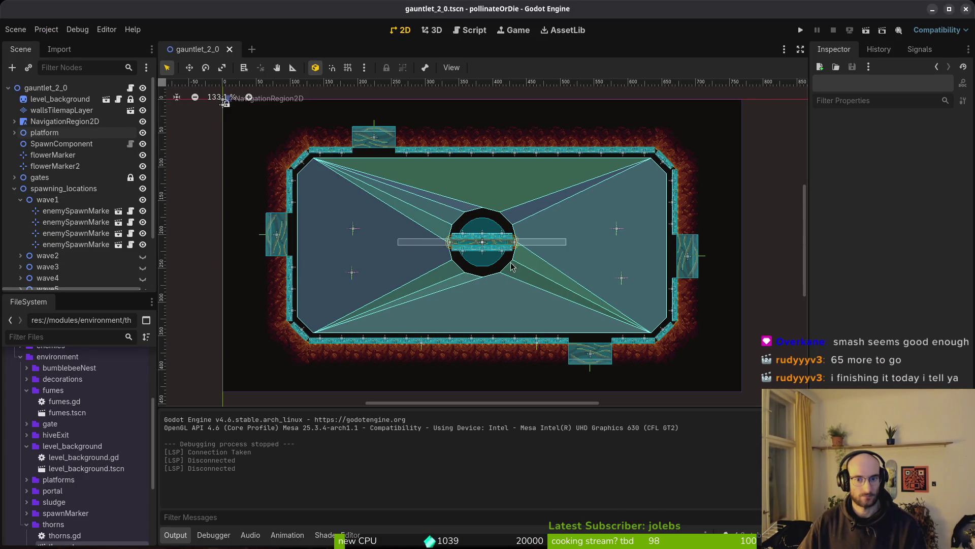
mouse_move(352, 234)
left_mouse_down()
mouse_move(375, 203)
mouse_move(365, 215)
mouse_move(399, 233)
mouse_move(376, 214)
mouse_move(351, 217)
mouse_move(369, 204)
mouse_move(348, 212)
mouse_move(351, 204)
left_mouse_up()
left_click_drag(353, 276, 353, 292)
left_click_drag(623, 282, 618, 293)
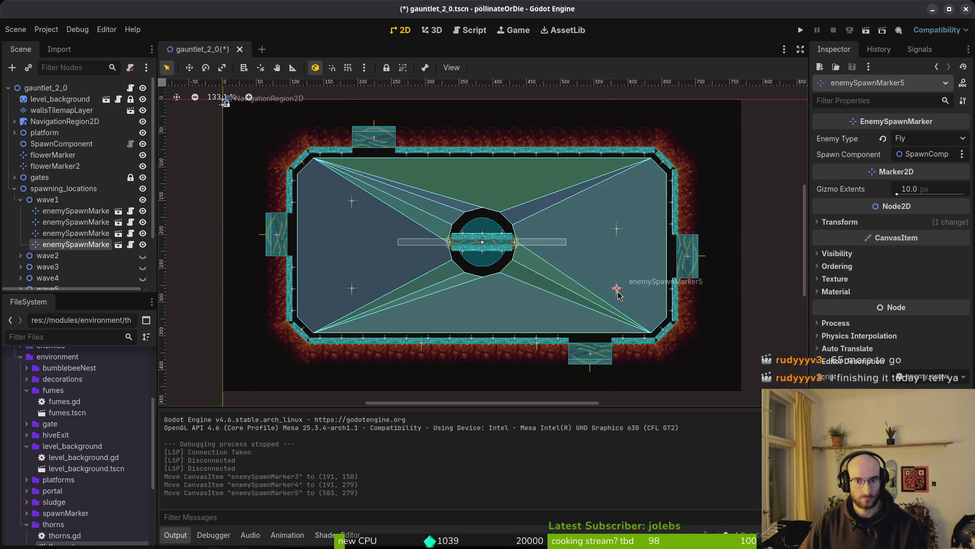
left_click_drag(618, 236, 618, 211)
Nudge enemySpawnMarker5 and enemySpawnMarker2 slightly left and save the gauntlet_2_0 scene.
left_click(351, 201)
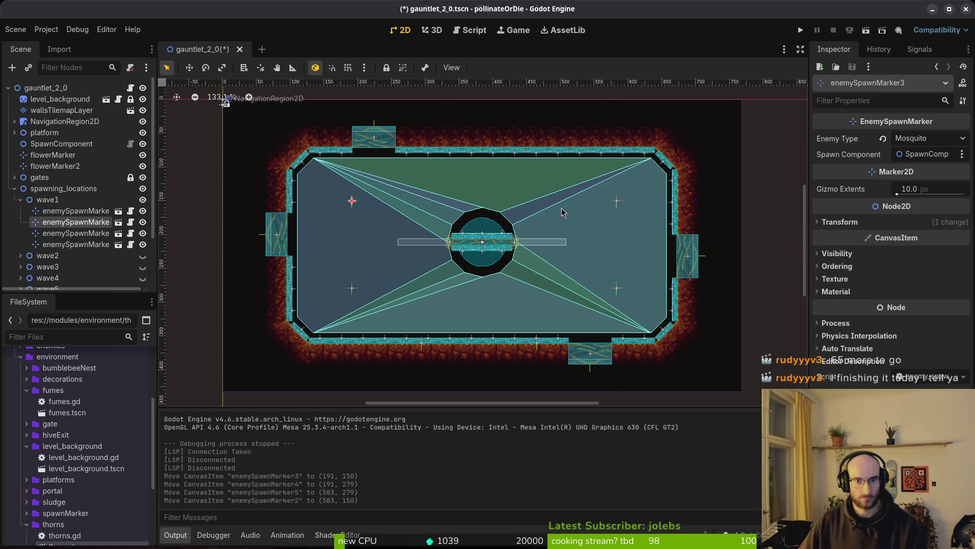
left_click_drag(616, 289, 612, 288)
left_click_drag(616, 200, 612, 202)
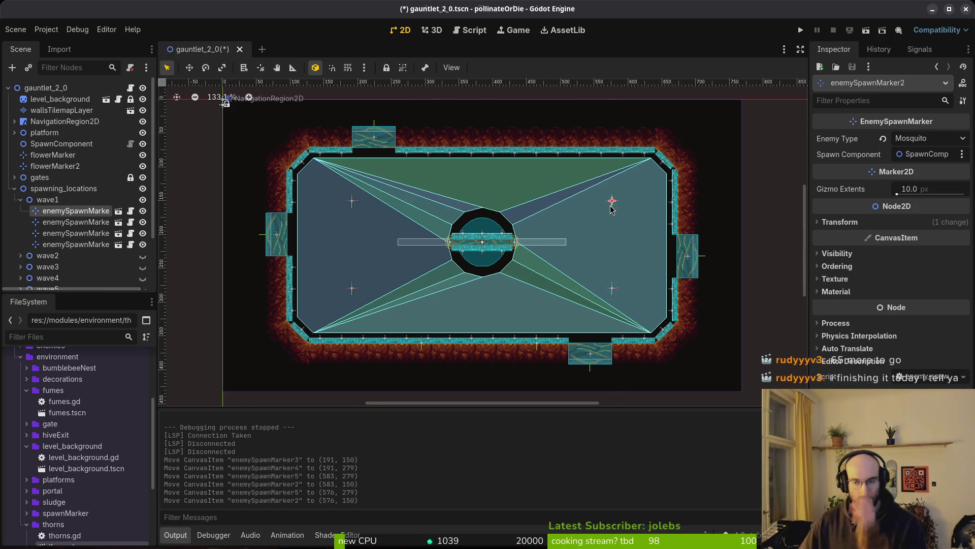
left_click(616, 204)
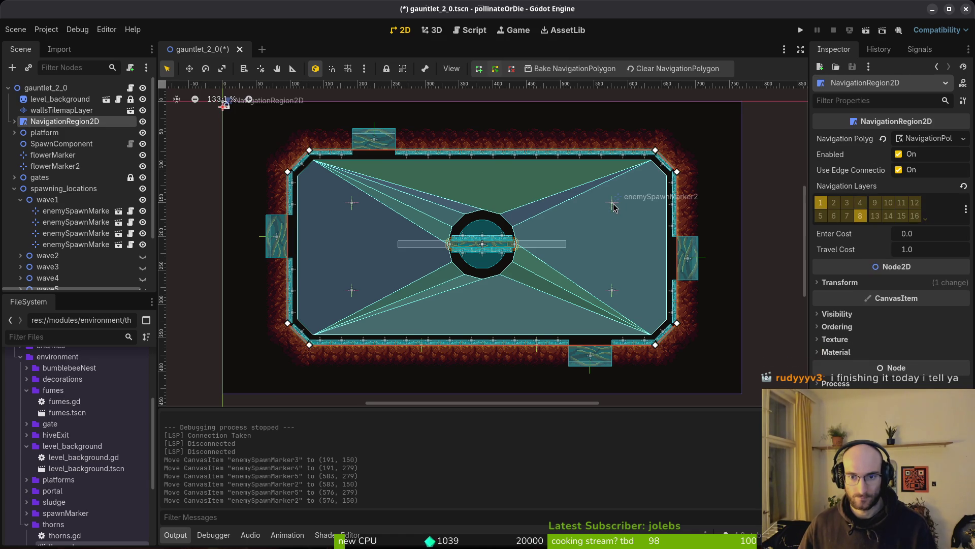
left_click(614, 206)
left_click_drag(612, 203, 611, 203)
key("ctrl+s")
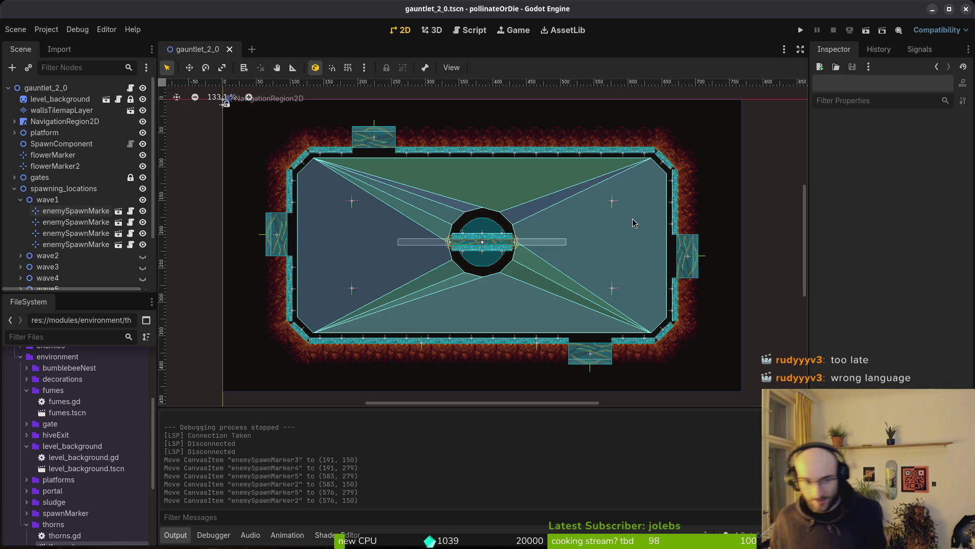
scroll(537, 291, "right", 2)
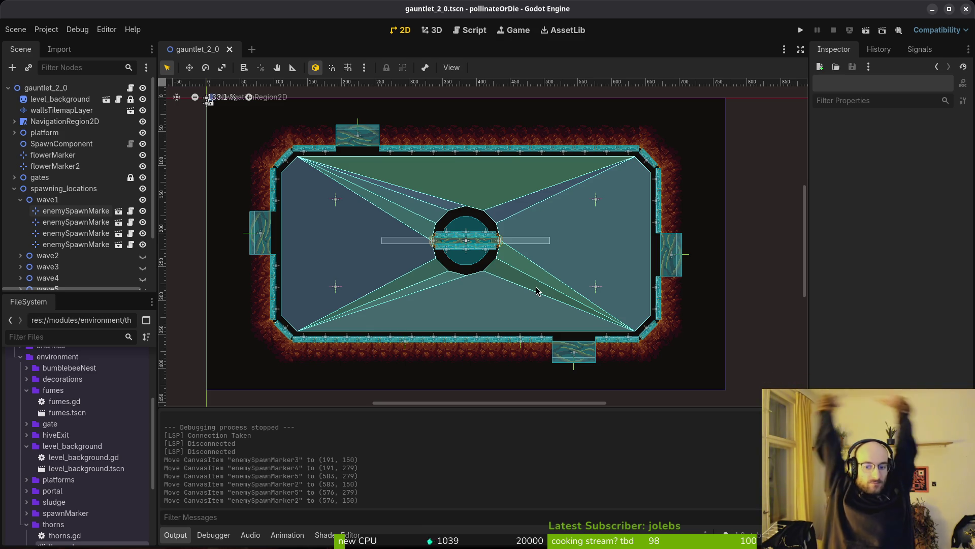
scroll(489, 250, "up", 17)
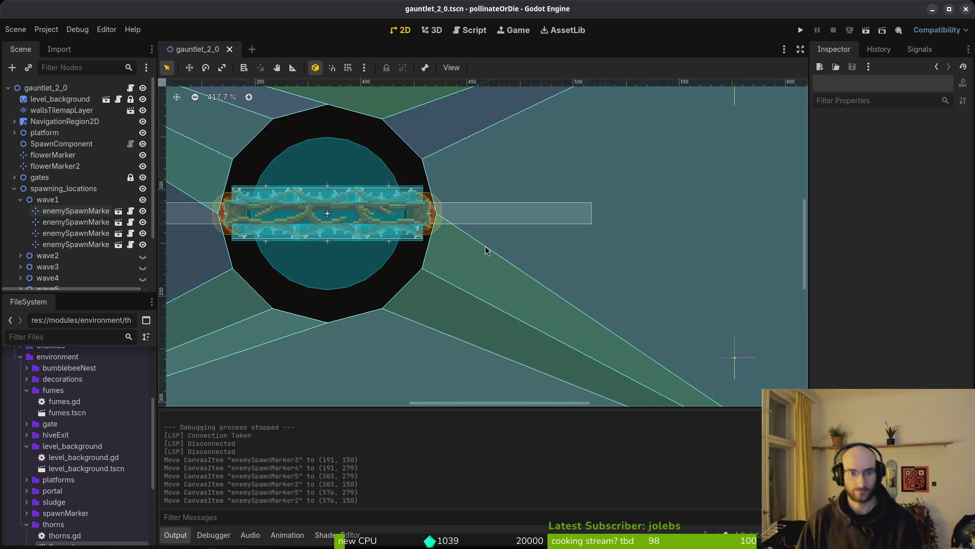
Delete the floating_platform_large node from the arena centre.
left_click(432, 270)
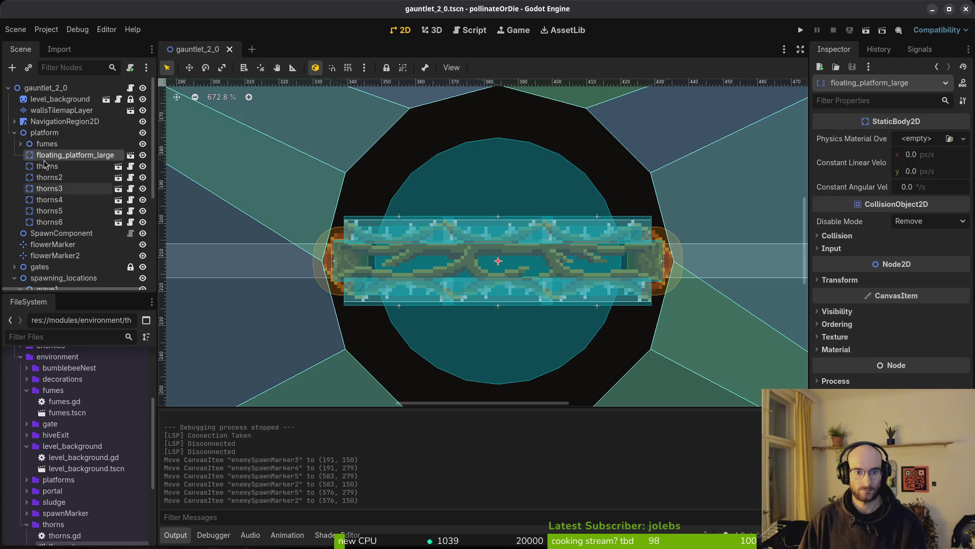
key("Delete")
key("Return")
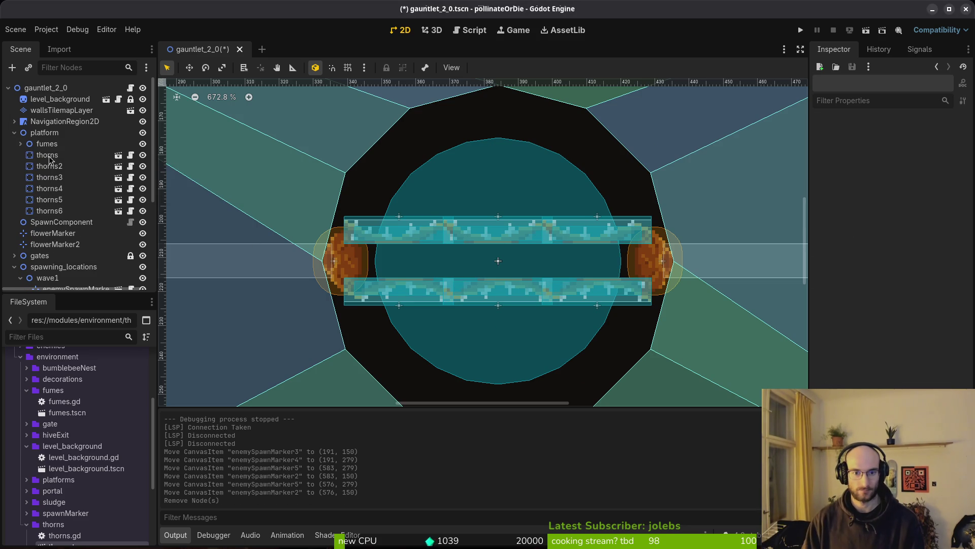
Delete all six thorns nodes, thorns through thorns6.
left_click(421, 234)
left_click(453, 238, "shift")
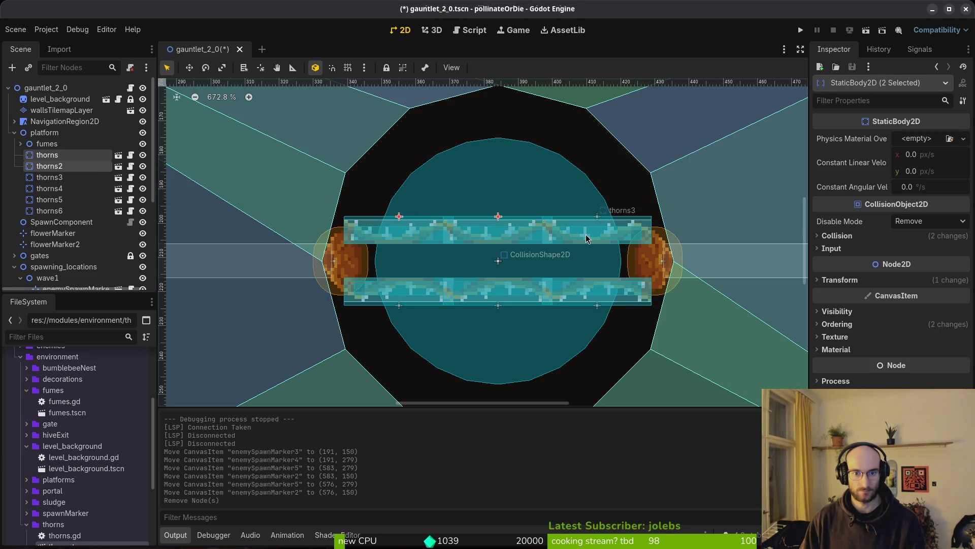
left_click(551, 238, "shift")
left_click(601, 301, "shift")
left_click(421, 298, "shift")
left_click(399, 305, "shift")
key("Delete")
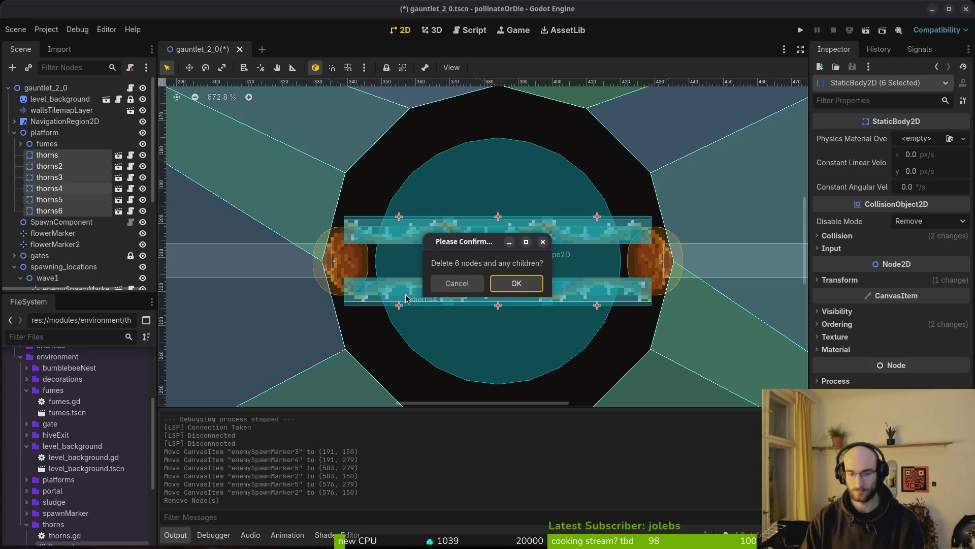
key("Return")
Collapse the level_background, fumes and thorns folders in FileSystem.
left_click(27, 446)
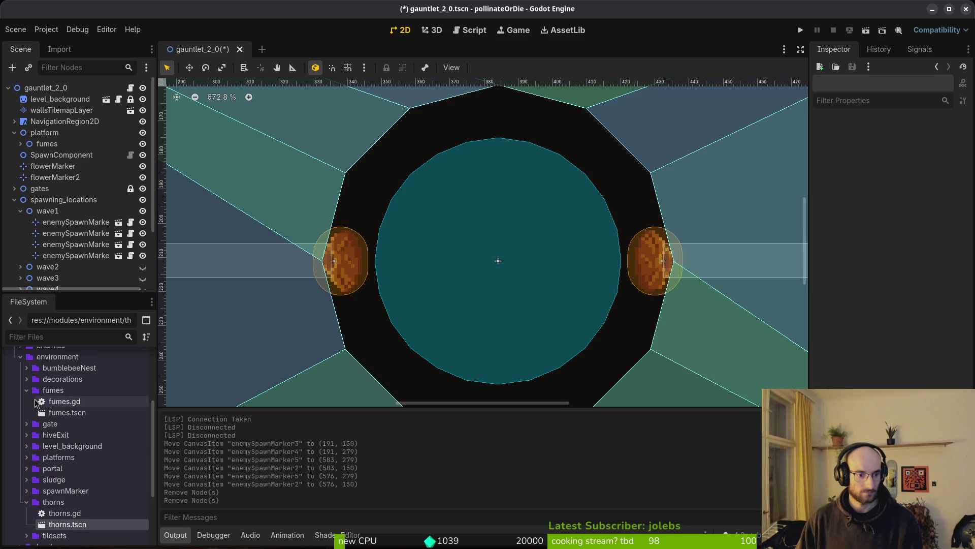
left_click(27, 390)
left_click(27, 479)
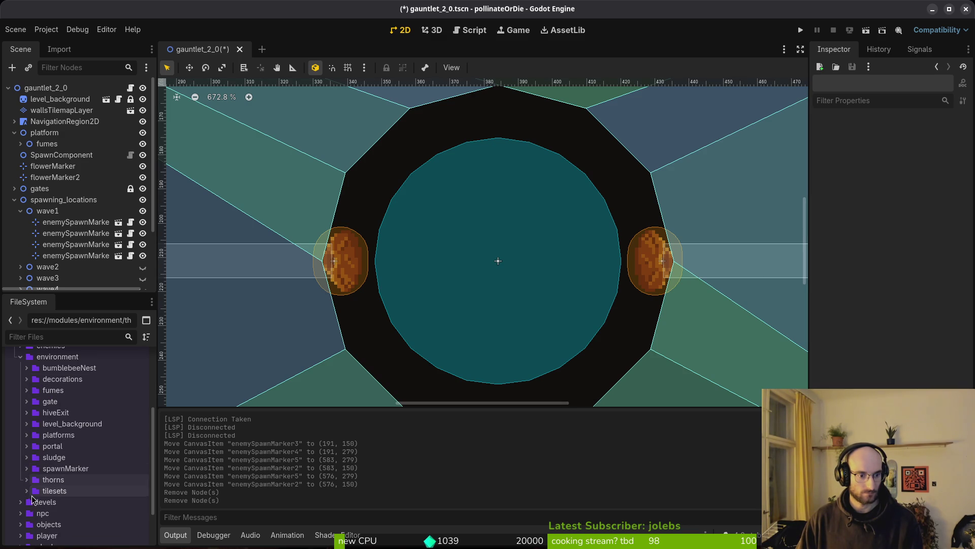
scroll(33, 479, "up", 1)
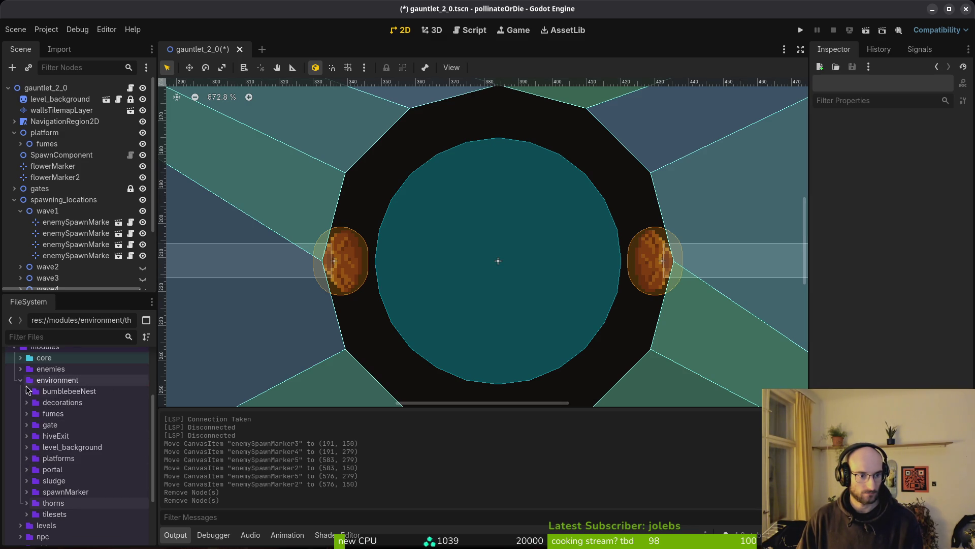
Add a 1wayShort one-way platform under the platform node and shift it left.
left_click(27, 458)
mouse_move(97, 482)
left_mouse_down()
mouse_move(301, 431)
mouse_move(441, 273)
mouse_move(396, 257)
left_mouse_up()
key("ctrl+z")
mouse_move(83, 495)
left_mouse_down()
mouse_move(442, 268)
mouse_move(410, 259)
mouse_move(457, 258)
mouse_move(446, 265)
left_mouse_up()
left_click_drag(83, 492, 406, 234)
key("ctrl+z")
key("ctrl+z")
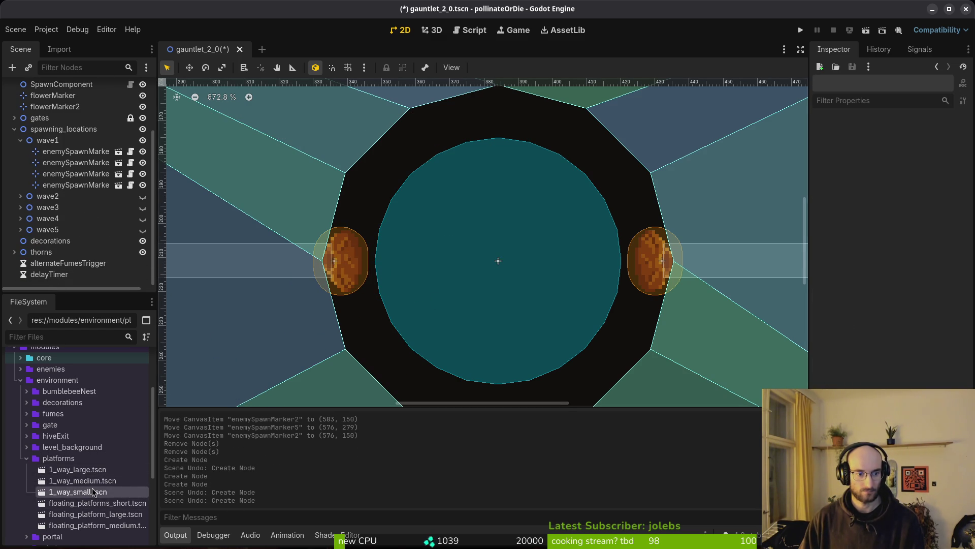
mouse_move(82, 492)
left_mouse_down()
mouse_move(71, 146)
mouse_move(48, 136)
left_mouse_up()
left_click_drag(486, 255, 435, 258)
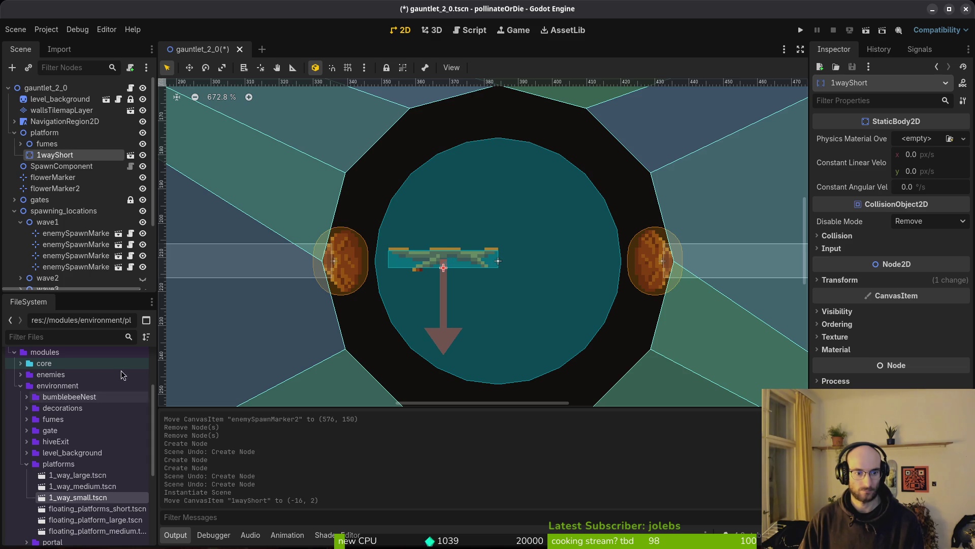
Reposition the left fumes and delete the duplicate 1wayShort2 platform.
mouse_move(81, 497)
left_mouse_down()
mouse_move(436, 254)
mouse_move(387, 258)
mouse_move(394, 274)
mouse_move(321, 292)
mouse_move(340, 291)
left_mouse_up()
scroll(387, 258, "up", 4)
left_click(490, 275)
scroll(491, 275, "down", 4)
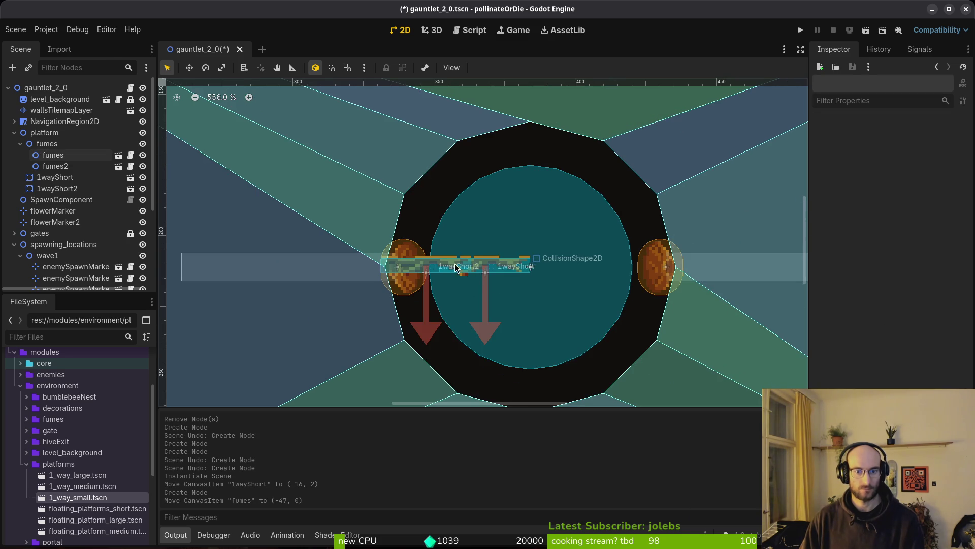
left_click(497, 258)
scroll(497, 259, "down", 3)
scroll(498, 258, "up", 1)
key("Delete")
key("Return")
scroll(474, 269, "up", 3)
scroll(474, 269, "up", 2)
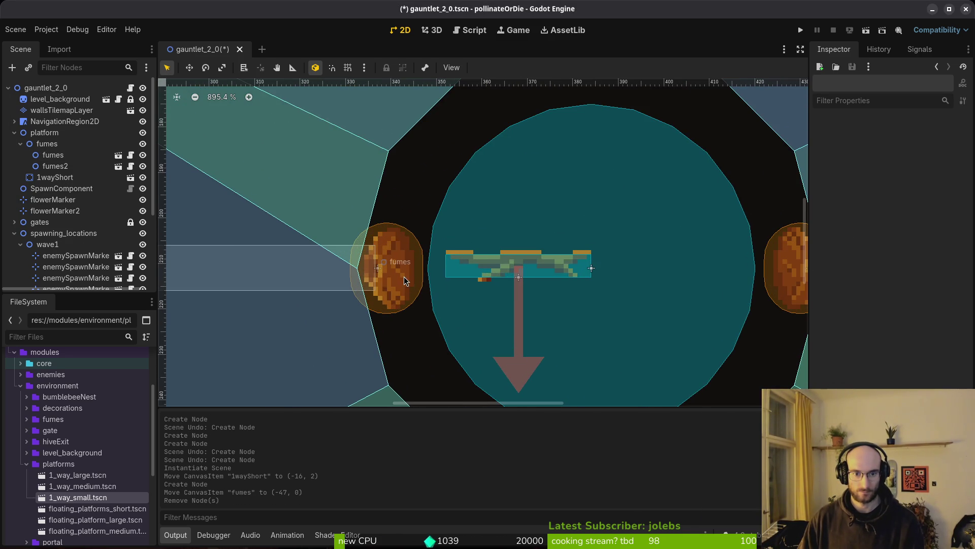
Try another short platform, delete the extra, and adjust the remaining one's height.
mouse_move(389, 269)
left_mouse_down()
mouse_move(440, 269)
mouse_move(391, 263)
left_mouse_up()
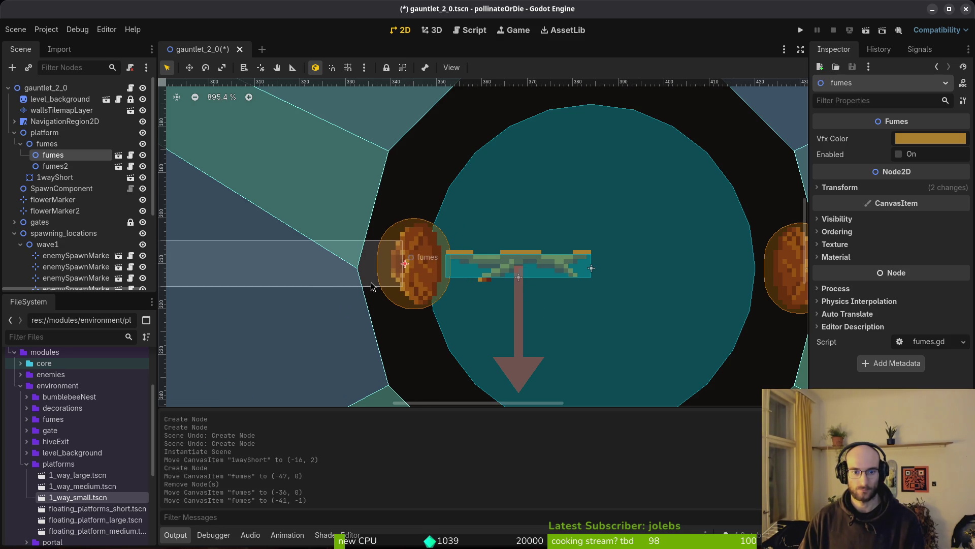
mouse_move(84, 501)
left_mouse_down()
mouse_move(501, 246)
mouse_move(505, 254)
mouse_move(489, 260)
mouse_move(552, 281)
left_mouse_up()
left_click_drag(554, 283, 554, 283)
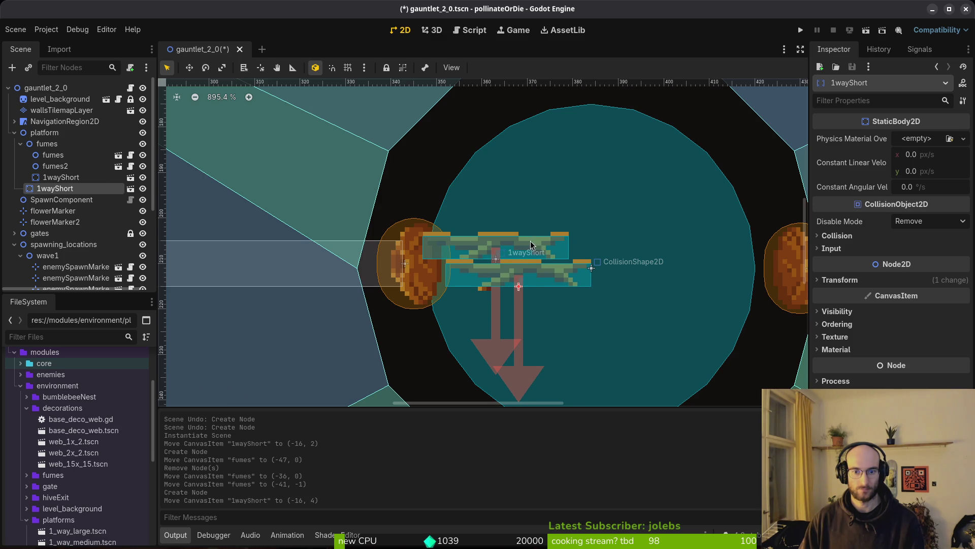
left_click_drag(525, 245, 547, 254)
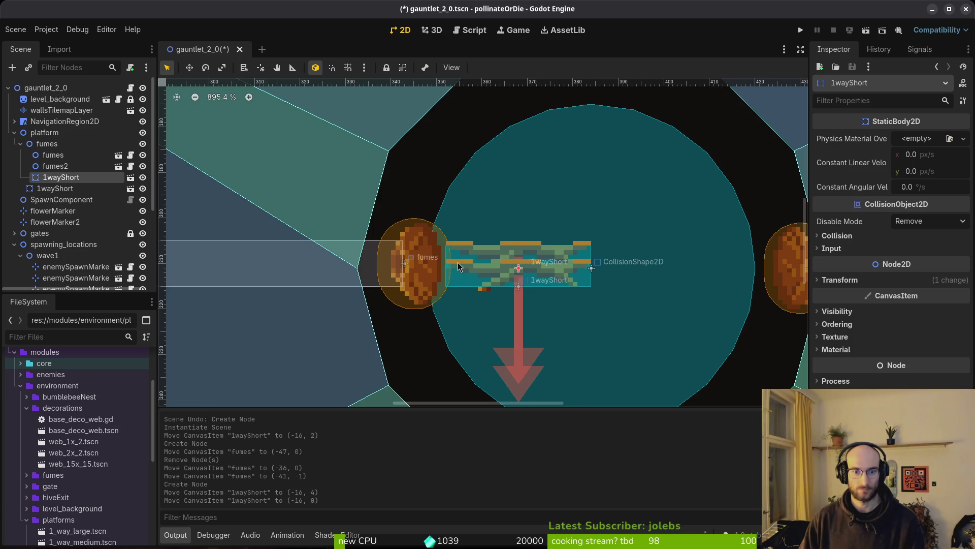
mouse_move(527, 247)
left_mouse_down()
mouse_move(525, 262)
mouse_move(516, 261)
mouse_move(525, 251)
left_mouse_up()
key("Delete")
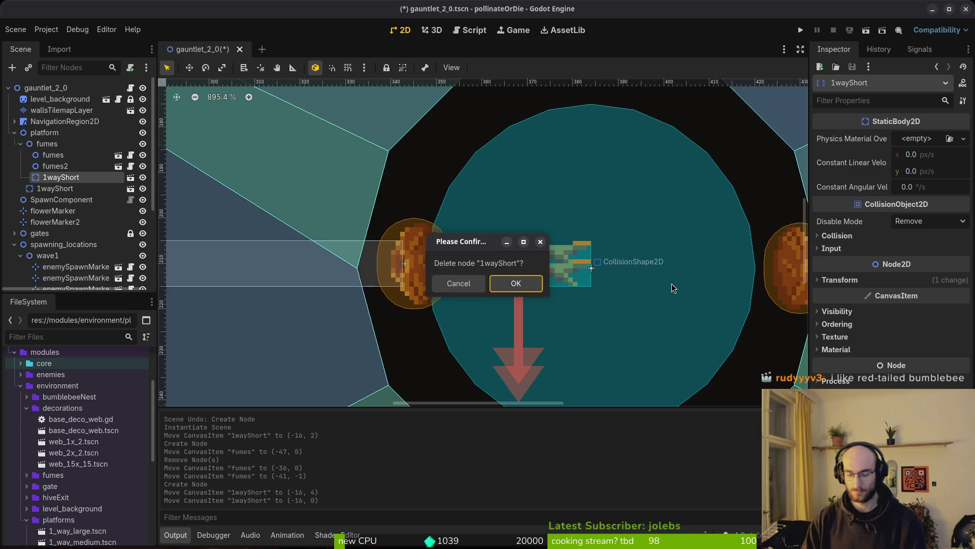
key("Return")
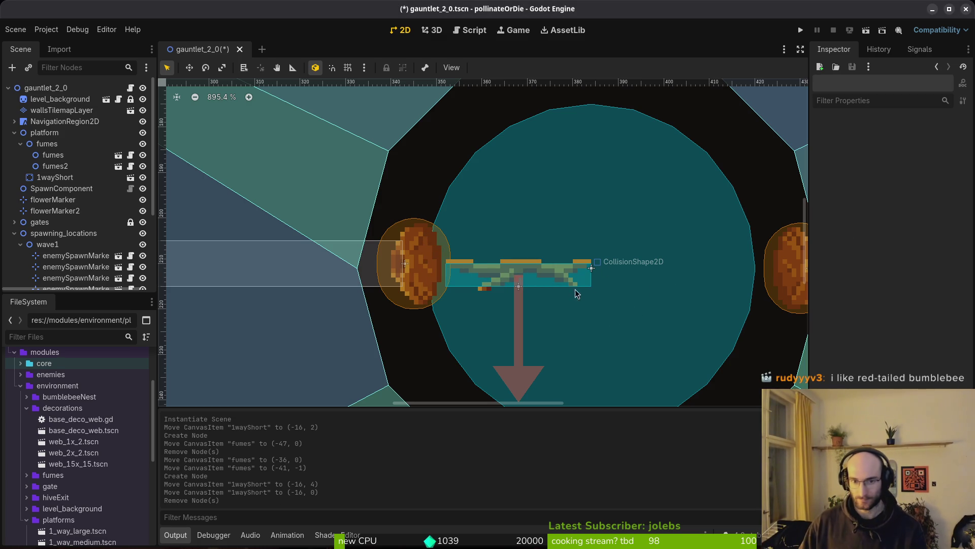
left_click_drag(552, 268, 550, 264)
Move the left fumes further left and drop a small one-way platform into the circle.
mouse_move(411, 264)
left_mouse_down()
mouse_move(435, 264)
mouse_move(239, 237)
left_mouse_up()
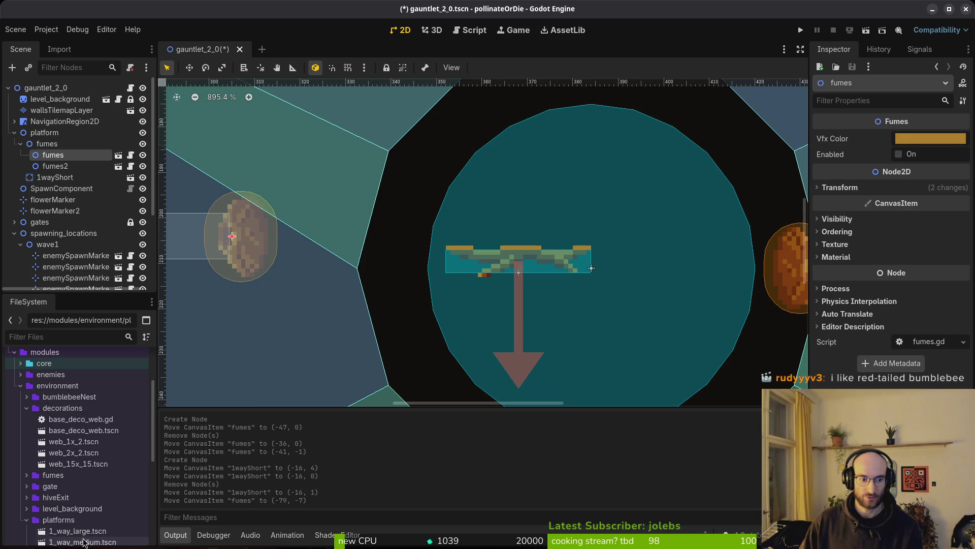
scroll(86, 513, "down", 2)
left_click_drag(86, 496, 439, 259)
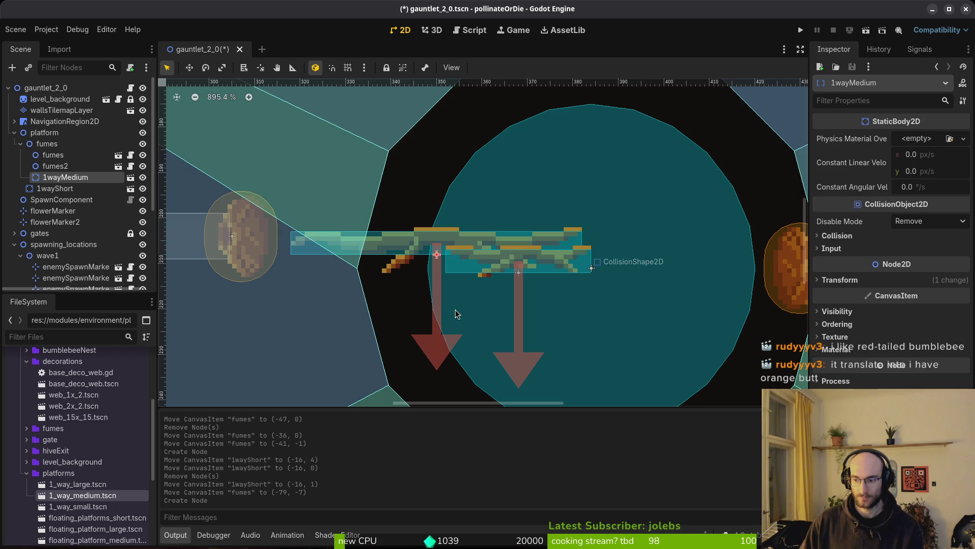
key("ctrl+z")
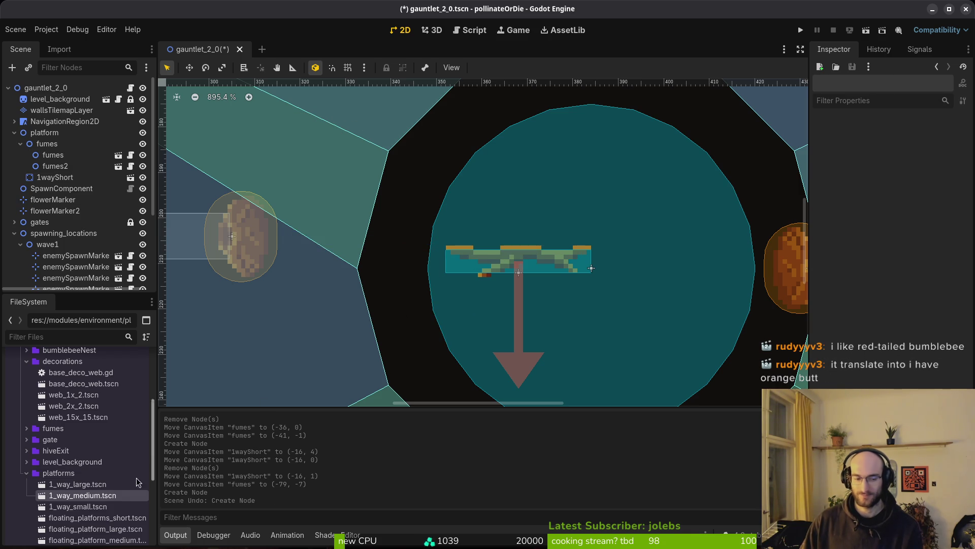
mouse_move(84, 506)
left_mouse_down()
mouse_move(464, 250)
mouse_move(438, 280)
left_mouse_up()
mouse_move(241, 236)
left_mouse_down()
mouse_move(381, 241)
mouse_move(375, 270)
left_mouse_up()
Save the scene, then undo the earlier fumes move and new platform.
scroll(435, 286, "down", 3)
key("ctrl+s")
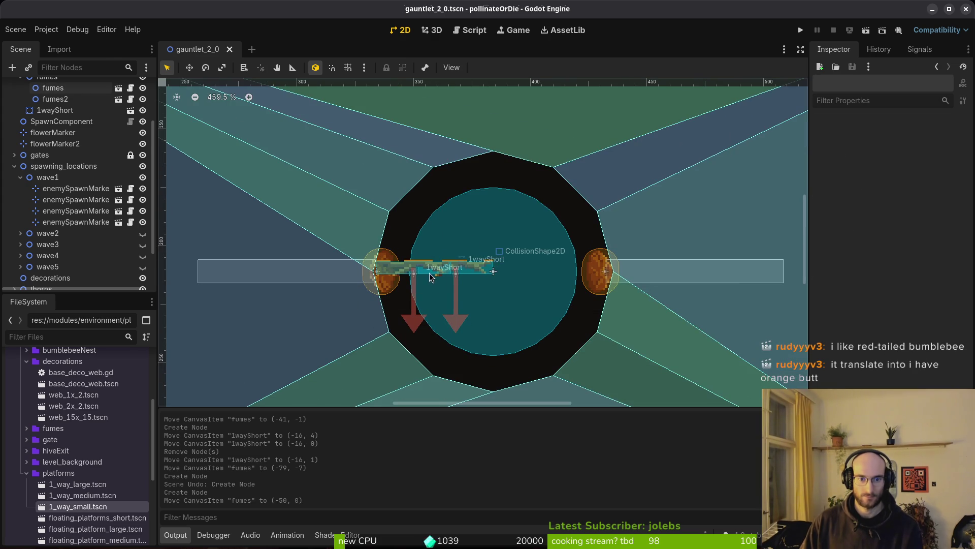
left_click(470, 275)
key("ctrl+z")
key("ctrl+z")
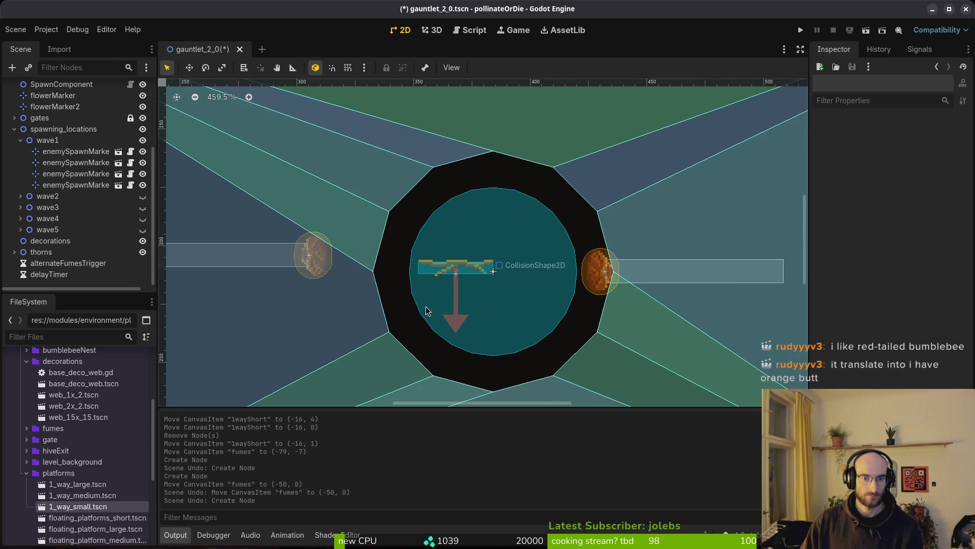
Add a small one-way platform 1_way_small.tscn as a child of the platform group.
left_click_drag(70, 506, 92, 106)
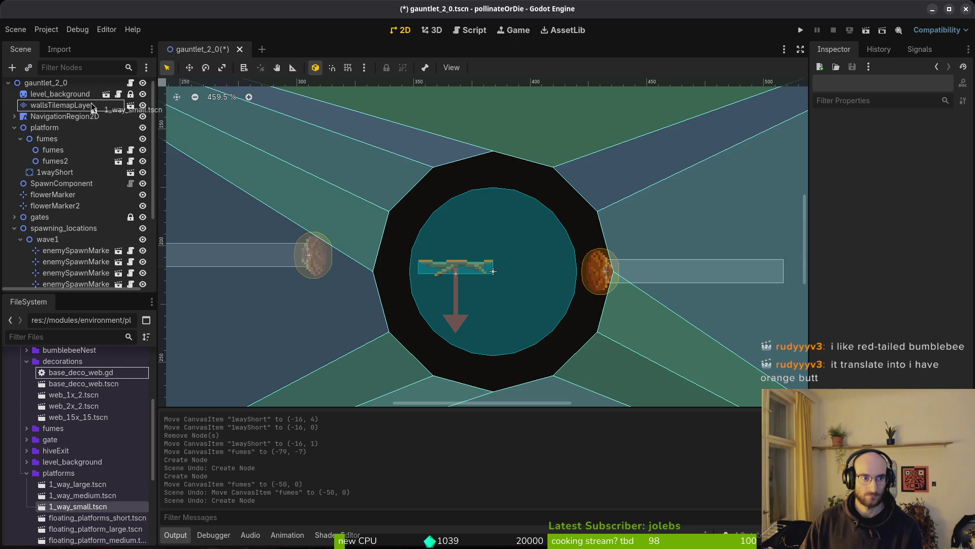
left_click_drag(84, 152, 45, 180)
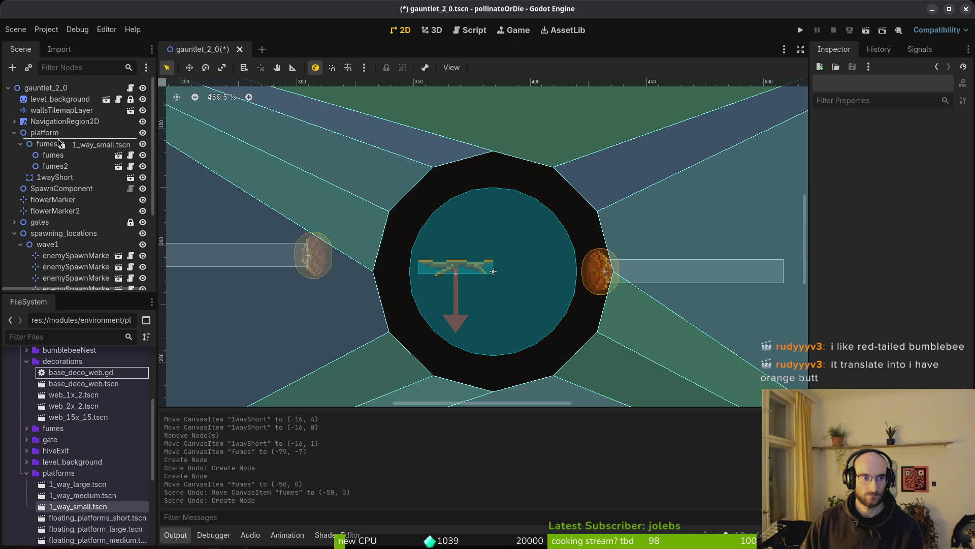
left_click_drag(65, 141, 65, 141)
scroll(486, 269, "up", 3)
Place 1wayShort2 beside the first platform and fit the left fumes at its left end, saving.
left_click_drag(518, 277, 386, 282)
left_click_drag(185, 265, 311, 287)
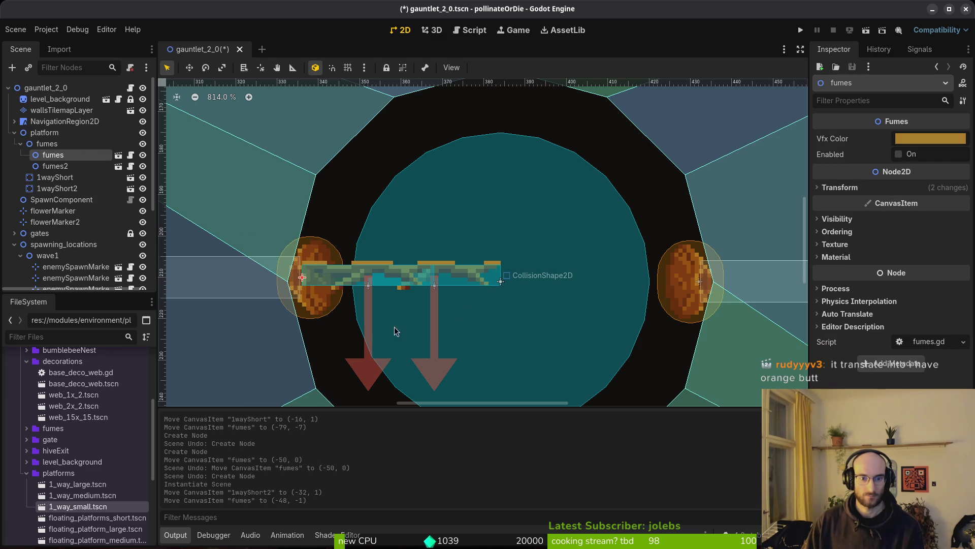
scroll(486, 283, "down", 5)
key("ctrl+s")
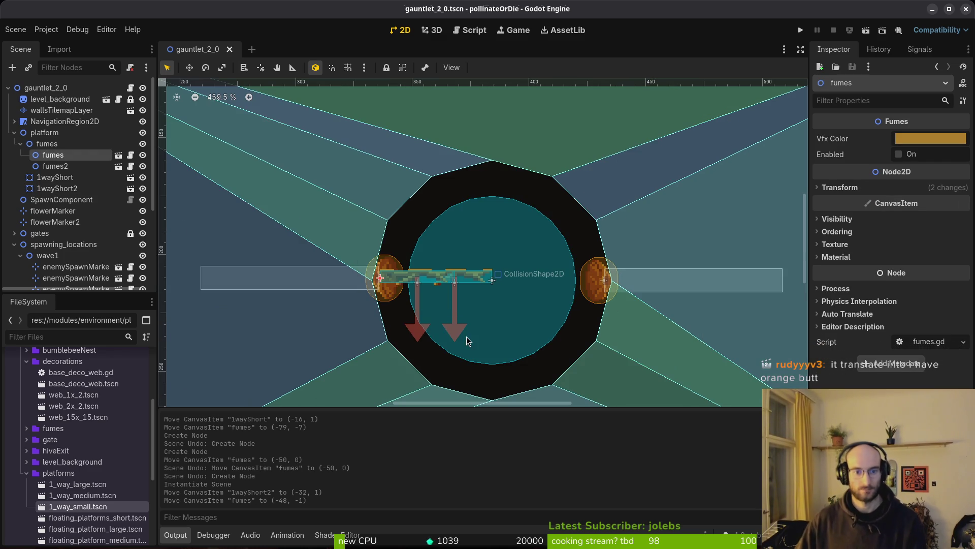
scroll(374, 292, "up", 5)
left_click_drag(410, 305, 391, 302)
scroll(392, 302, "down", 6)
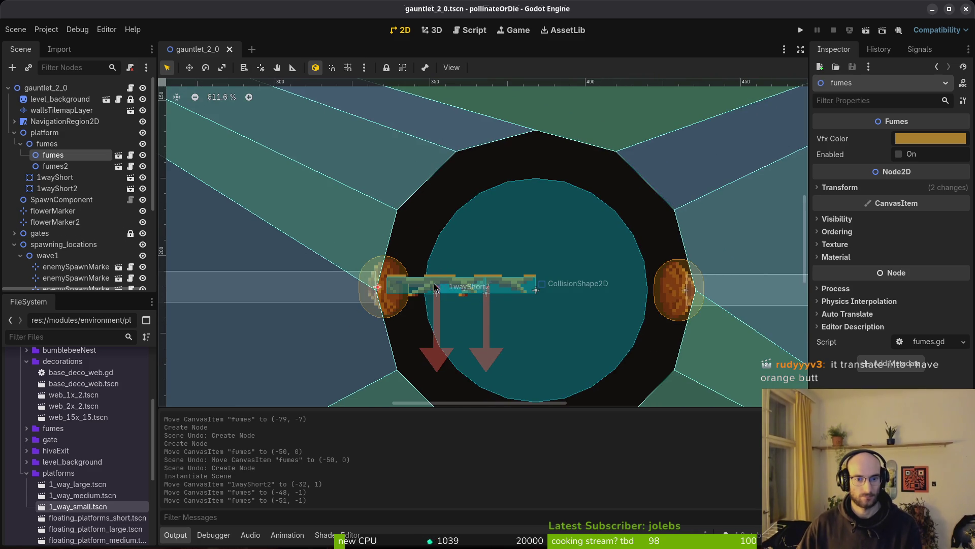
Copy both short platforms, flip the copies 180° and move them to the circle's right half.
left_click(57, 188)
left_click(55, 177, "shift")
key("ctrl+c")
key("ctrl+v")
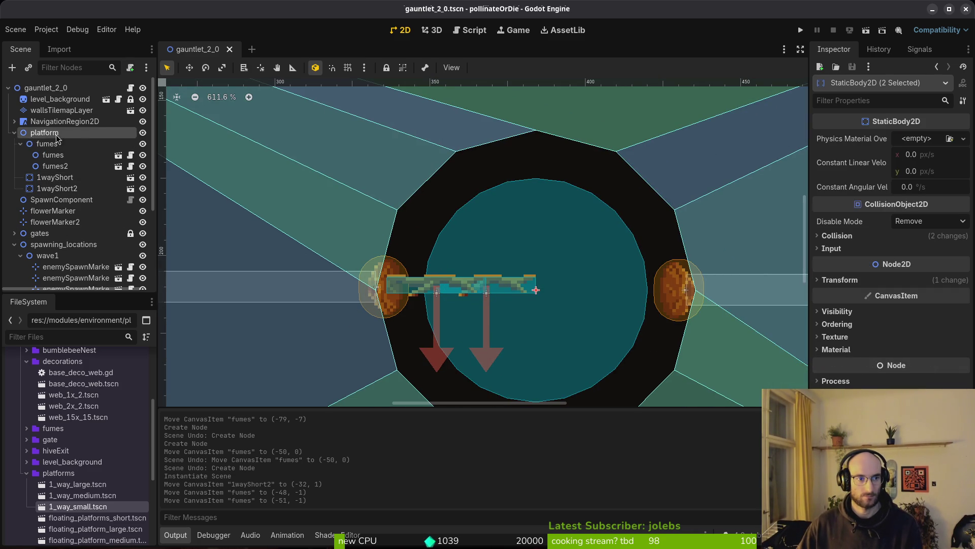
mouse_move(502, 300)
left_mouse_down()
mouse_move(468, 325)
mouse_move(422, 277)
left_mouse_up()
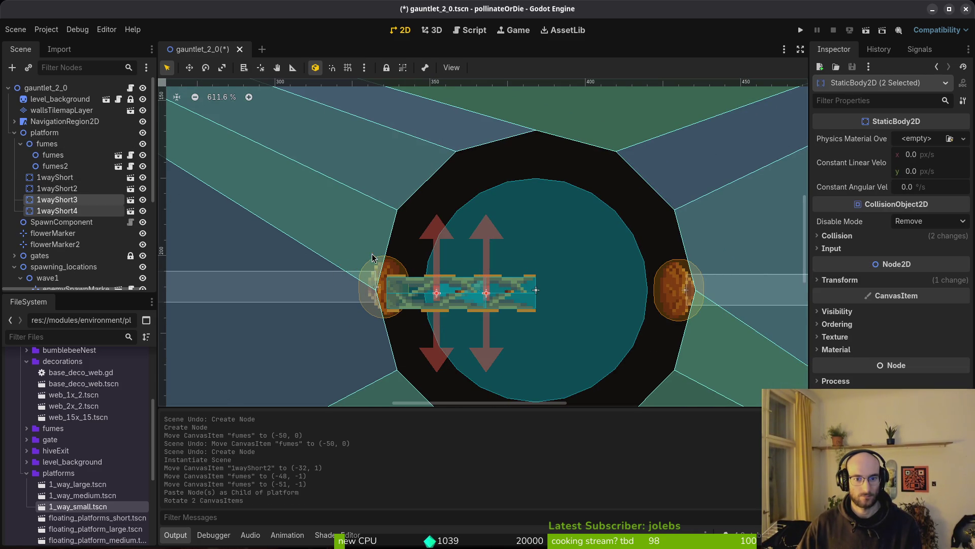
scroll(457, 292, "up", 2)
mouse_move(498, 295)
left_mouse_down()
mouse_move(718, 300)
mouse_move(724, 288)
left_mouse_up()
Shift the right fumes2 slightly right and save the scene.
scroll(724, 289, "down", 2)
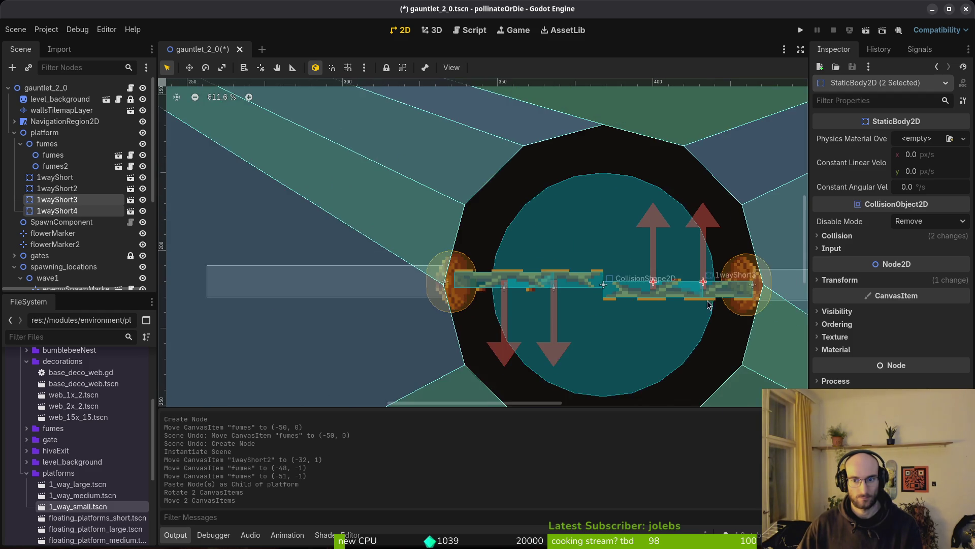
scroll(706, 298, "up", 2)
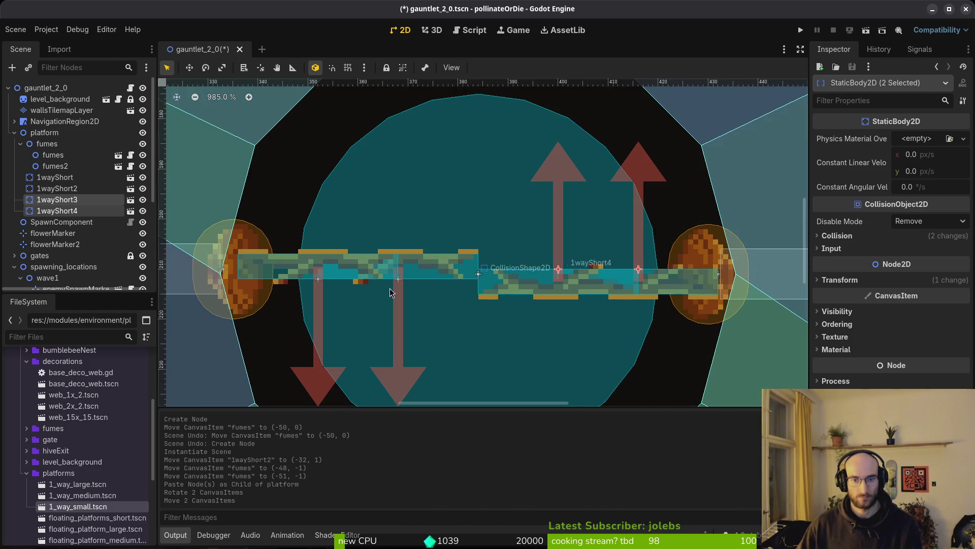
left_click(243, 298)
left_click(705, 306)
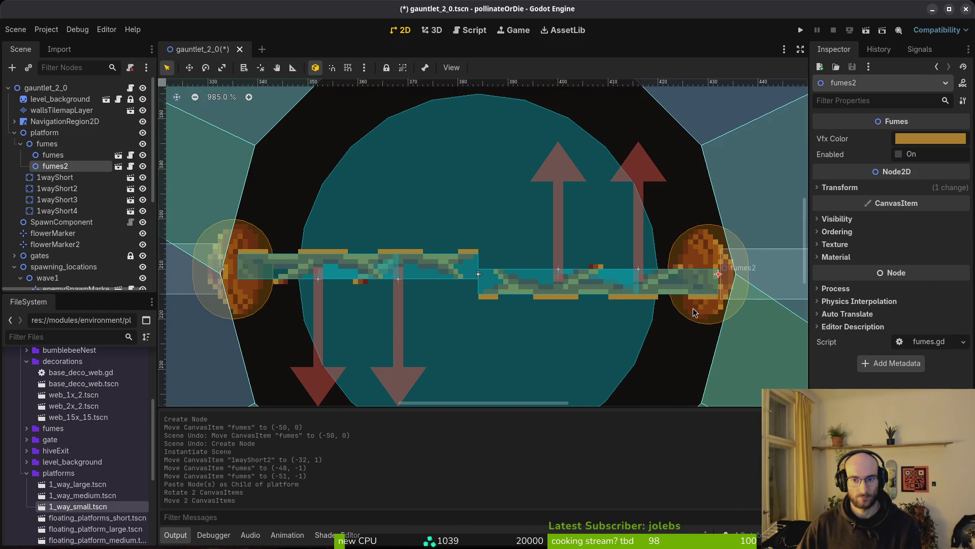
left_click_drag(692, 307, 709, 308)
left_click(255, 288)
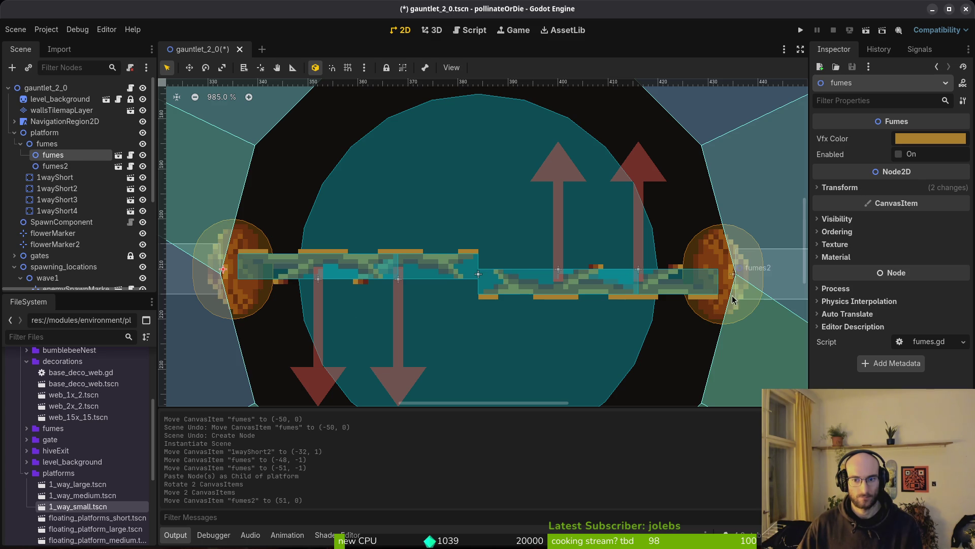
left_click(747, 302)
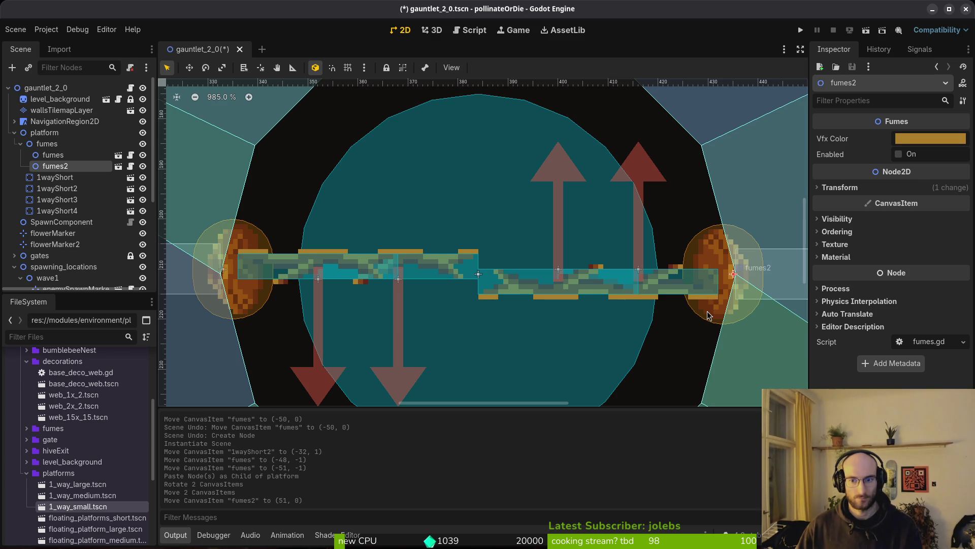
scroll(716, 284, "up", 4)
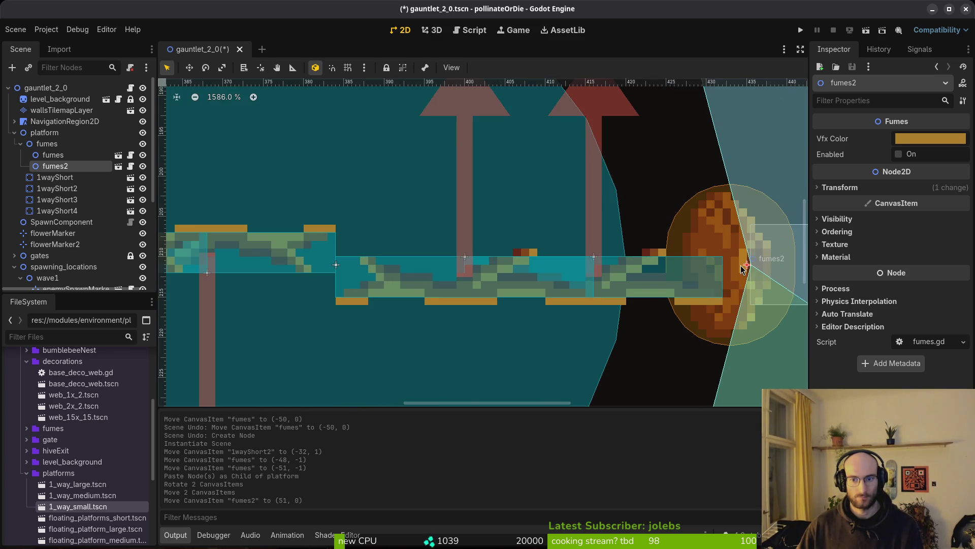
scroll(742, 270, "down", 5)
scroll(508, 287, "up", 4)
key("ctrl+s")
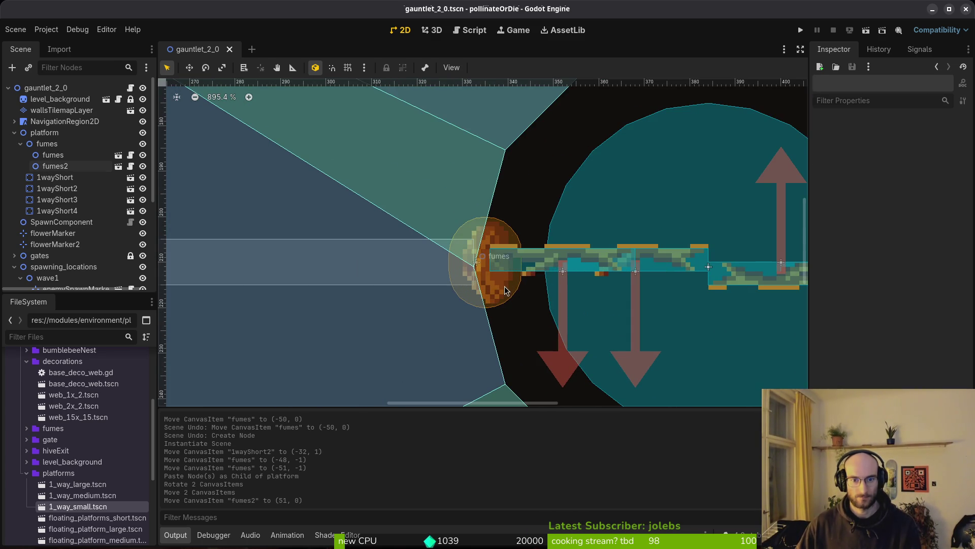
Nudge the left fumes down and back up, nudge the right fumes down one unit, and save.
left_click(500, 293)
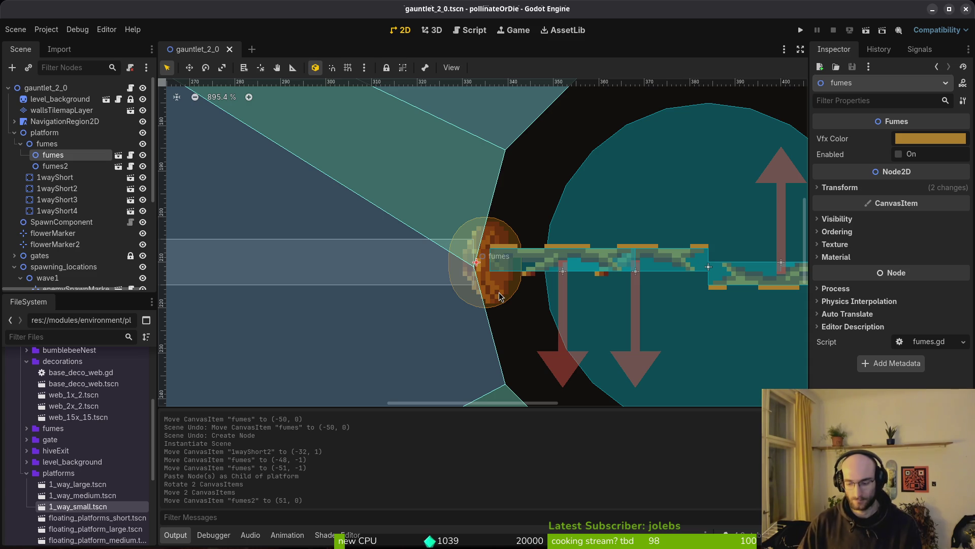
key("Down")
key("Up")
key("Escape")
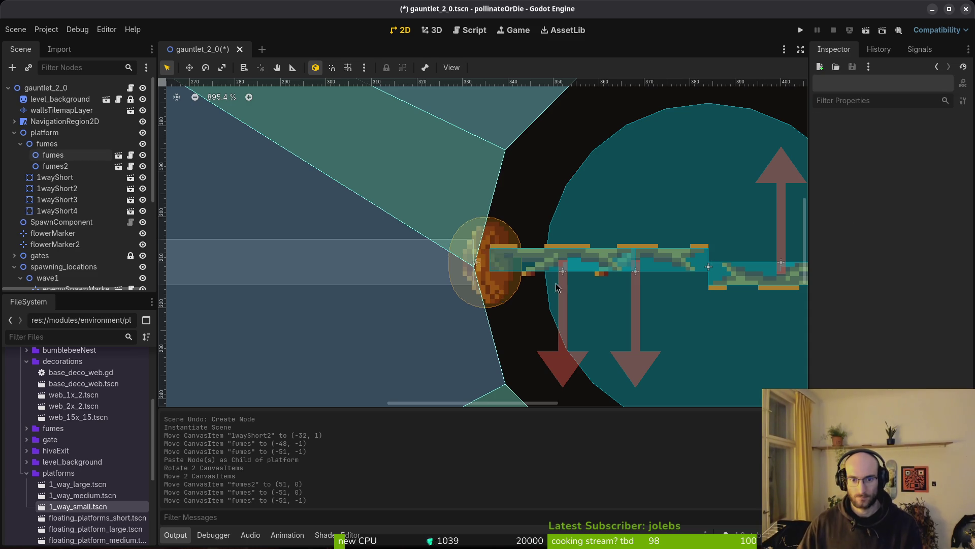
scroll(626, 249, "down", 2)
left_click(626, 249)
key("Down")
key("Escape")
key("ctrl+s")
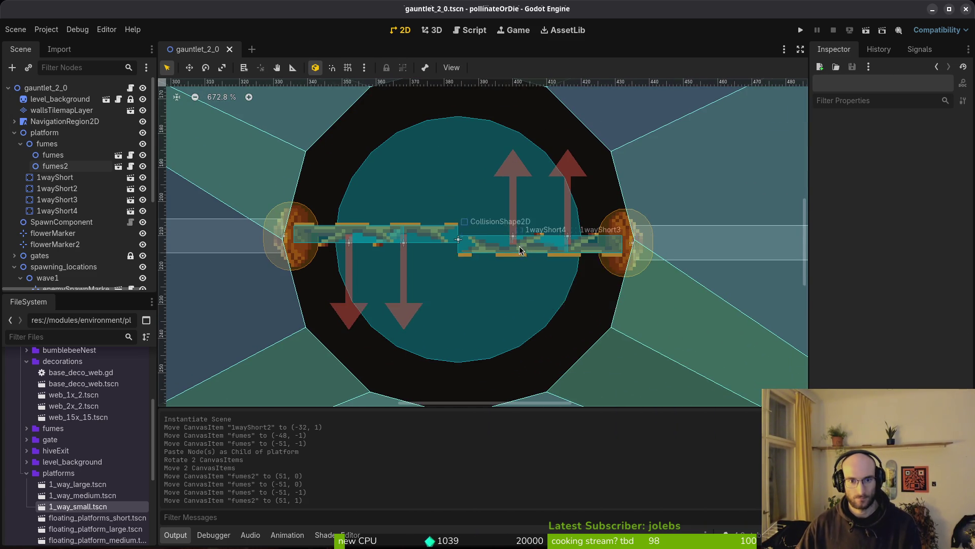
Save again, collapse the fumes and platform groups in the tree, and run the game.
scroll(520, 250, "down", 2)
scroll(486, 276, "down", 3)
key("ctrl+s")
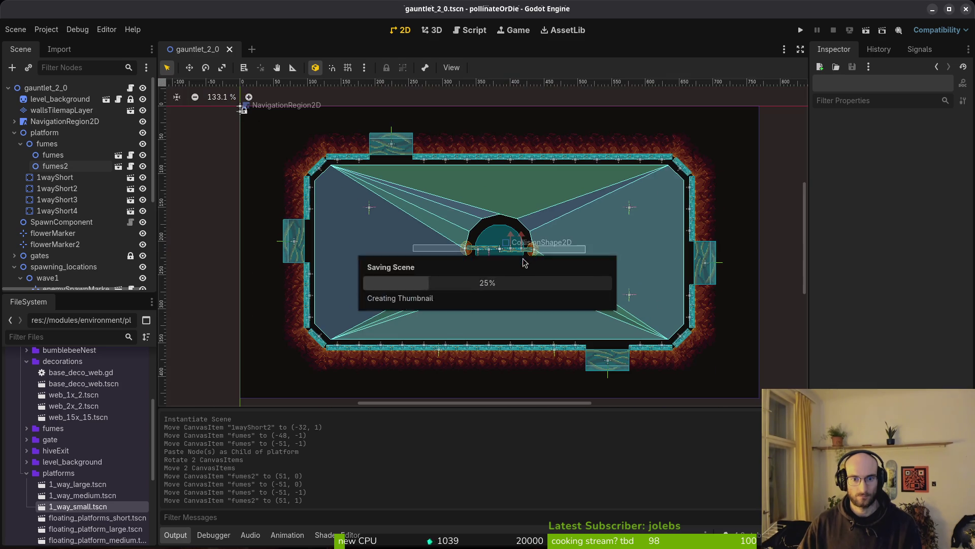
left_click(21, 144)
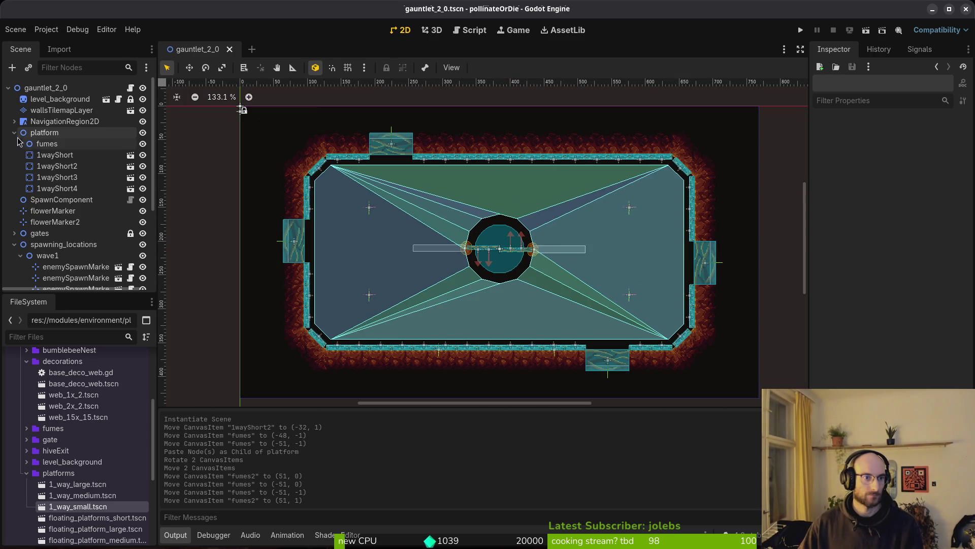
left_click(14, 133)
left_click(801, 30)
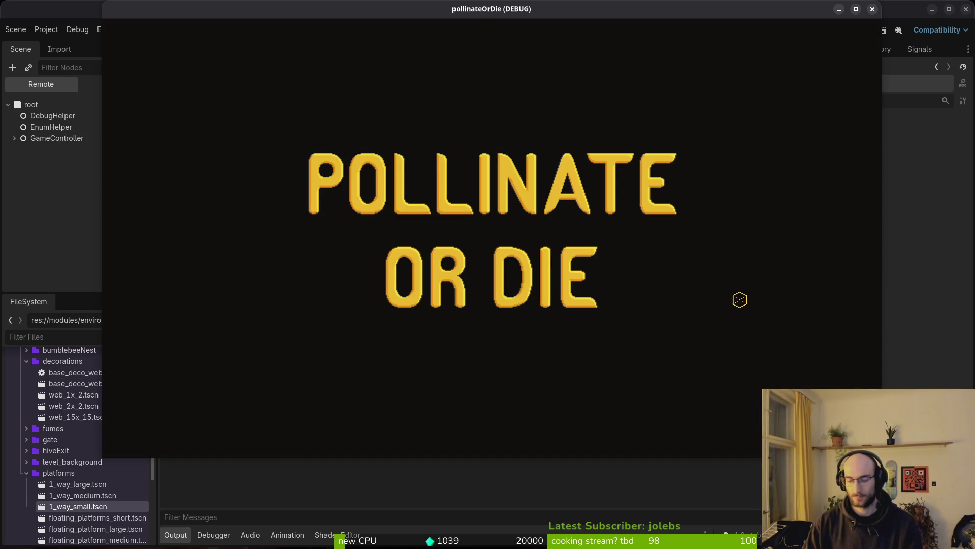
Continue past the title screen and start level G2-0 from the debug level list.
key("Return")
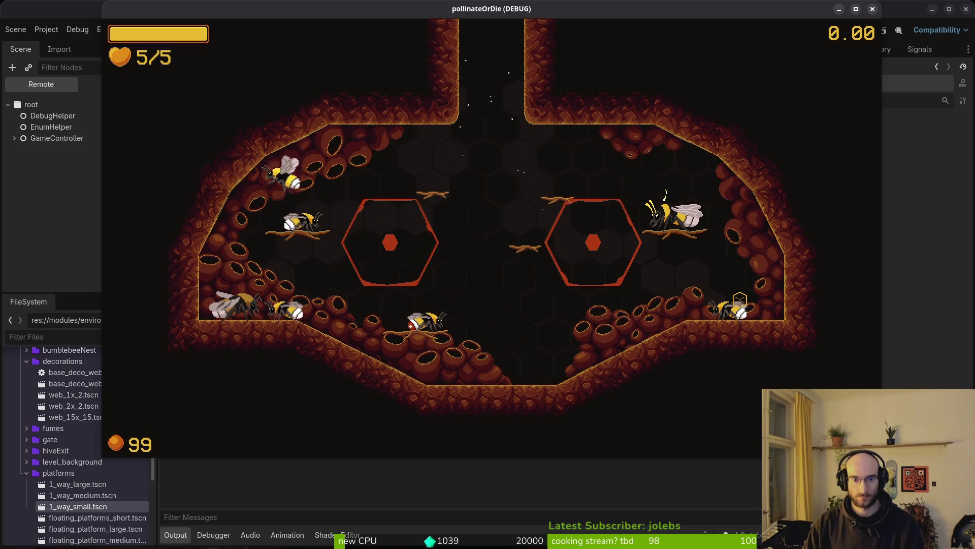
key("Escape")
key("Right")
key("Down")
key("Return")
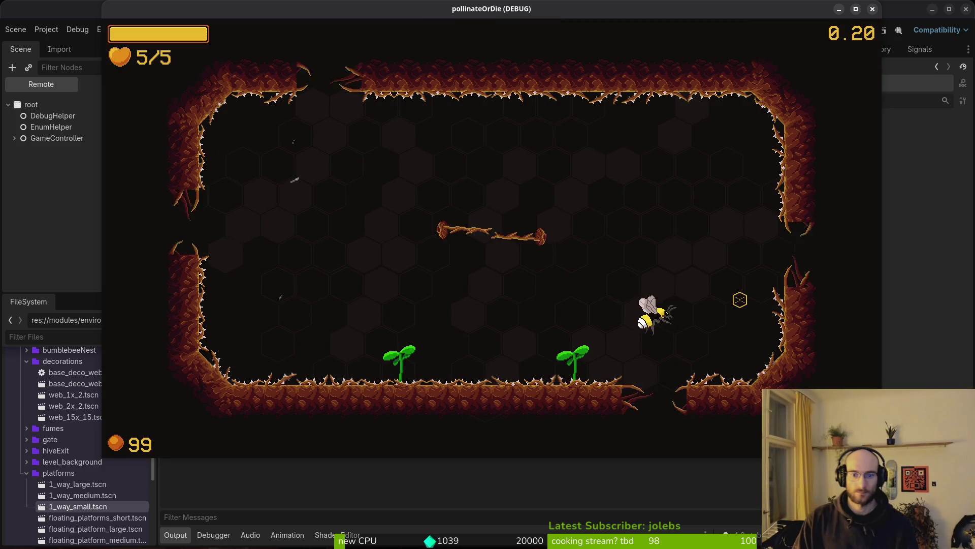
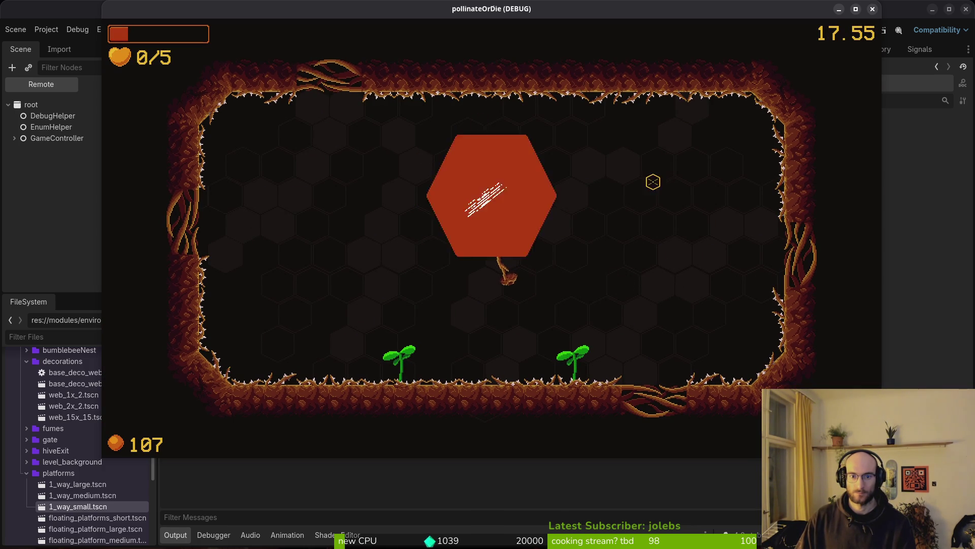
Zoom into the ring and drag the 1wayShort3 platform down inside it.
scroll(505, 260, "up", 8)
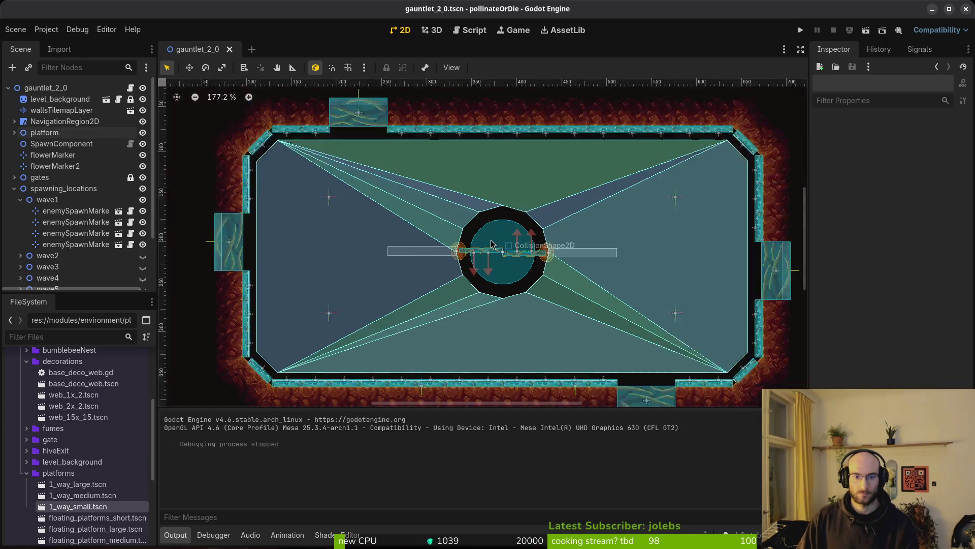
scroll(505, 260, "up", 2)
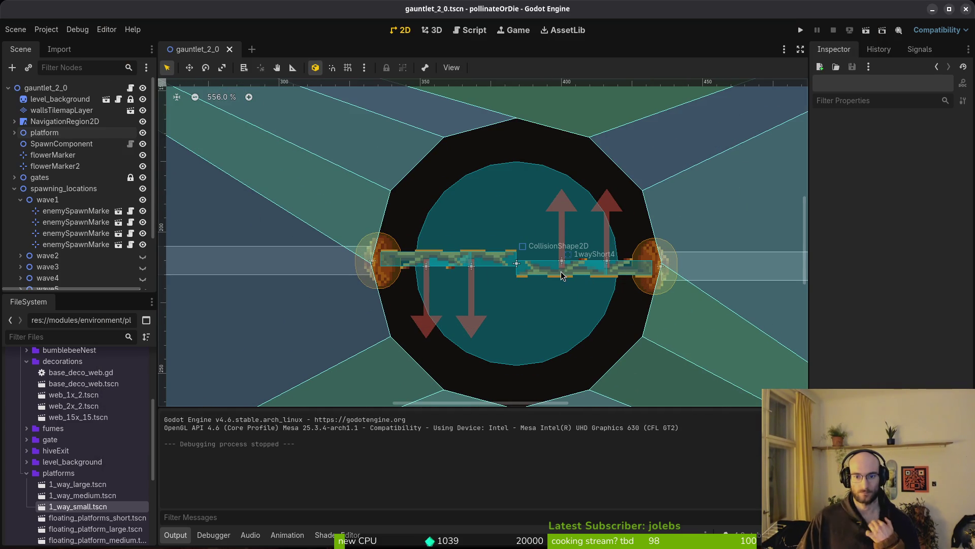
scroll(610, 264, "up", 3)
scroll(616, 245, "down", 3)
mouse_move(627, 211)
left_mouse_down()
mouse_move(555, 329)
mouse_move(538, 318)
mouse_move(542, 277)
left_mouse_up()
Move the 1wayShort platform up to (-1, -51), just above the ring's top.
scroll(569, 278, "down", 10)
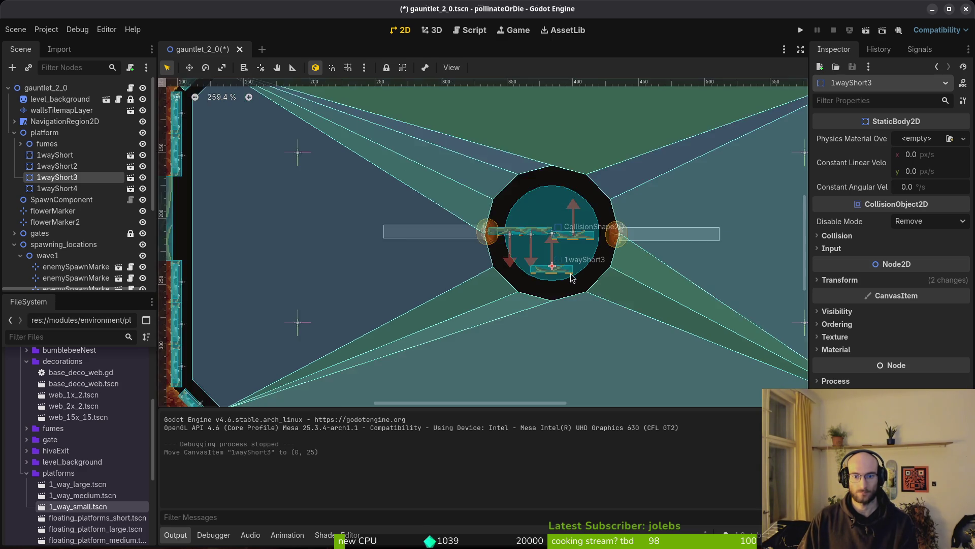
scroll(574, 279, "up", 5)
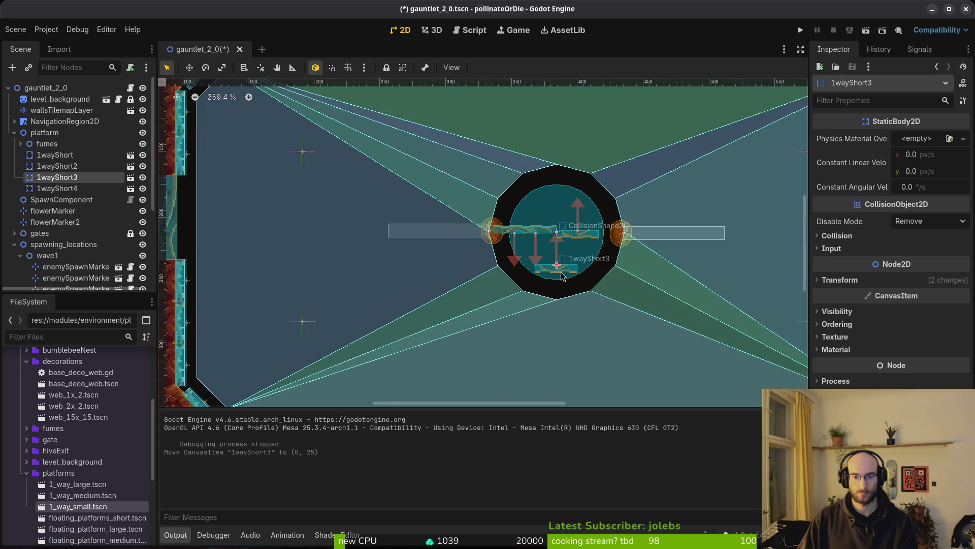
scroll(561, 277, "up", 6)
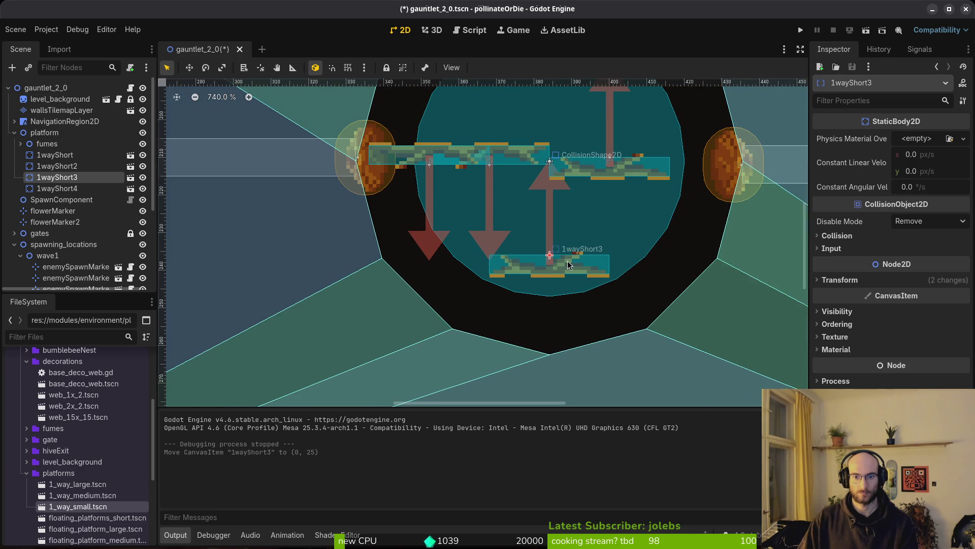
scroll(670, 209, "down", 4)
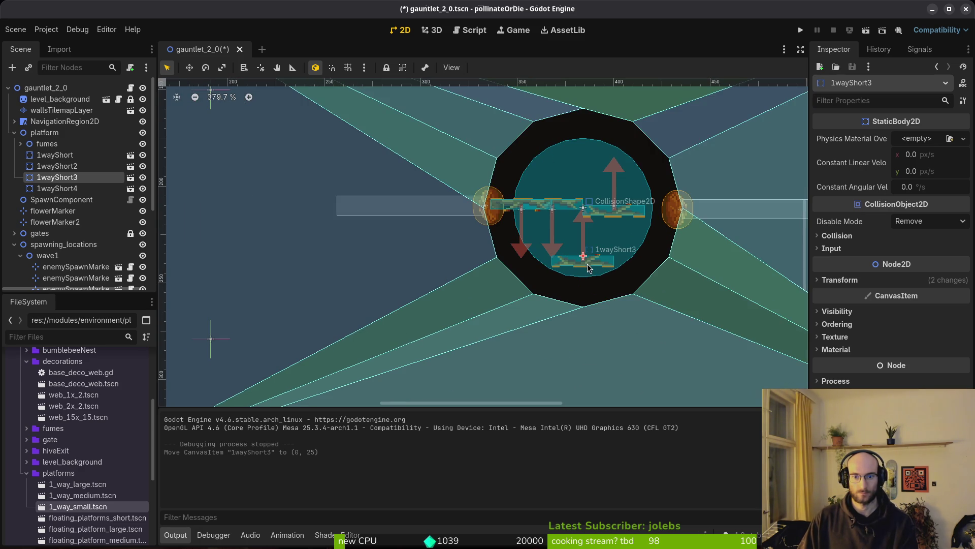
scroll(585, 261, "up", 4)
scroll(587, 263, "down", 5)
scroll(601, 239, "up", 4)
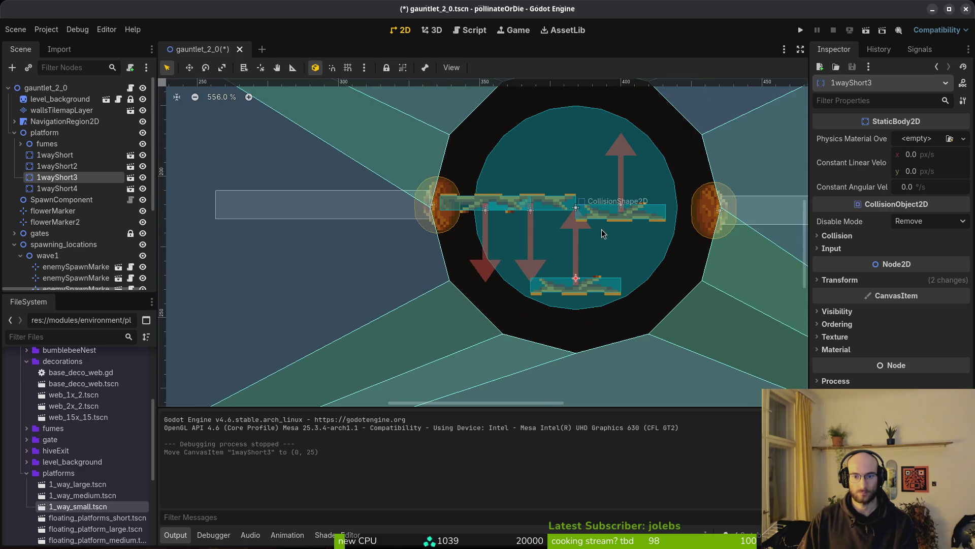
scroll(598, 247, "up", 2)
scroll(571, 213, "down", 2)
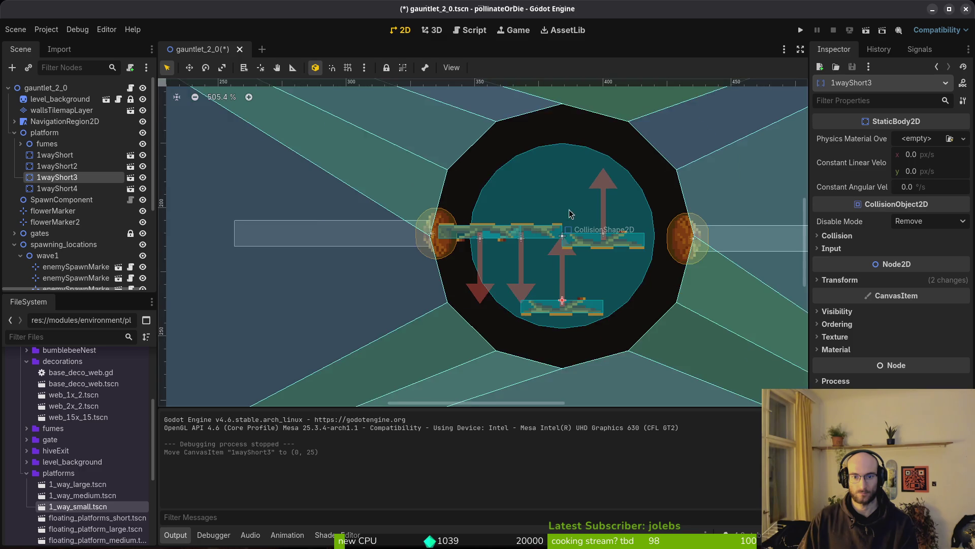
mouse_move(531, 325)
left_mouse_down()
mouse_move(533, 335)
mouse_move(570, 192)
left_mouse_up()
Push 1wayShort3 further down to (0, 52), just below the ring's bottom.
scroll(579, 201, "down", 2)
scroll(565, 253, "up", 4)
left_click_drag(555, 268, 554, 369)
scroll(555, 361, "down", 2)
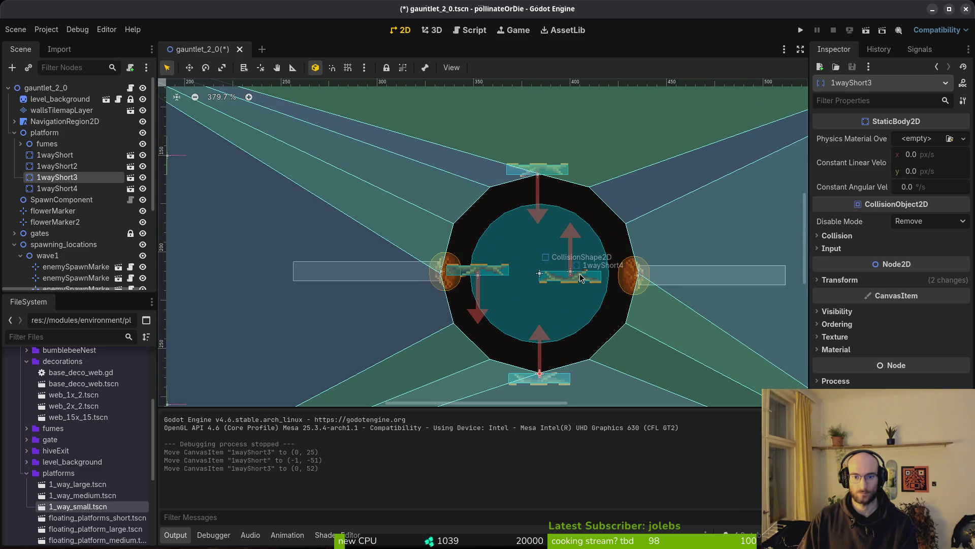
Delete the two middle platforms, 1wayShort4 and 1wayShort2.
left_click(577, 277)
left_click(474, 273, "shift")
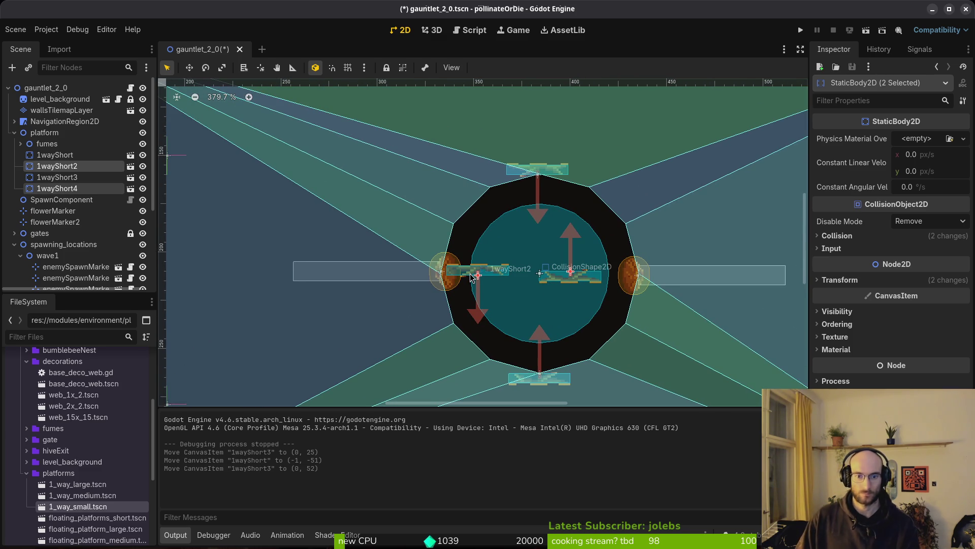
key("Delete")
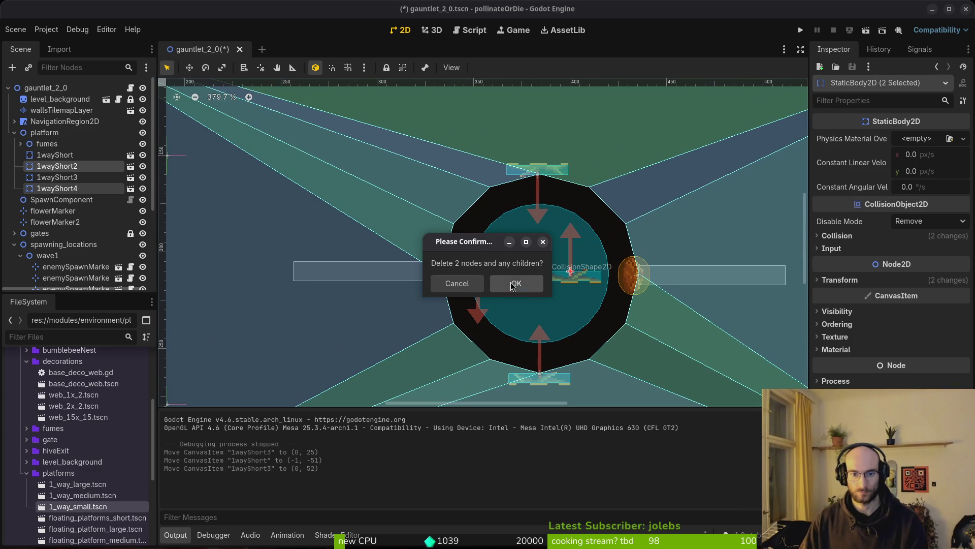
left_click(512, 286)
Place the fumes2 vent exactly on top of the ring.
mouse_move(629, 286)
left_mouse_down()
mouse_move(584, 177)
mouse_move(631, 180)
left_mouse_up()
scroll(586, 206, "up", 4)
left_click_drag(597, 274, 538, 264)
scroll(538, 264, "down", 6)
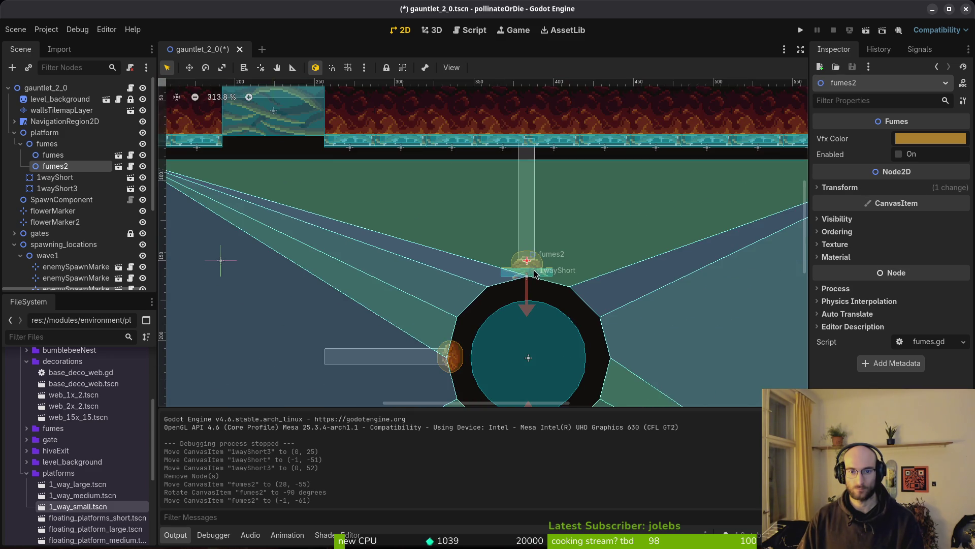
scroll(525, 281, "up", 2)
scroll(525, 281, "up", 2)
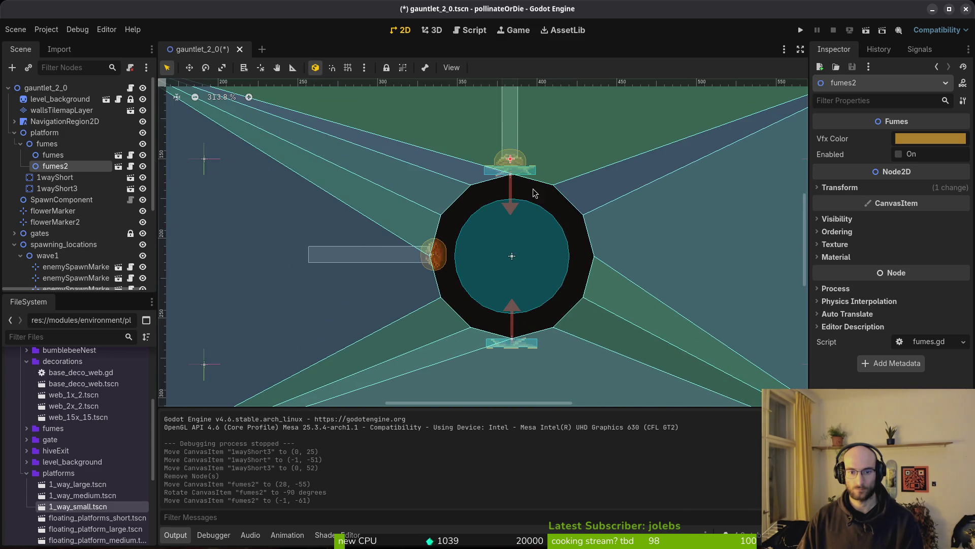
scroll(526, 224, "down", 4)
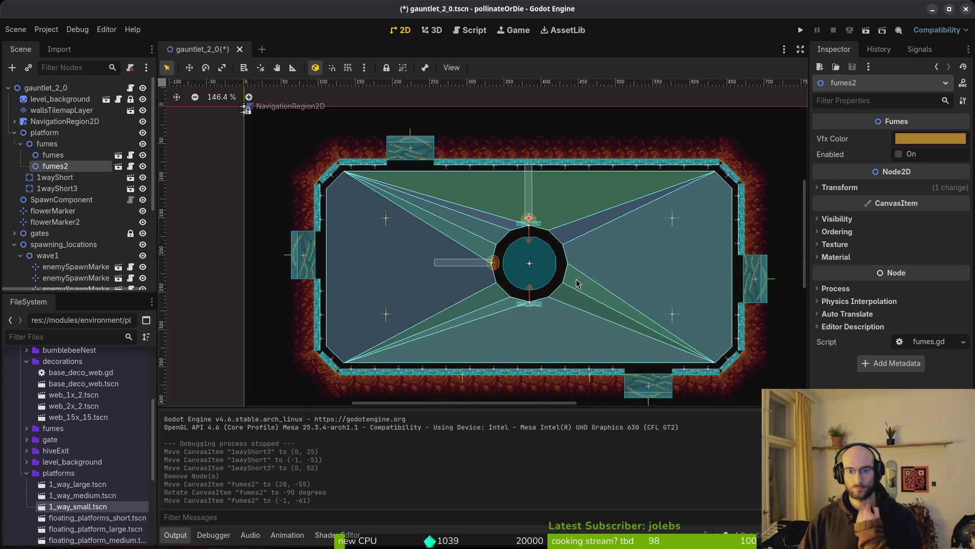
Nudge the whole platform group down to (384, 217).
left_click(530, 265)
left_click(461, 286)
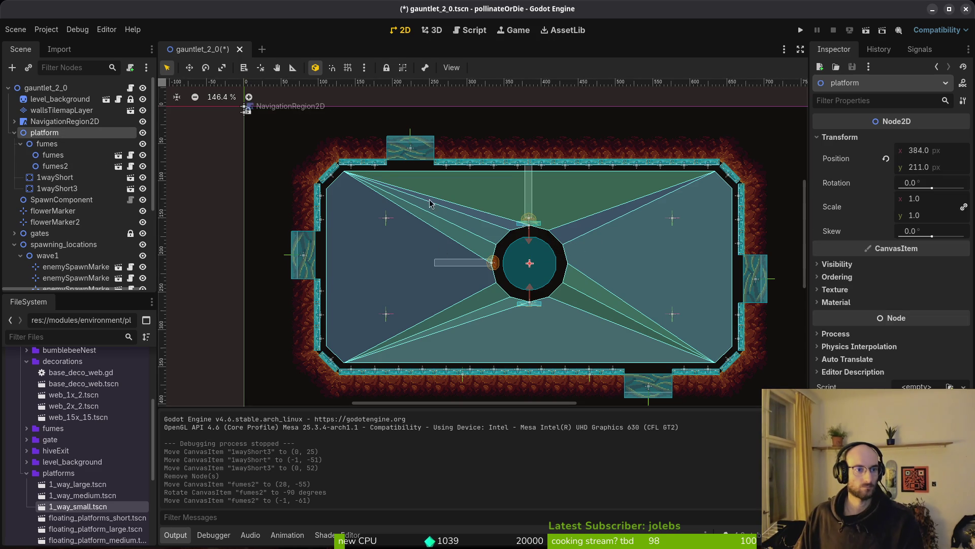
scroll(532, 227, "right", 2)
key("Down")
key("Down")
key("Down")
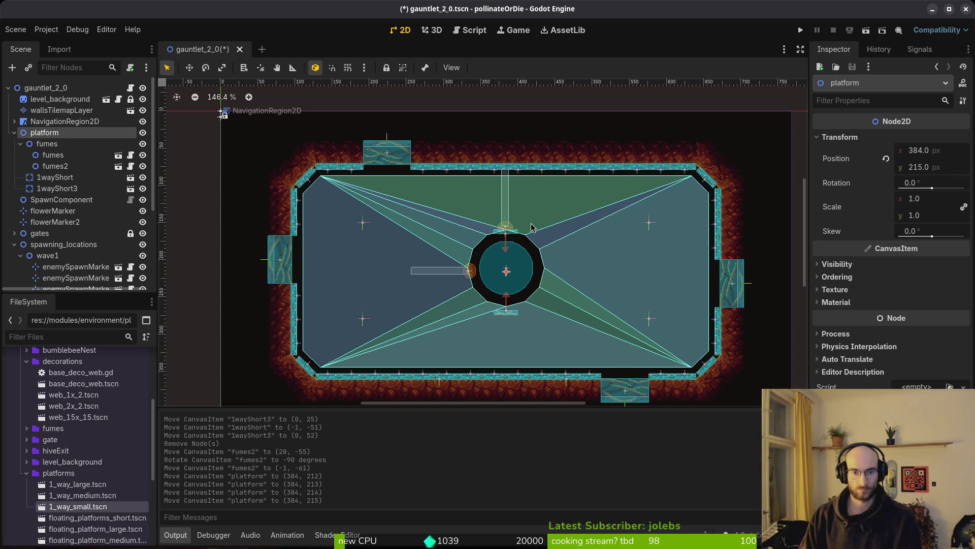
Nudge the ring's circle CollisionShape2D under circleNavigationBake down to (384, 209).
left_click(13, 132)
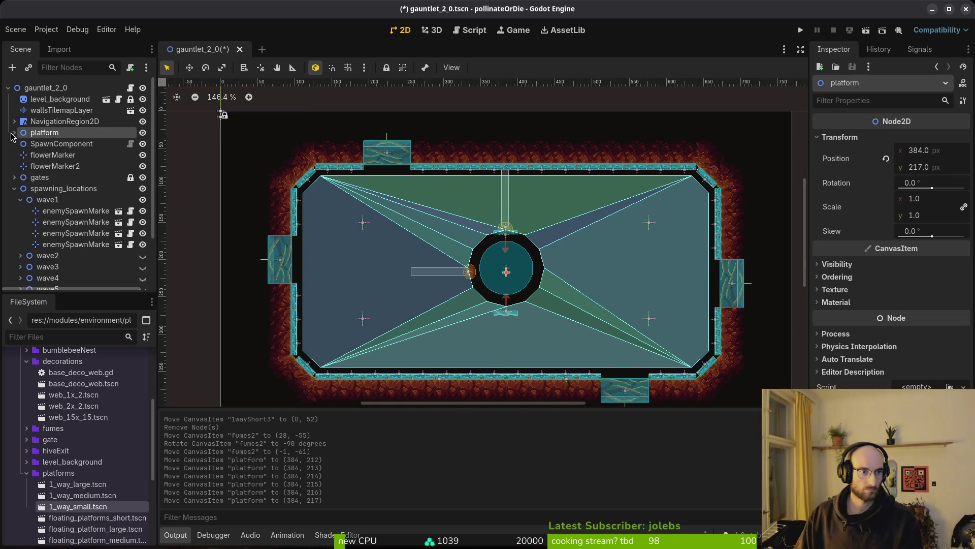
left_click(14, 122)
left_click(51, 133)
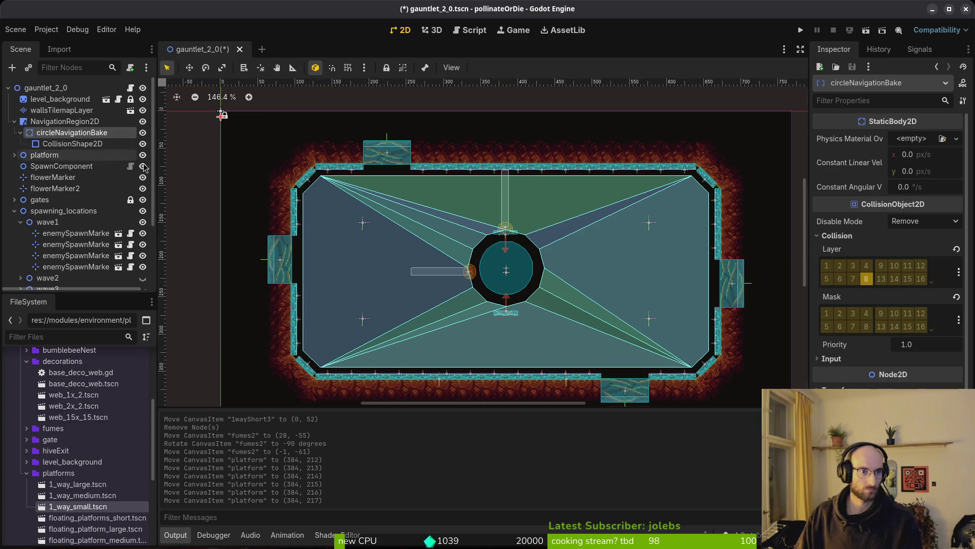
scroll(219, 195, "right", 2)
left_click(58, 145)
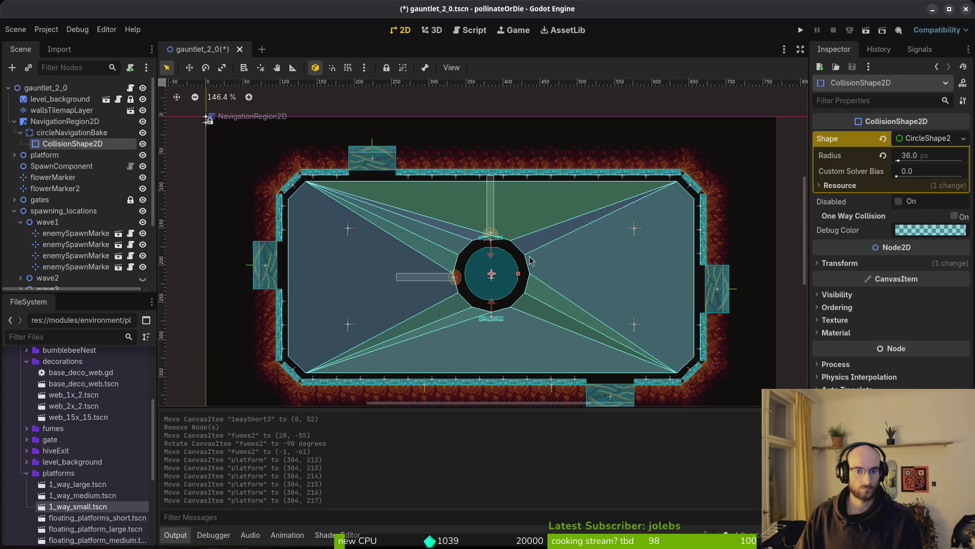
key("Down")
key("Down")
key("Down")
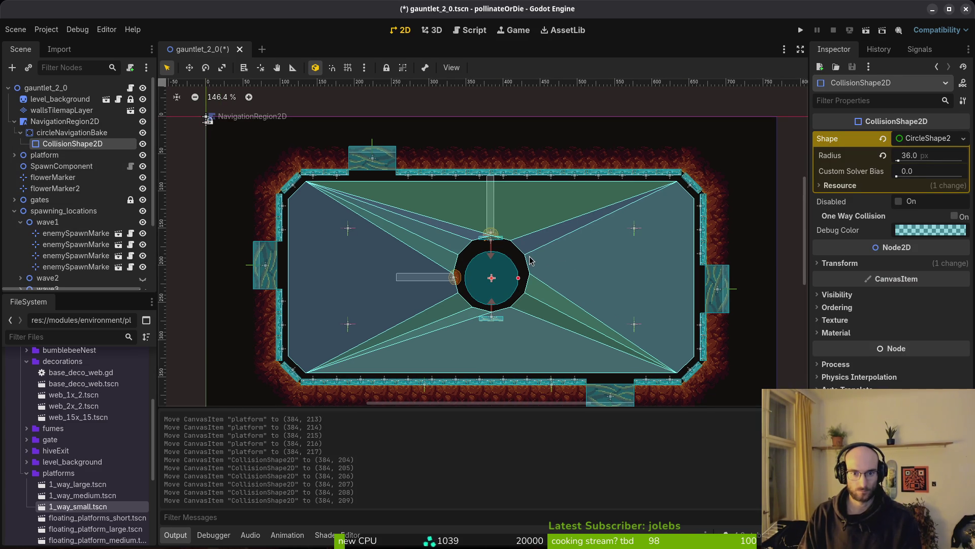
Save the gauntlet_2_0 scene with Ctrl+S.
scroll(530, 261, "up", 5)
key("ctrl+s")
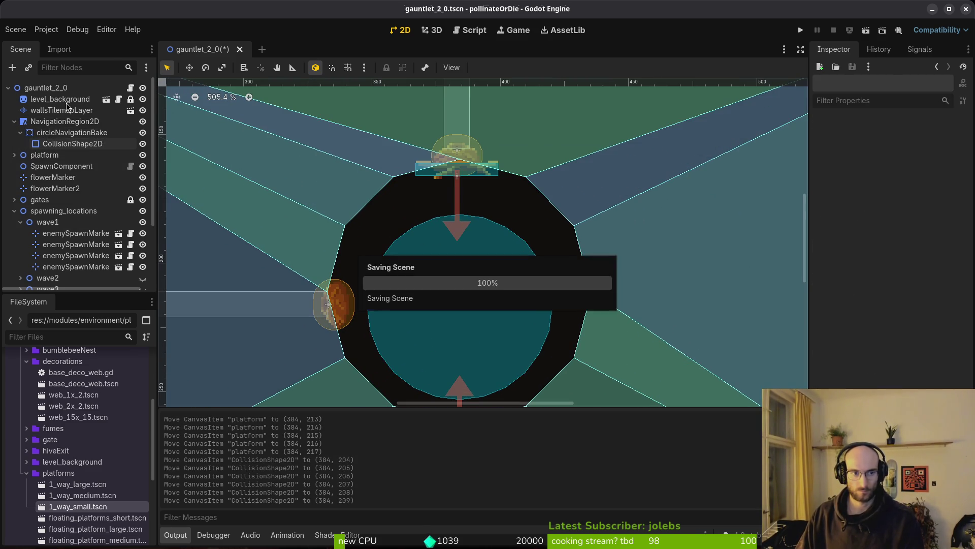
left_click(50, 124)
Tidy the Scene tree, collapsing NavigationRegion2D, spawning_locations and fumes and expanding the platform group.
left_click(560, 224)
scroll(437, 213, "down", 6)
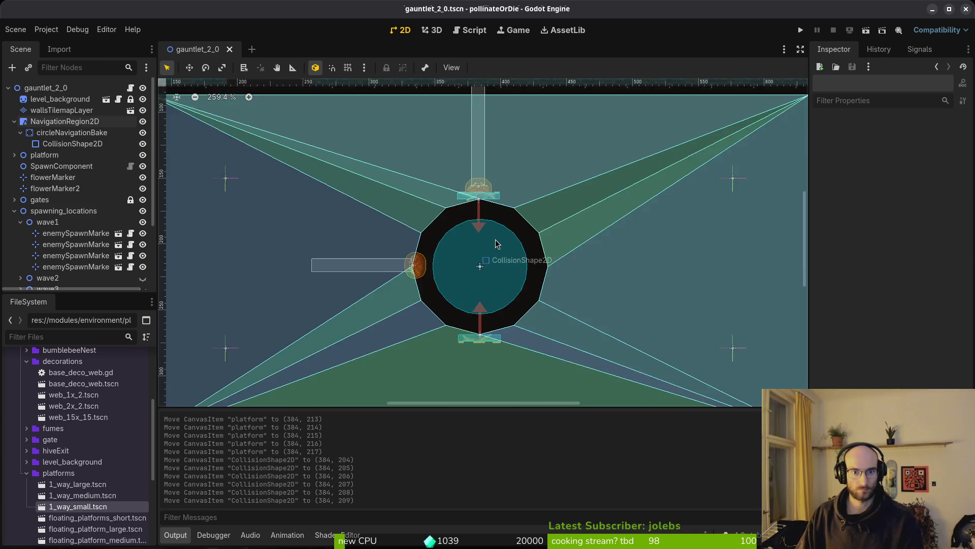
left_click(14, 121)
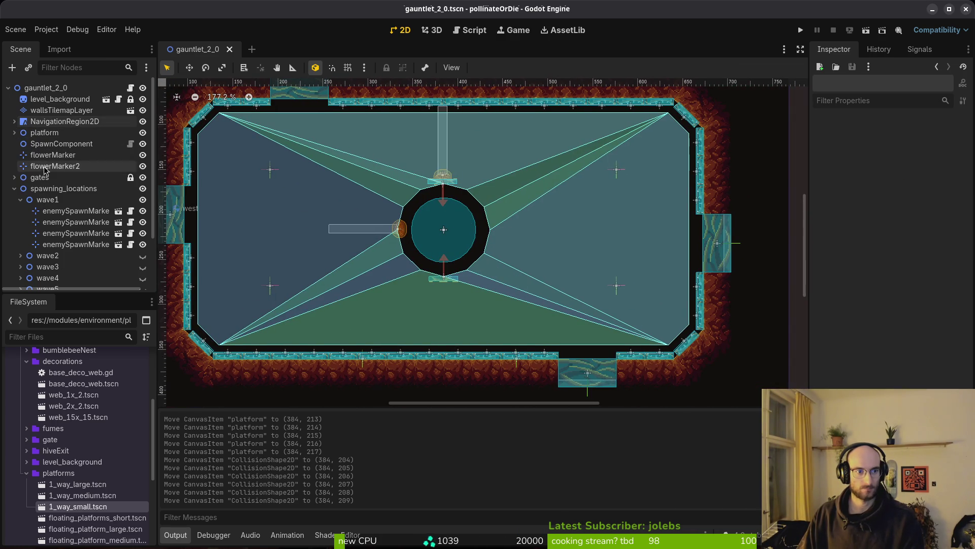
left_click(14, 188)
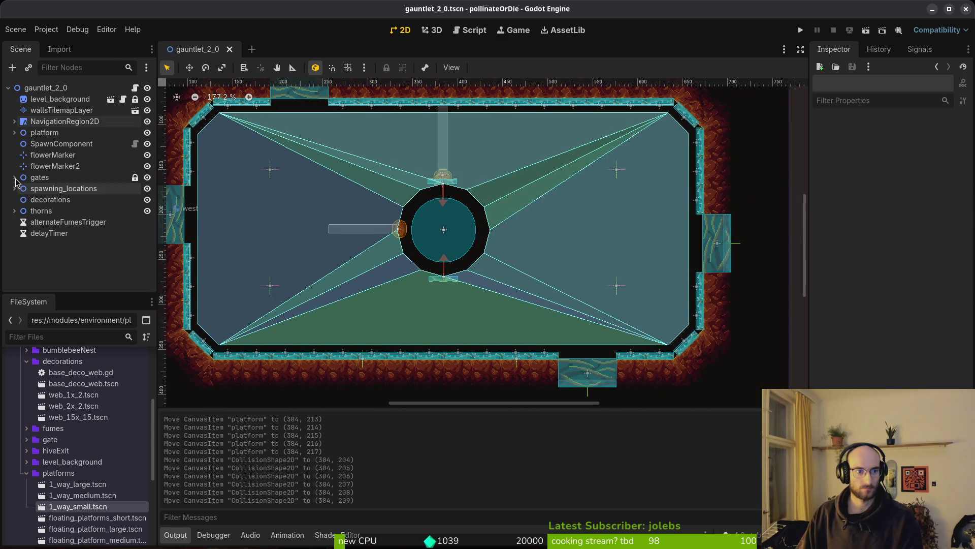
left_click(15, 132)
left_click(20, 143)
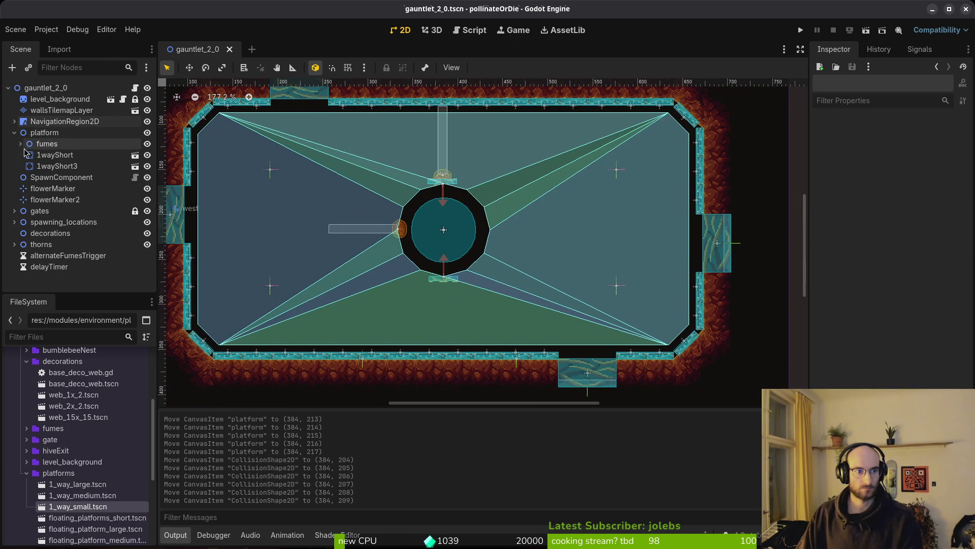
Check the 1wayShort3 and 1wayShort platforms around the zoomed-out ring, then save.
left_click(53, 166)
scroll(500, 232, "up", 4)
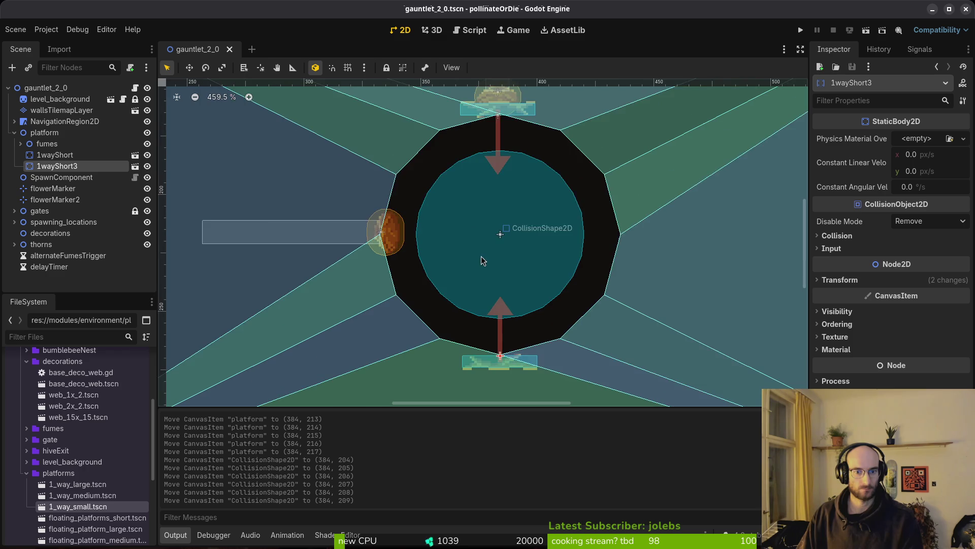
scroll(500, 231, "up", 1)
key("ctrl+minus")
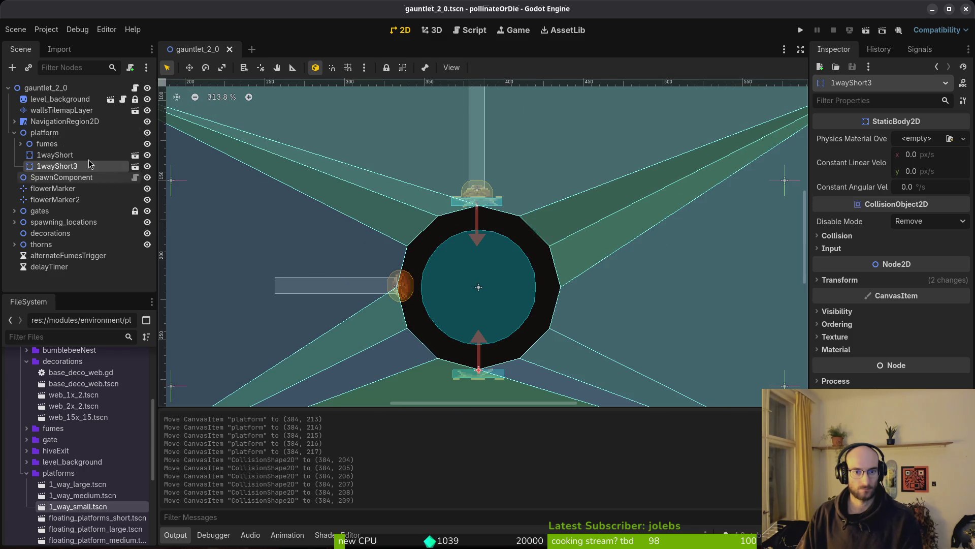
left_click(53, 155)
scroll(512, 281, "down", 5)
scroll(514, 331, "up", 7)
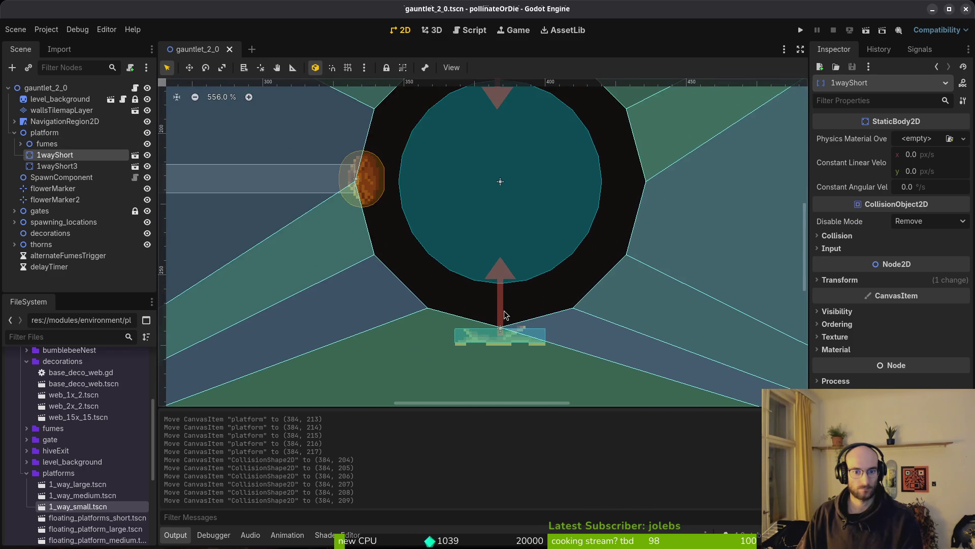
scroll(512, 300, "up", 3)
key("ctrl+s")
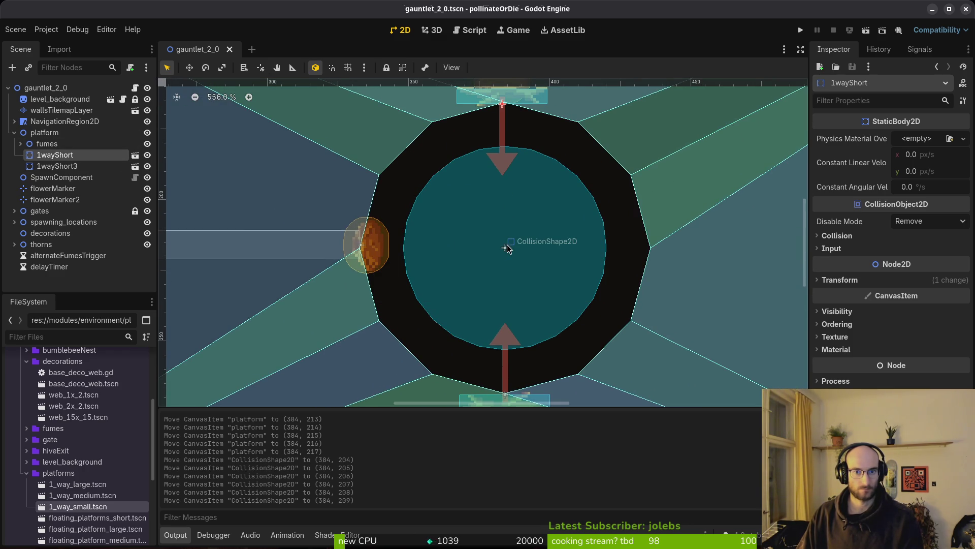
Move the fumes vent beside the top one-way platform.
left_click(373, 247)
scroll(375, 253, "down", 1)
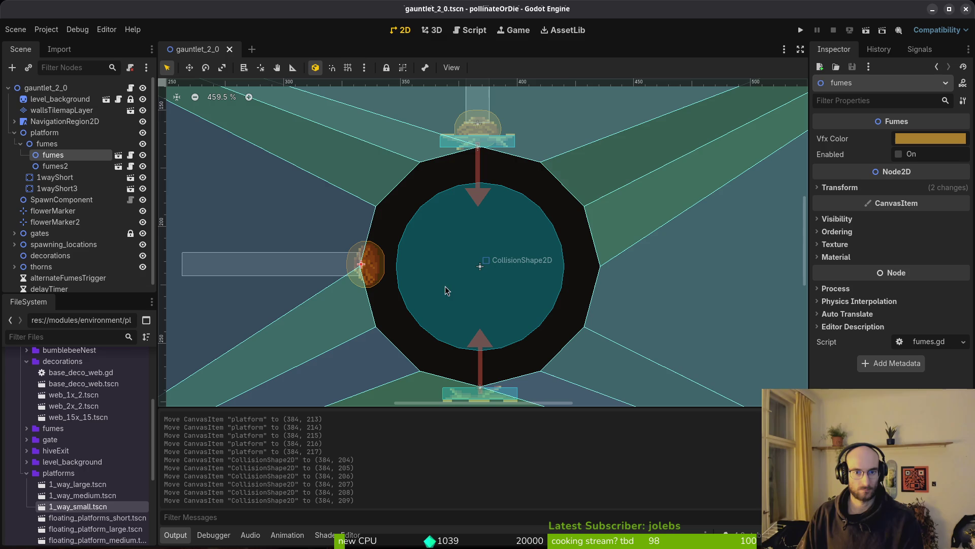
mouse_move(386, 272)
left_mouse_down()
mouse_move(403, 165)
mouse_move(360, 192)
mouse_move(375, 196)
left_mouse_up()
scroll(375, 196, "up", 5)
mouse_move(391, 289)
left_mouse_down()
mouse_move(443, 288)
mouse_move(437, 270)
mouse_move(528, 338)
left_mouse_up()
scroll(435, 272, "up", 4)
scroll(433, 273, "down", 6)
scroll(528, 338, "down", 3)
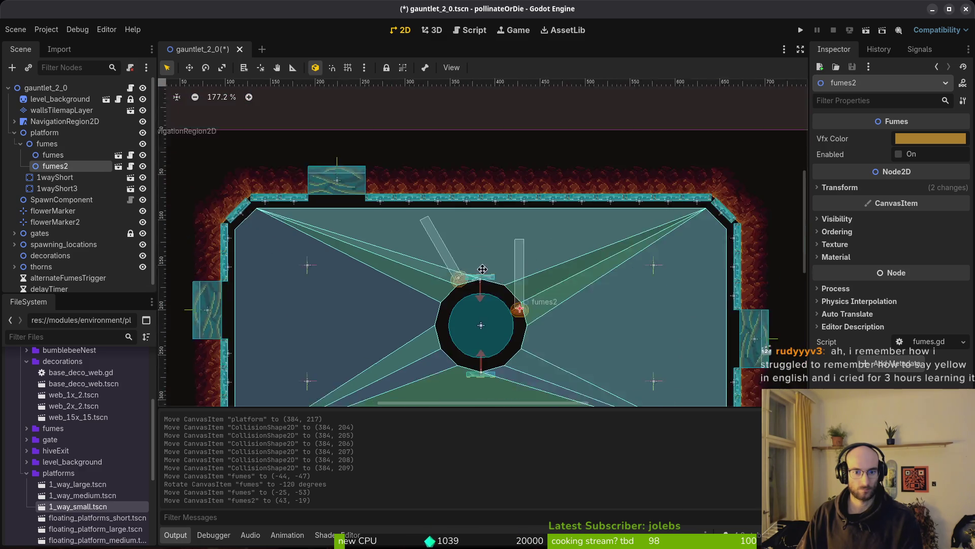
Rotate fumes2 to 60° and move it beside the bottom platform at (22, 54).
left_click_drag(409, 192, 410, 192)
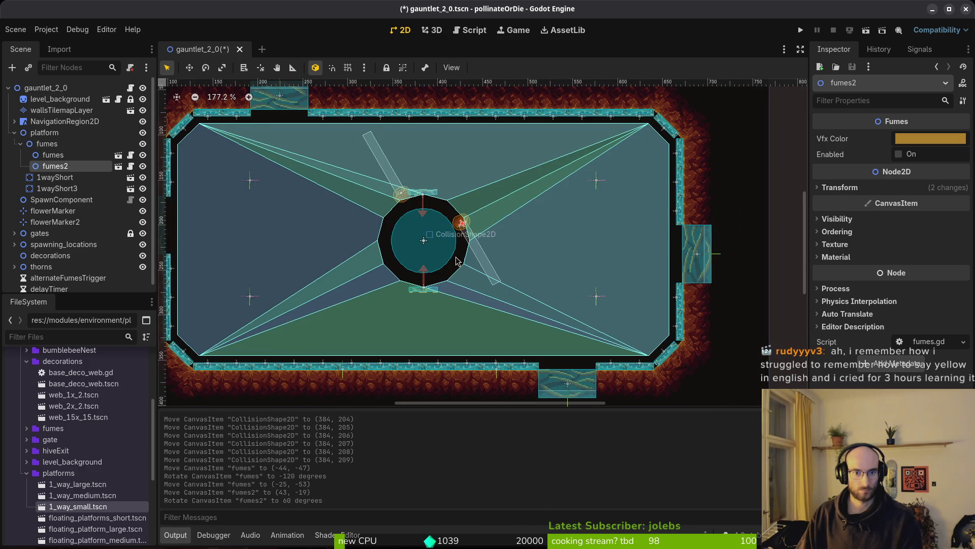
scroll(464, 337, "up", 2)
mouse_move(458, 157)
left_mouse_down()
mouse_move(458, 254)
mouse_move(389, 275)
left_mouse_up()
scroll(459, 254, "up", 4)
scroll(542, 333, "up", 5)
Fine-tune the top vent to (-23, -53) at -120° and save the scene.
left_click_drag(560, 273, 570, 270)
scroll(570, 271, "down", 3)
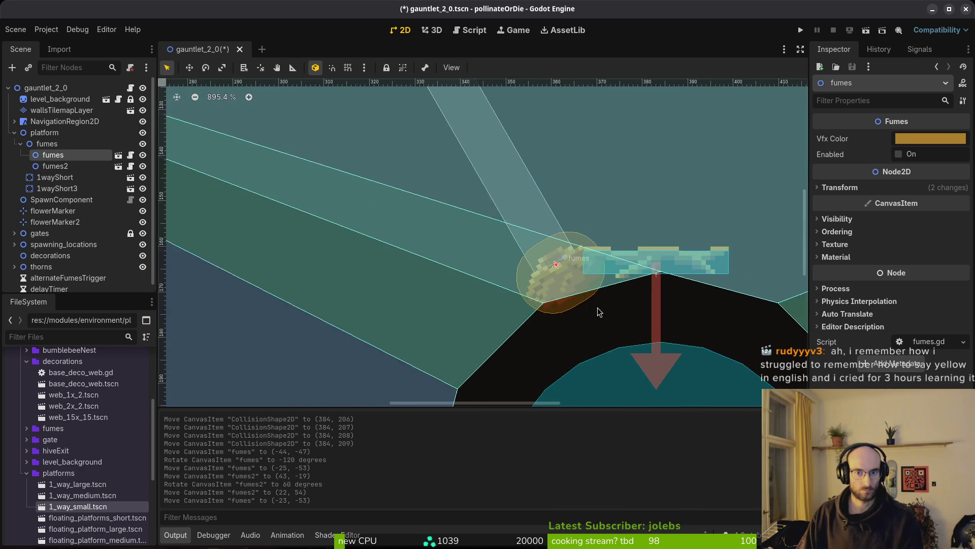
scroll(487, 219, "down", 5)
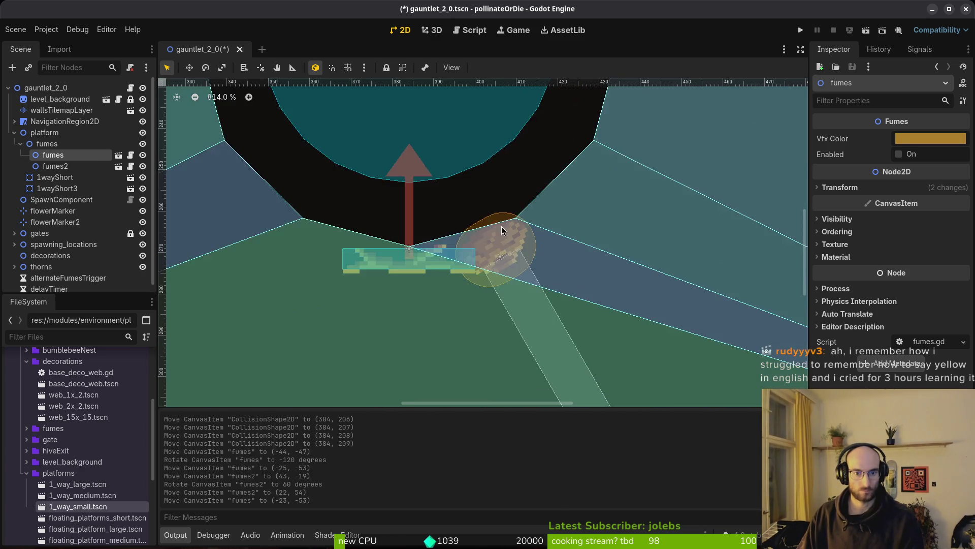
left_click(497, 235)
scroll(497, 236, "down", 5)
key("ctrl+s")
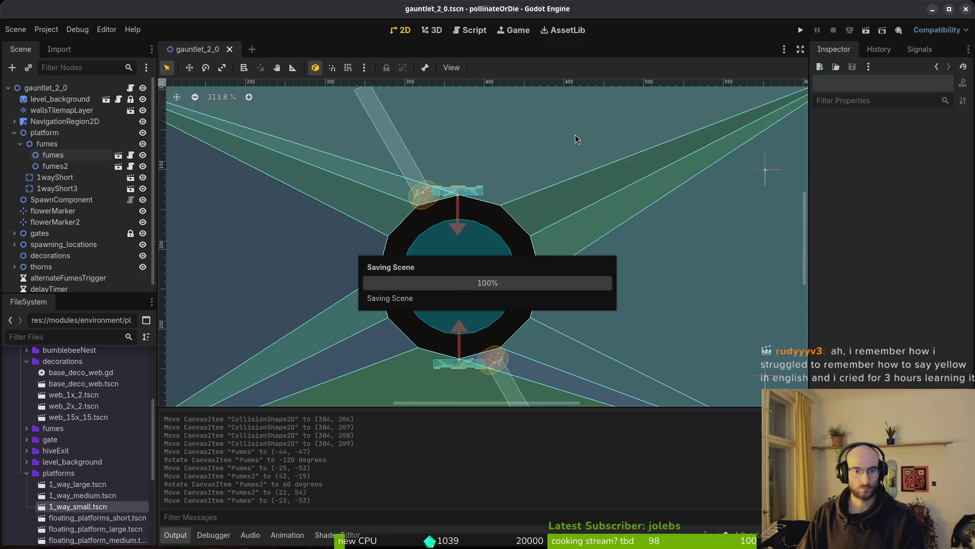
left_click(800, 31)
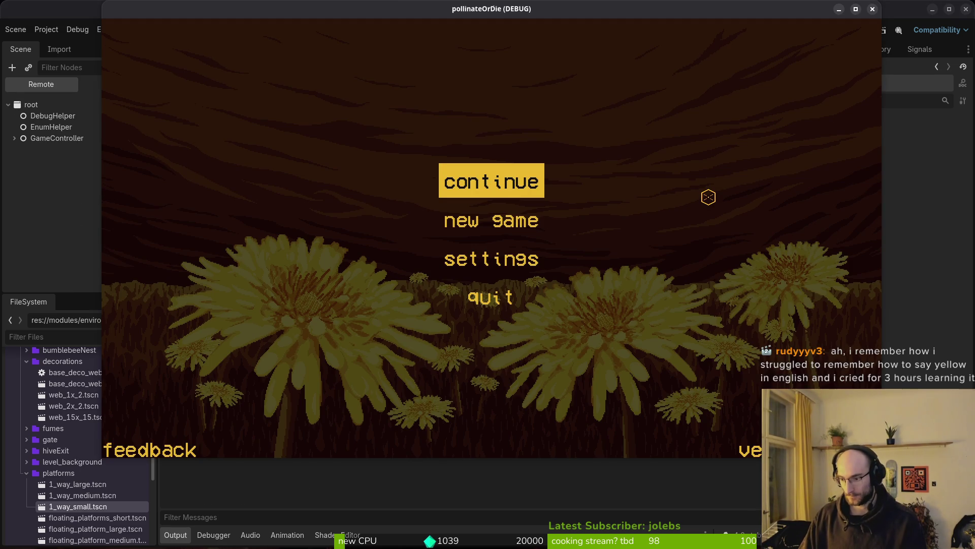
key("Return")
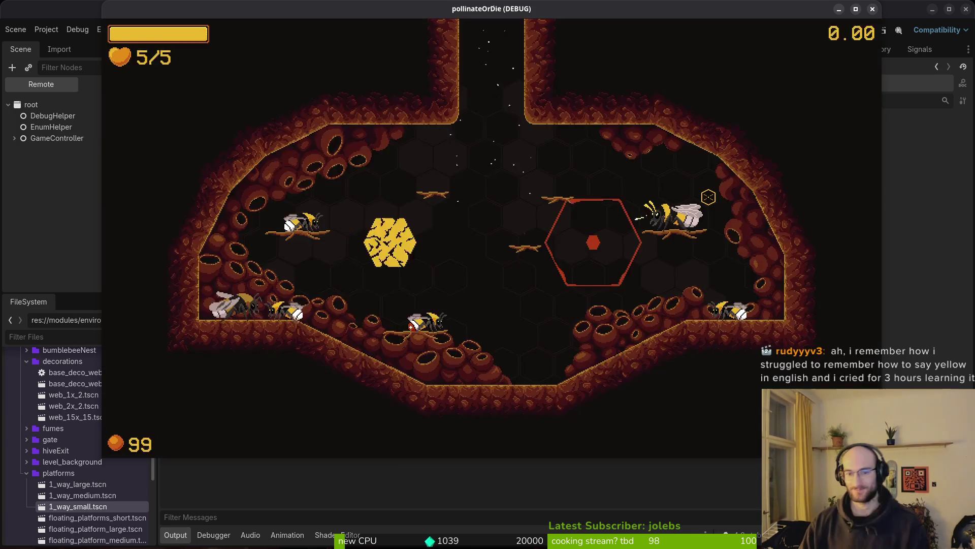
key("Right")
key("Return")
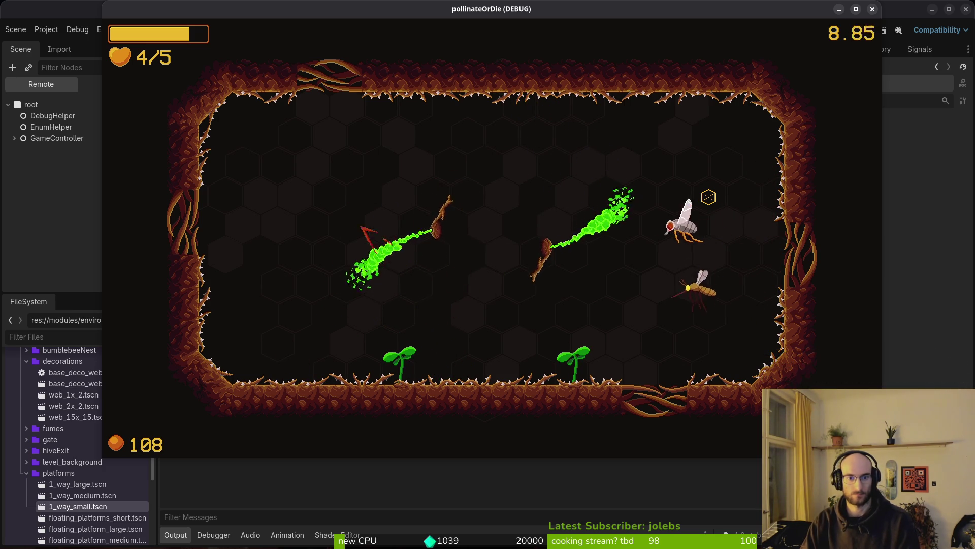
left_click(873, 8)
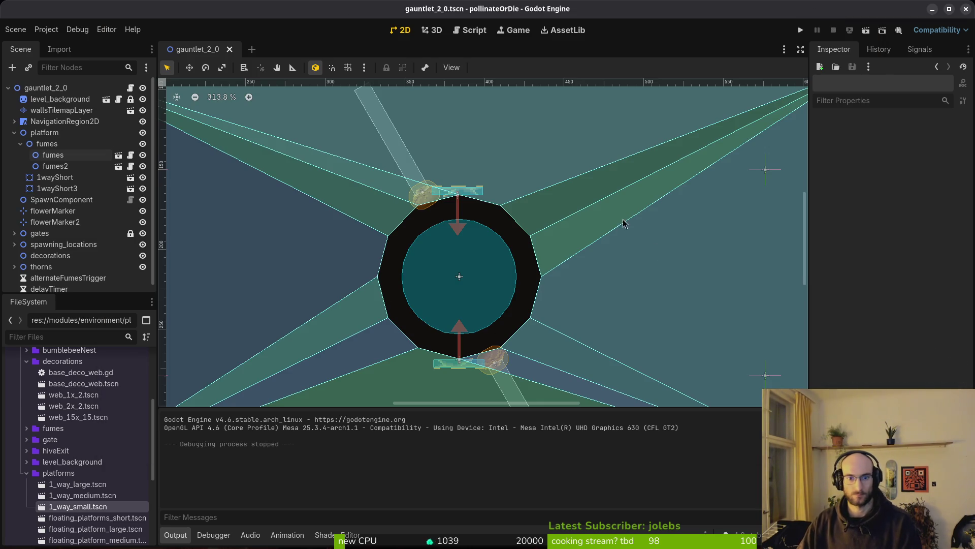
Rotate the fumes vent to about -74 degrees.
left_click(420, 202)
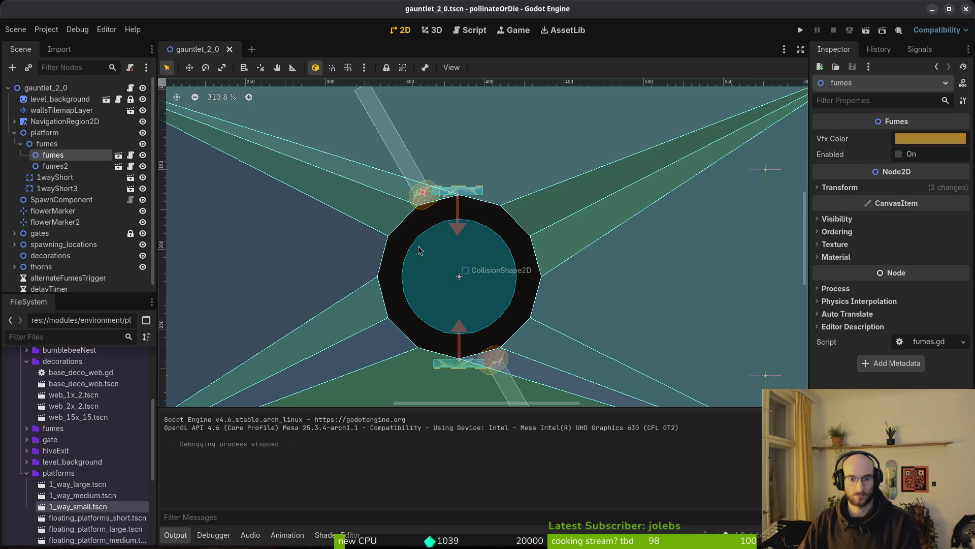
mouse_move(429, 205)
left_mouse_down()
mouse_move(432, 196)
mouse_move(420, 200)
left_mouse_up()
scroll(432, 196, "up", 3)
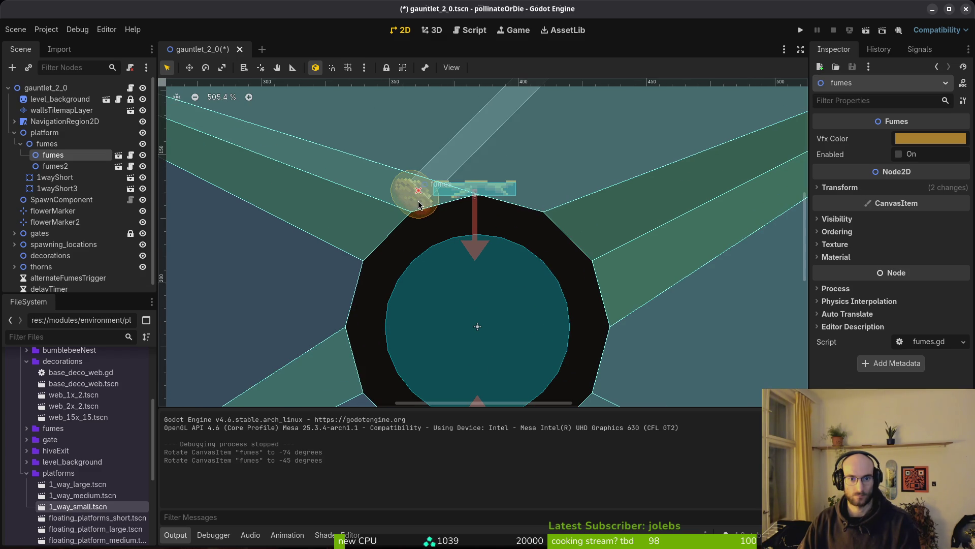
Copy 1wayShort, paste it under the platform node, and move the copy right.
left_click(483, 194)
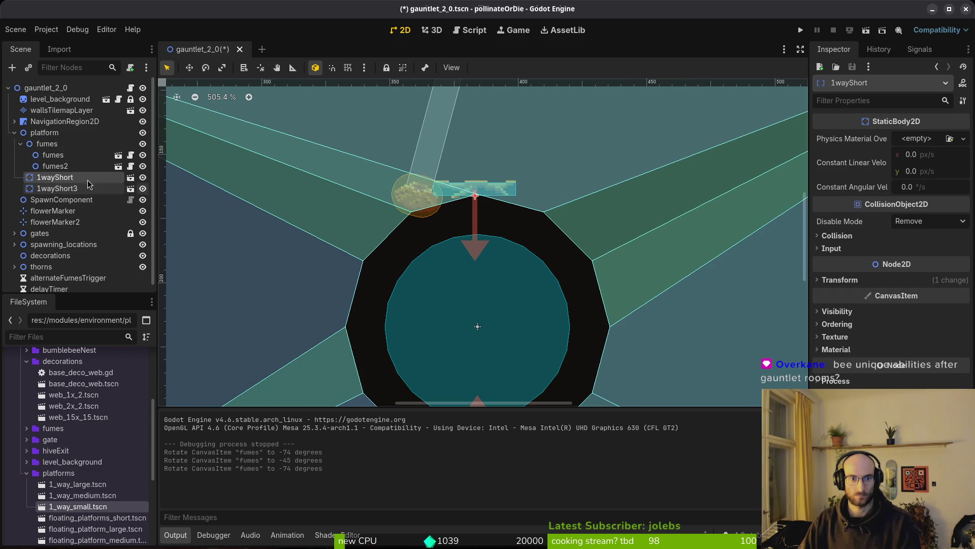
left_click(50, 133)
key("ctrl+v")
scroll(507, 195, "up", 2)
mouse_move(507, 196)
left_mouse_down()
mouse_move(579, 195)
mouse_move(597, 208)
mouse_move(543, 219)
left_mouse_up()
scroll(508, 231, "down", 2)
scroll(542, 220, "up", 2)
Tilt the short platforms to ±15° at (±18, -48); centre fumes at (0, -59), -90°.
mouse_move(437, 219)
left_mouse_down()
mouse_move(429, 226)
mouse_move(483, 228)
mouse_move(450, 209)
left_mouse_up()
mouse_move(515, 206)
left_mouse_down()
mouse_move(535, 210)
mouse_move(526, 213)
left_mouse_up()
scroll(526, 215, "down", 19)
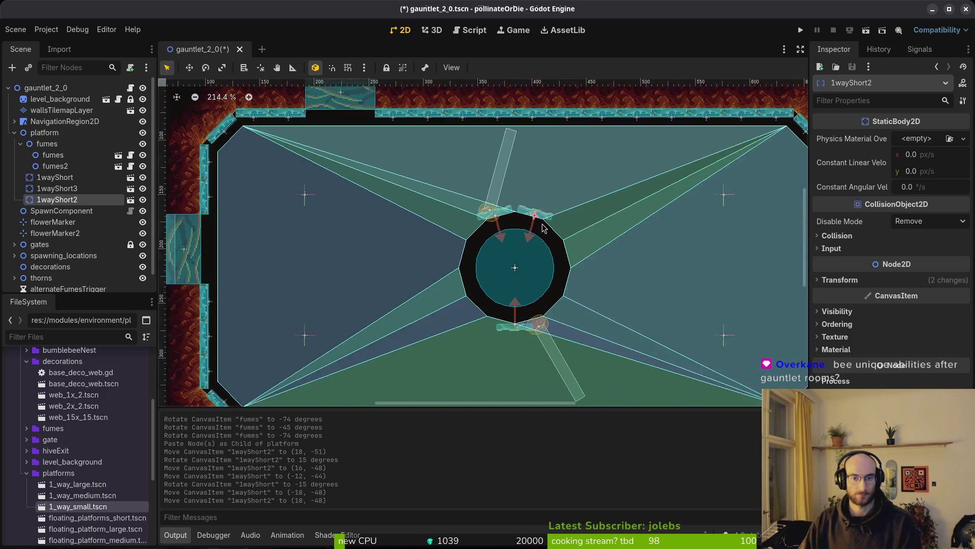
scroll(561, 237, "up", 15)
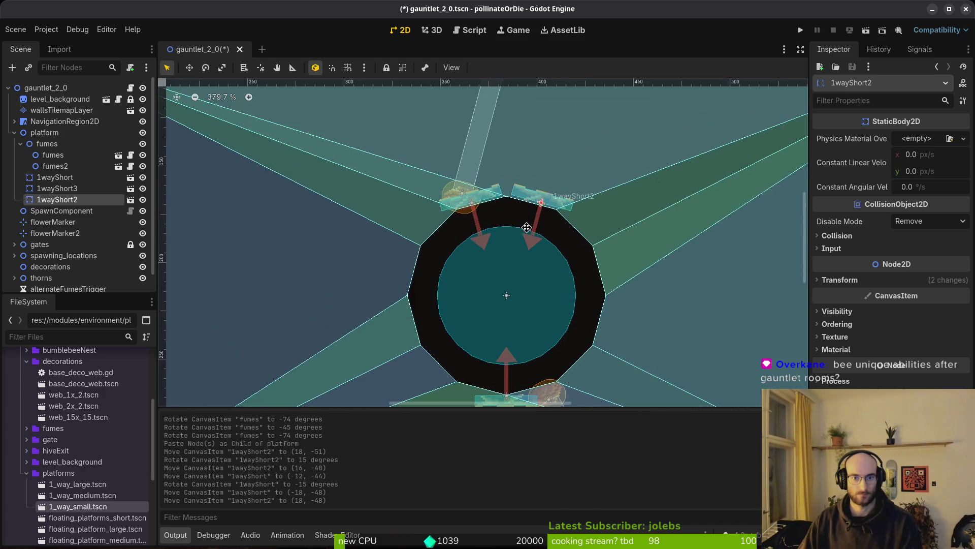
mouse_move(466, 232)
left_mouse_down()
mouse_move(483, 212)
mouse_move(500, 217)
mouse_move(485, 212)
mouse_move(516, 253)
mouse_move(504, 273)
left_mouse_up()
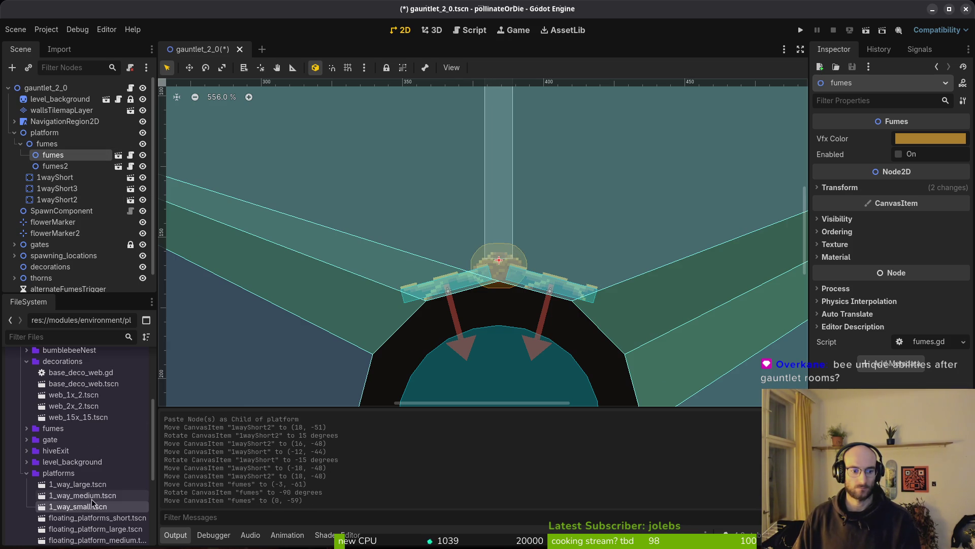
left_click_drag(92, 496, 79, 179)
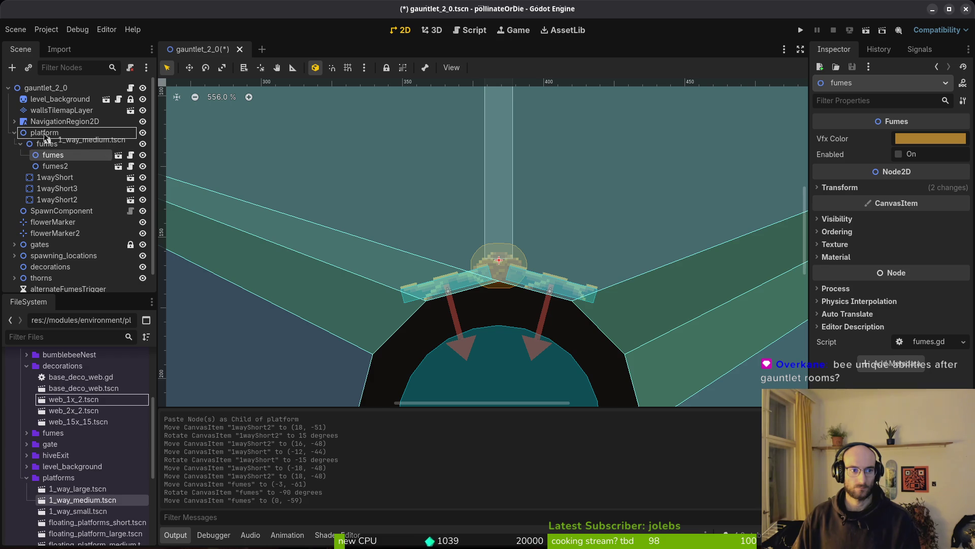
Add 1_way_medium.tscn under platform, tilted -30° on the ring's upper-left edge.
left_click_drag(45, 136, 45, 135)
scroll(495, 324, "down", 6)
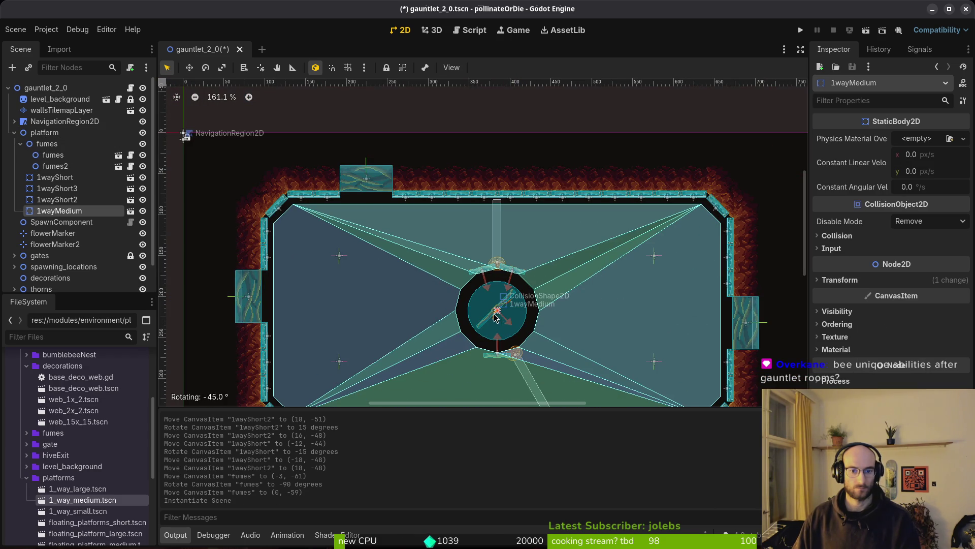
left_click_drag(489, 318, 489, 319)
scroll(491, 326, "up", 6)
mouse_move(510, 262)
left_mouse_down()
mouse_move(447, 236)
mouse_move(435, 215)
left_mouse_up()
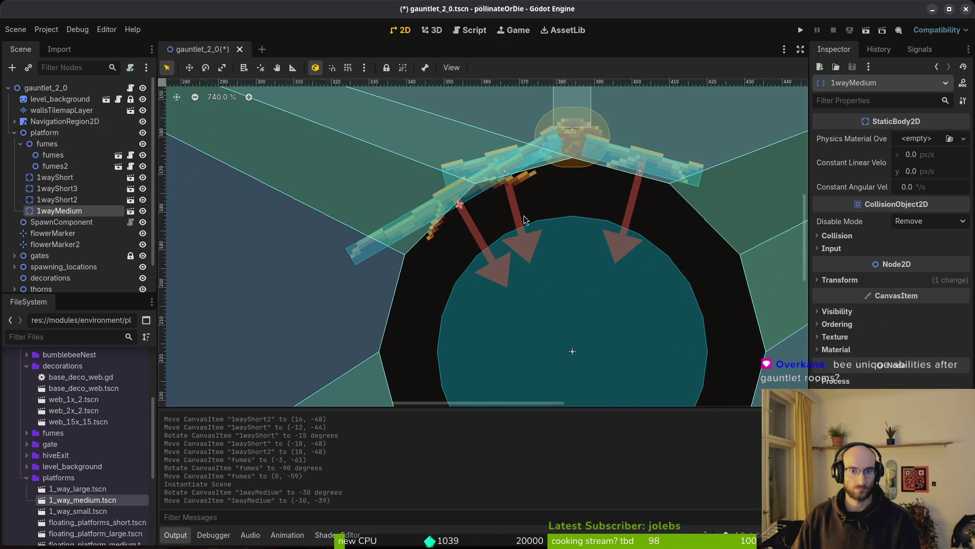
scroll(411, 274, "up", 1)
Paste a copy of the medium platform and tilt it to 30° on the right.
left_click(45, 132)
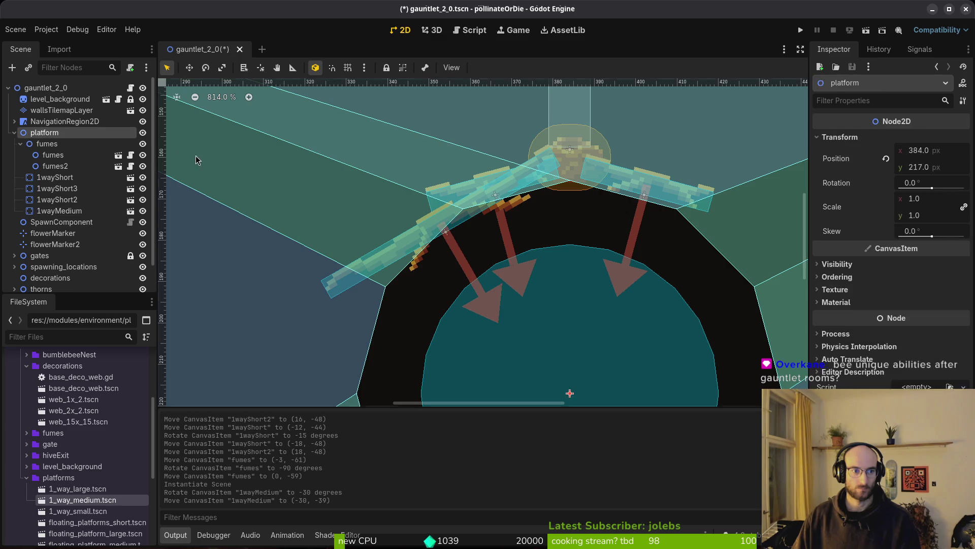
key("ctrl+v")
mouse_move(416, 198)
left_mouse_down()
mouse_move(457, 178)
mouse_move(484, 182)
mouse_move(443, 178)
left_mouse_up()
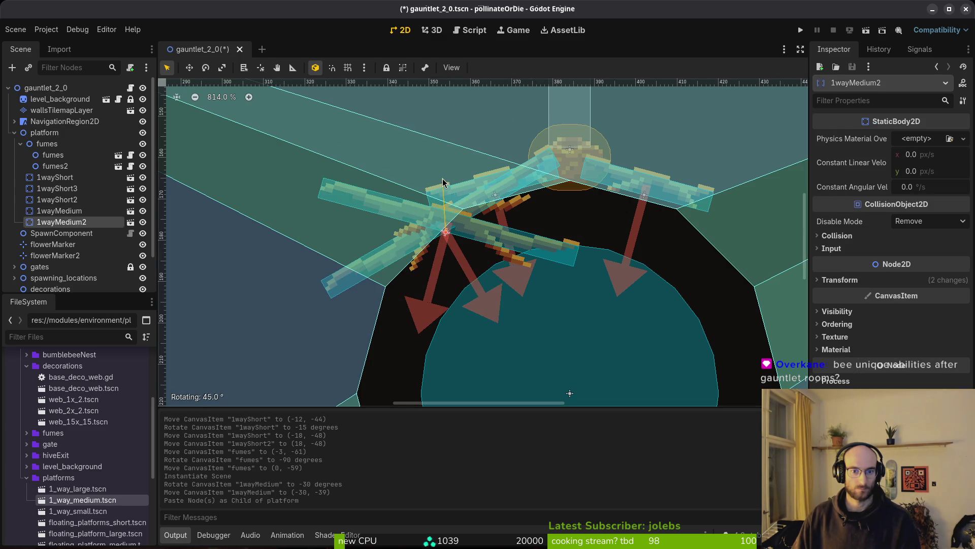
left_click_drag(523, 255, 768, 263)
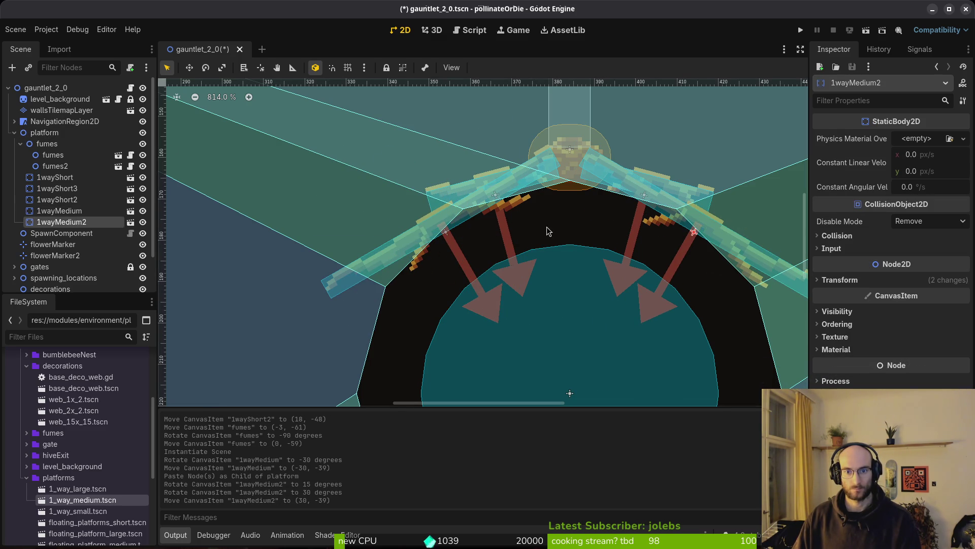
Delete the three 1wayShort platforms.
left_click(55, 177)
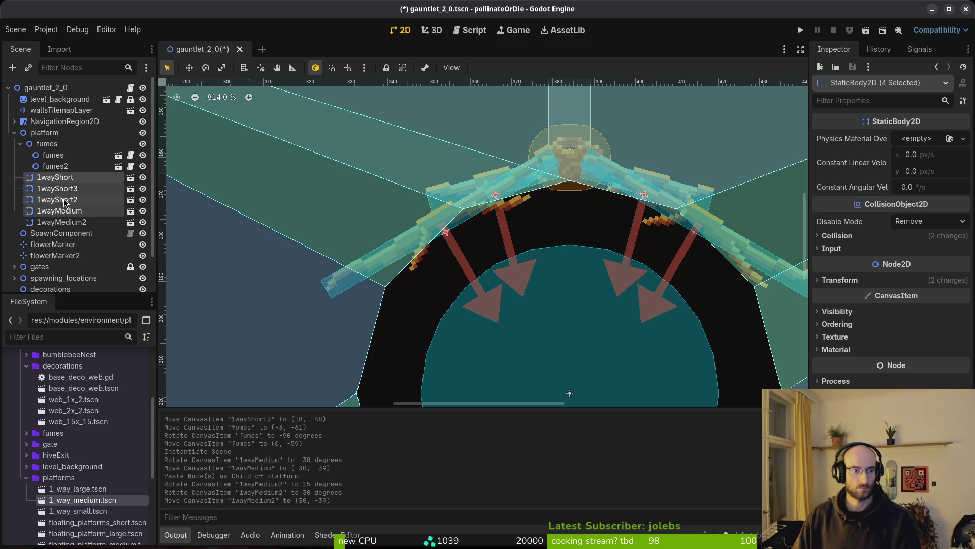
key("Delete")
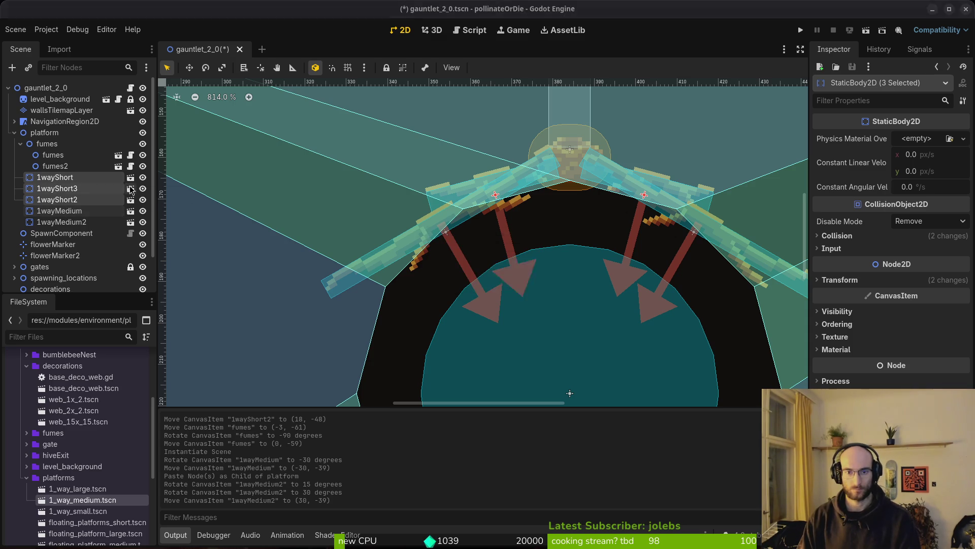
key("Return")
scroll(671, 224, "down", 5)
scroll(644, 227, "up", 8)
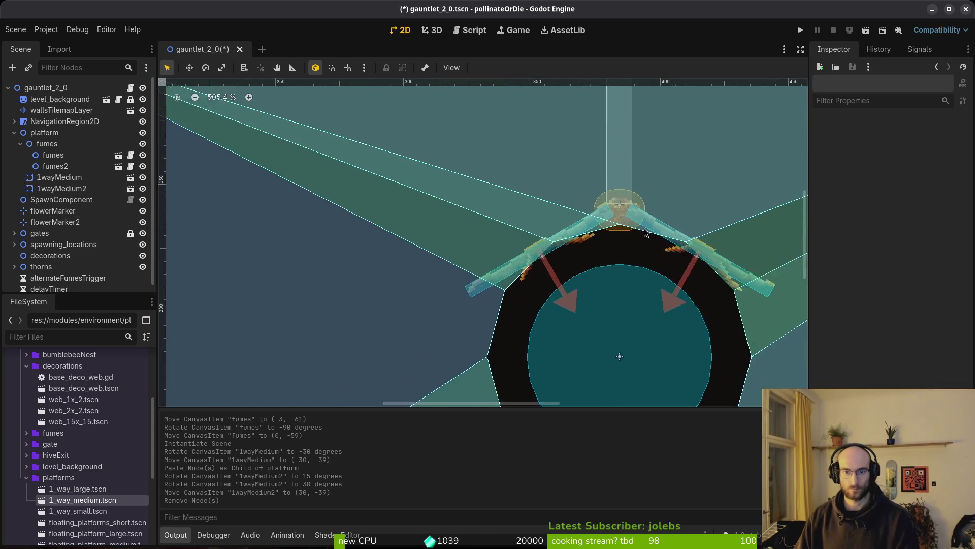
Align the medium platforms at (-31, -37) and (31, -37), then save.
mouse_move(429, 279)
left_mouse_down()
mouse_move(443, 298)
mouse_move(424, 293)
left_mouse_up()
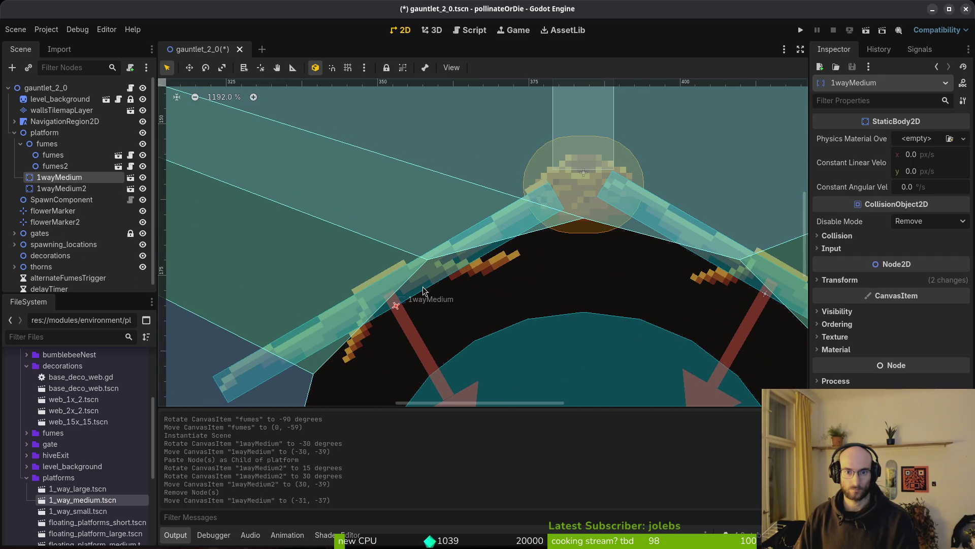
mouse_move(662, 220)
left_mouse_down()
mouse_move(680, 239)
mouse_move(666, 227)
left_mouse_up()
scroll(630, 248, "down", 5)
scroll(523, 256, "down", 3)
key("ctrl+s")
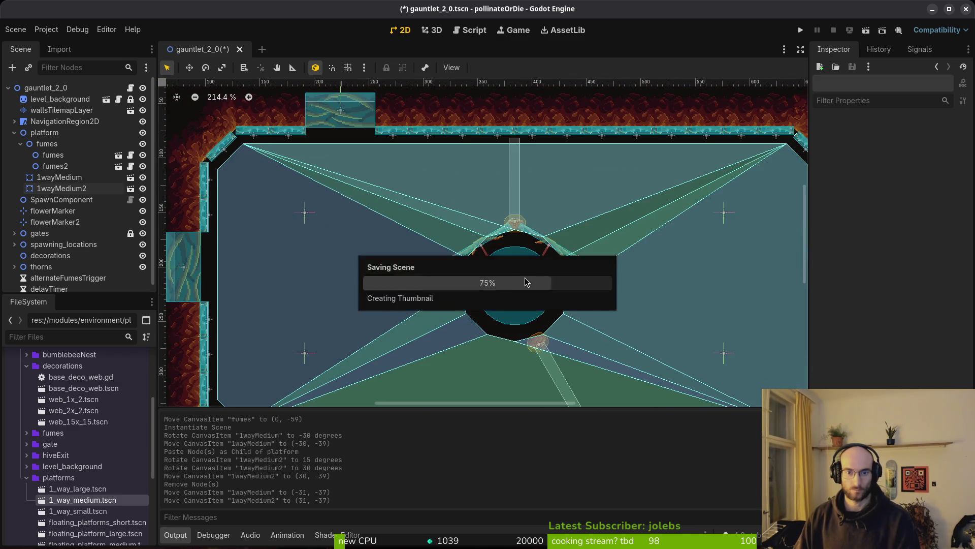
Delete the old fumes2 vent node from the scene.
scroll(533, 246, "down", 3)
left_click_drag(534, 247, 523, 255)
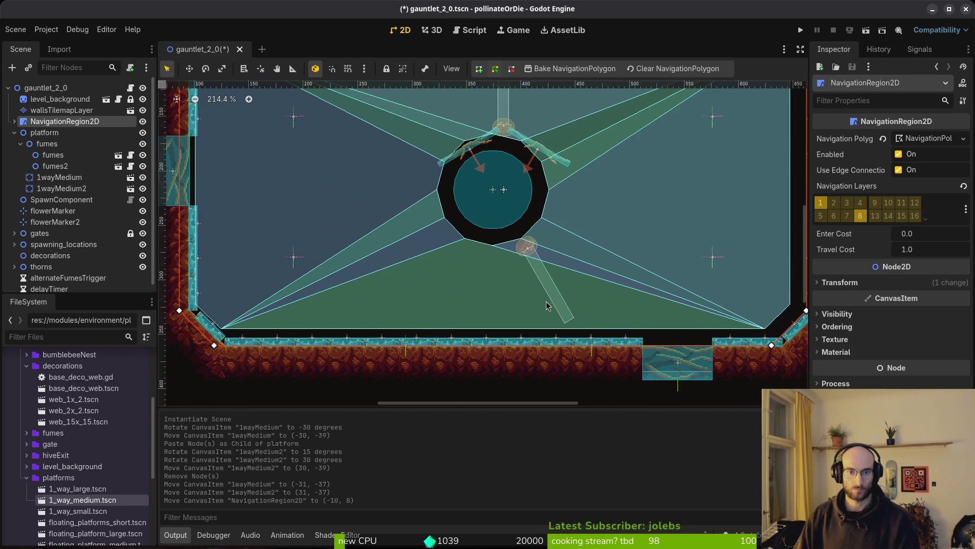
key("ctrl+z")
left_click(532, 248)
left_click_drag(533, 299, 528, 297)
left_click_drag(520, 255, 496, 262)
key("Delete")
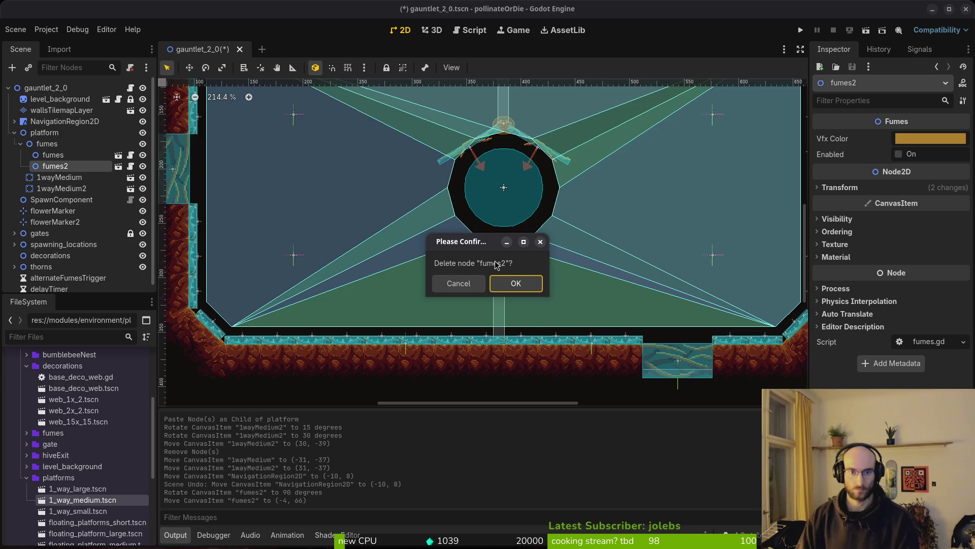
left_click(524, 290)
Duplicate 1wayMedium and 1wayMedium2 and move the copies to the ring's lower half.
left_click(58, 168)
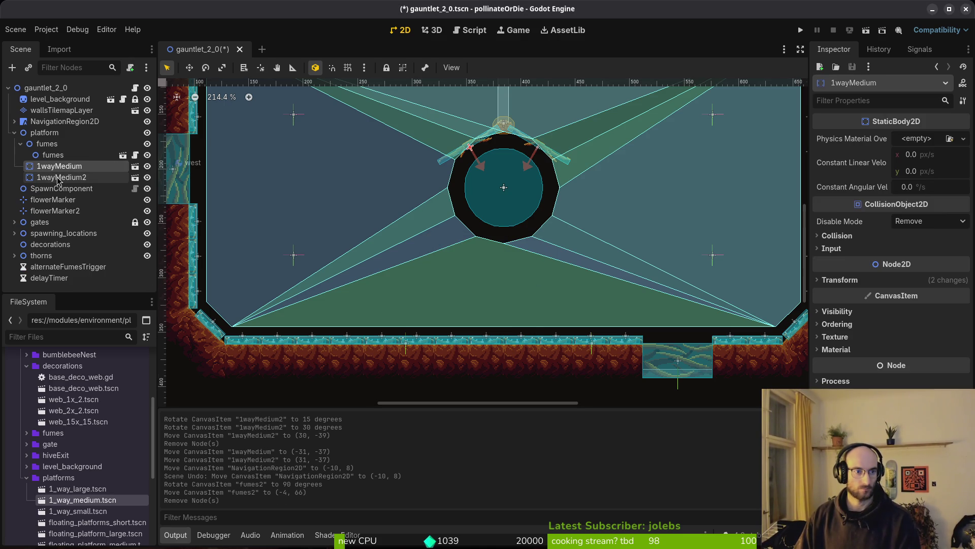
left_click(45, 136)
key("ctrl+v")
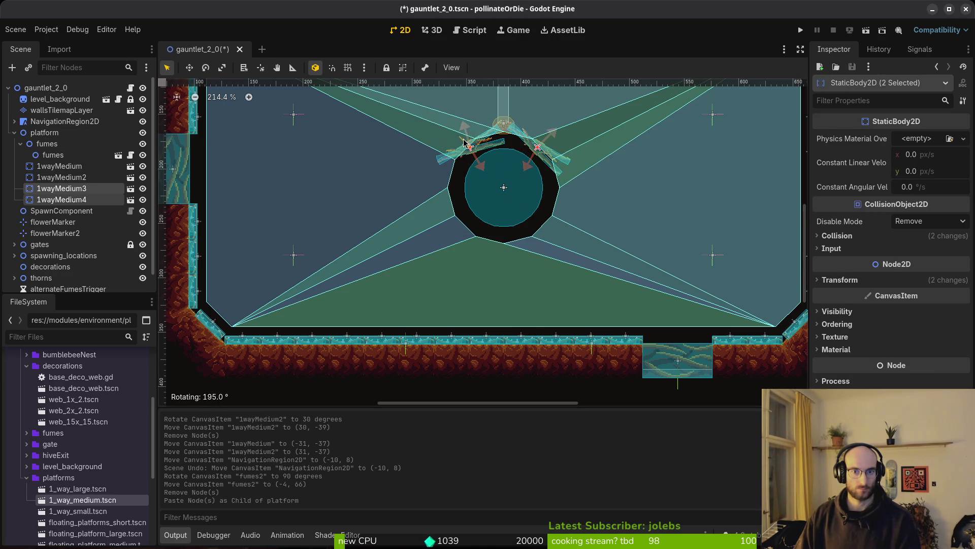
left_click_drag(454, 143, 453, 143)
key("ctrl+z")
scroll(514, 232, "down", 5)
scroll(514, 233, "up", 8)
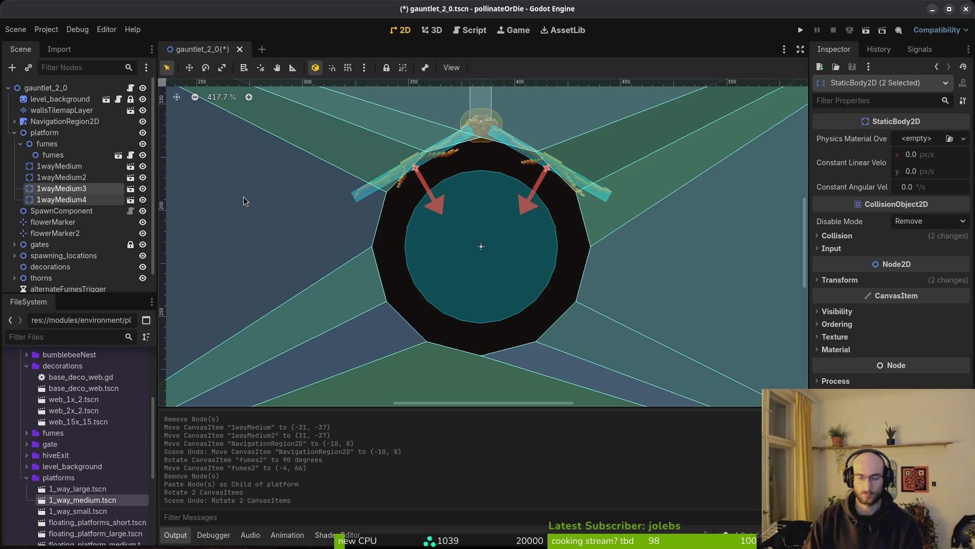
mouse_move(426, 161)
left_mouse_down()
mouse_move(390, 301)
mouse_move(429, 321)
left_mouse_up()
Angle the copies: 1wayMedium4 to 149° and 1wayMedium3 to -149°.
left_click(396, 293)
left_click(398, 294)
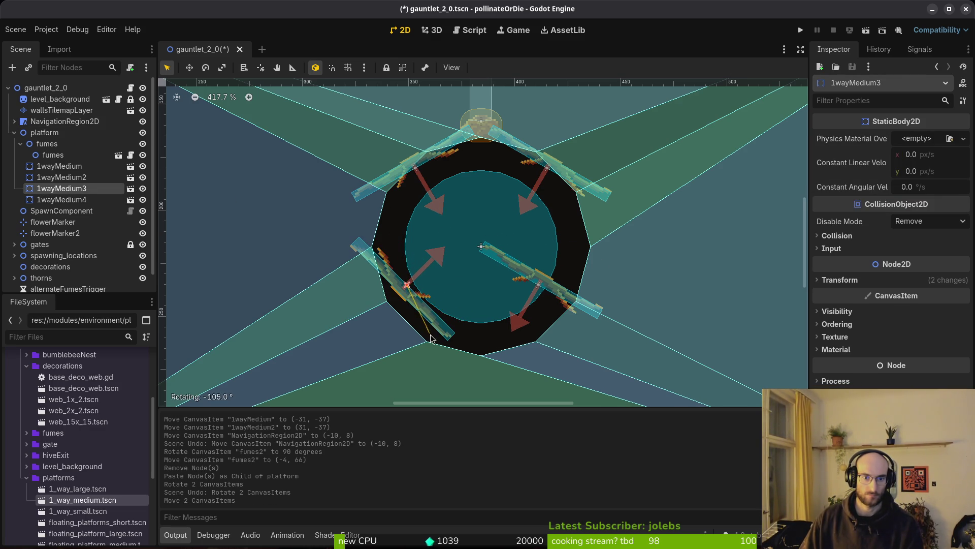
left_click(553, 297)
left_click_drag(483, 345, 483, 341)
key("ctrl+z")
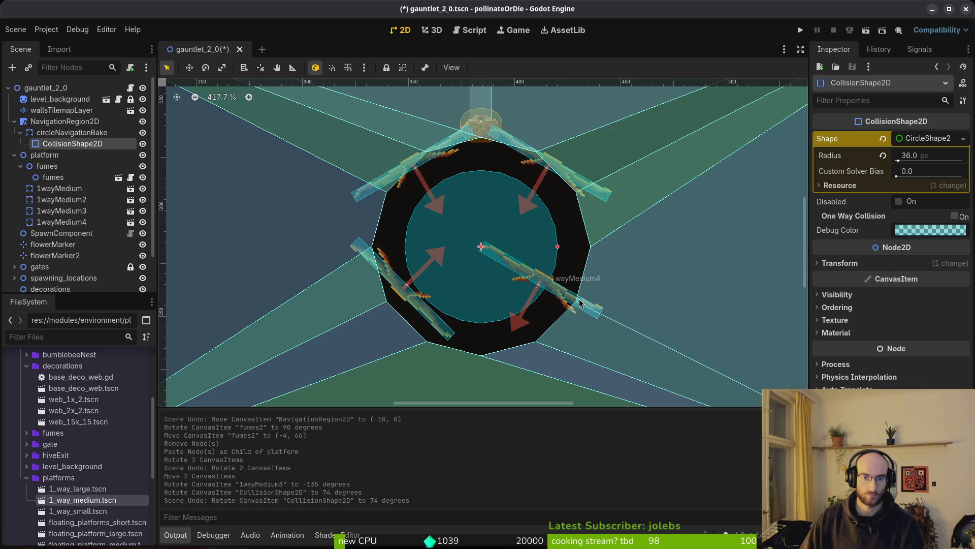
left_click(576, 311)
mouse_move(565, 297)
left_mouse_down()
mouse_move(487, 325)
mouse_move(516, 289)
mouse_move(514, 273)
left_mouse_up()
left_click_drag(398, 282, 406, 258)
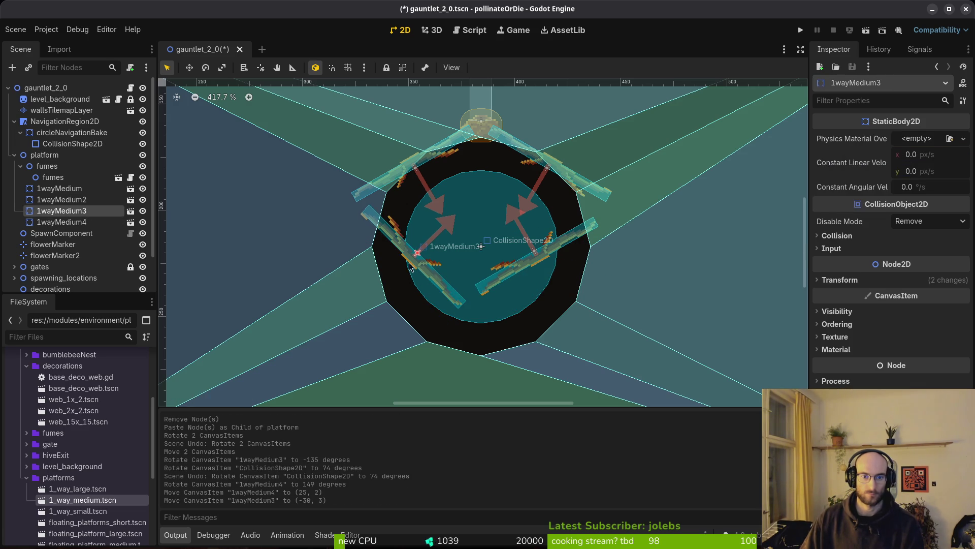
mouse_move(457, 297)
left_mouse_down()
mouse_move(443, 273)
mouse_move(418, 325)
mouse_move(394, 322)
mouse_move(386, 225)
left_mouse_up()
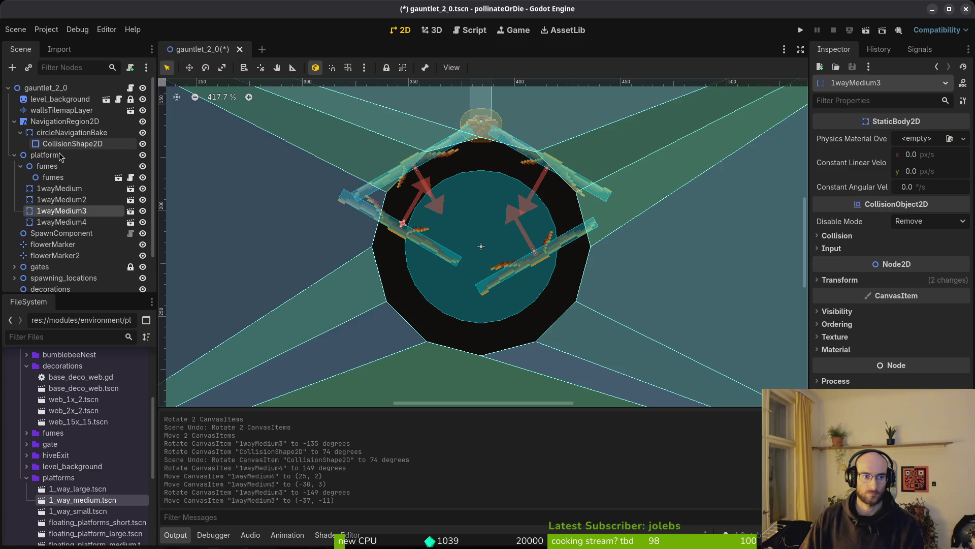
Copy the fumes vent, paste it as fumes2, and drag it below the ring.
left_click(49, 178)
key("ctrl+c")
key("ctrl+v")
mouse_move(481, 125)
left_mouse_down()
mouse_move(450, 341)
mouse_move(418, 218)
mouse_move(566, 261)
mouse_move(575, 283)
left_mouse_up()
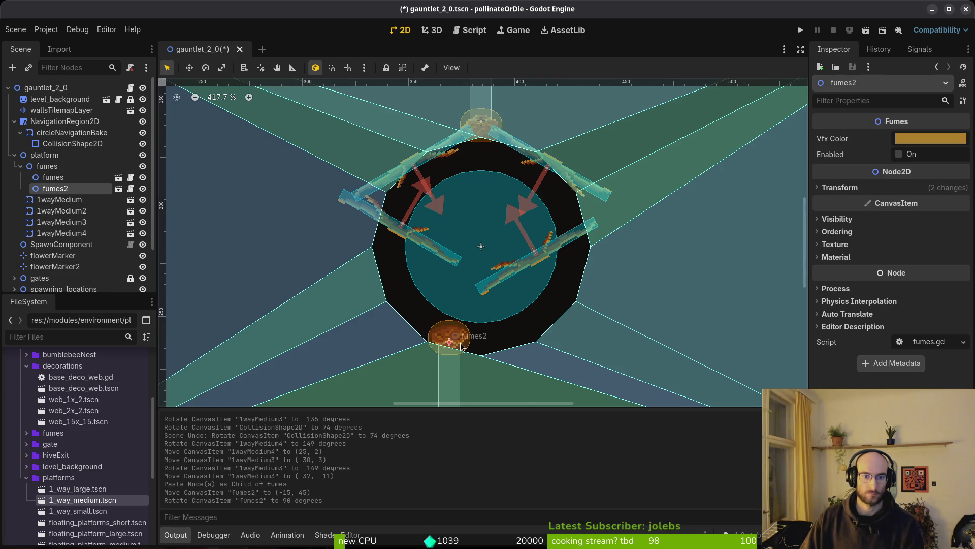
Place fumes2 centred just below the ring at (0, 59).
left_click_drag(460, 344, 489, 356)
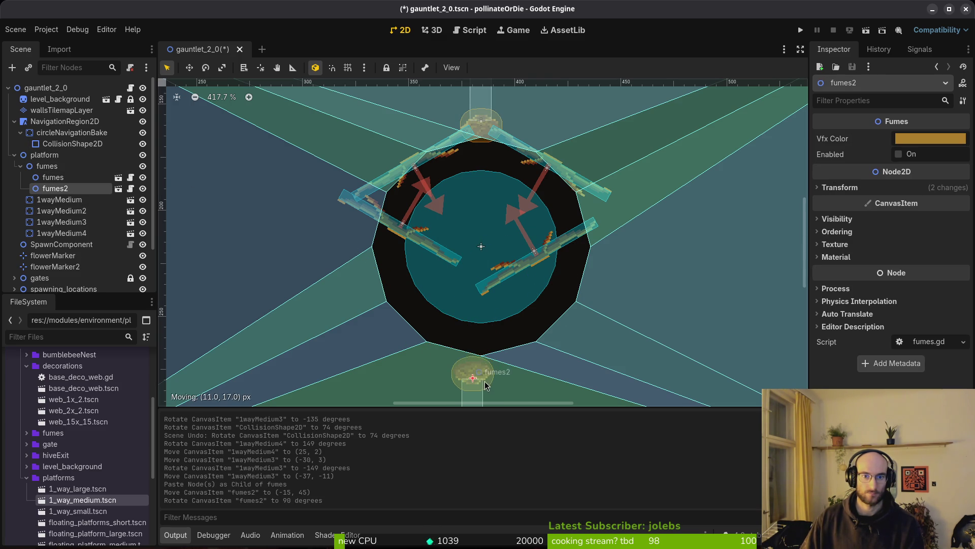
left_click_drag(492, 369, 492, 369)
scroll(493, 370, "up", 6)
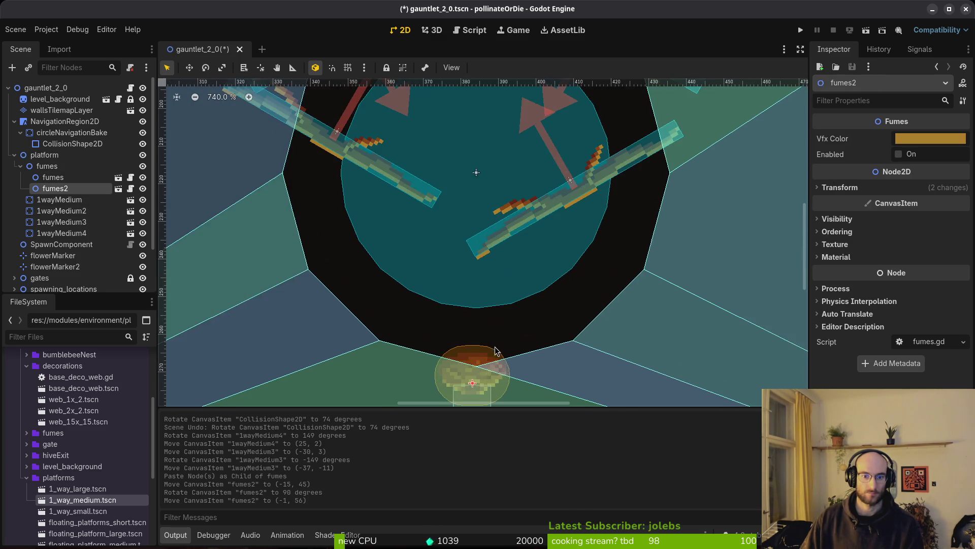
left_click_drag(471, 334, 478, 333)
scroll(477, 334, "down", 6)
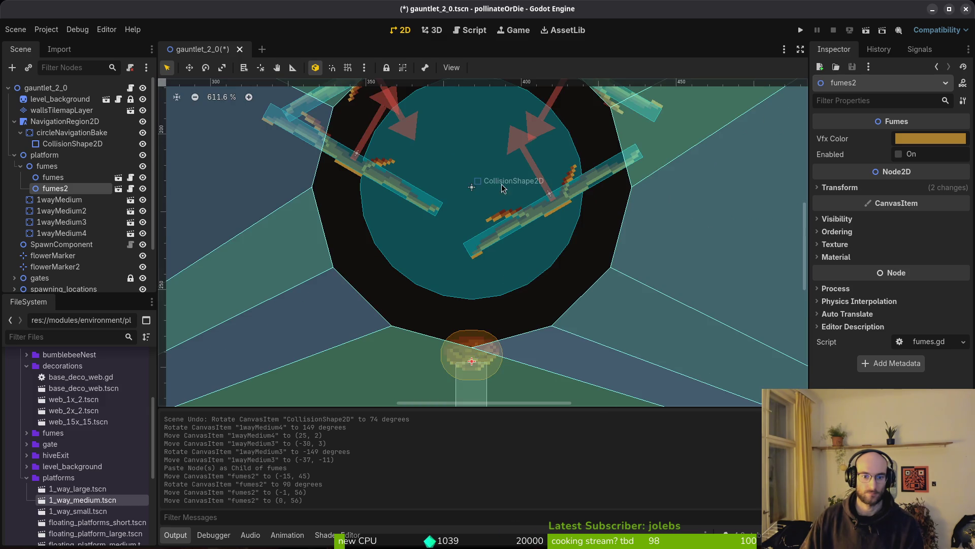
scroll(472, 254, "up", 8)
scroll(473, 254, "down", 8)
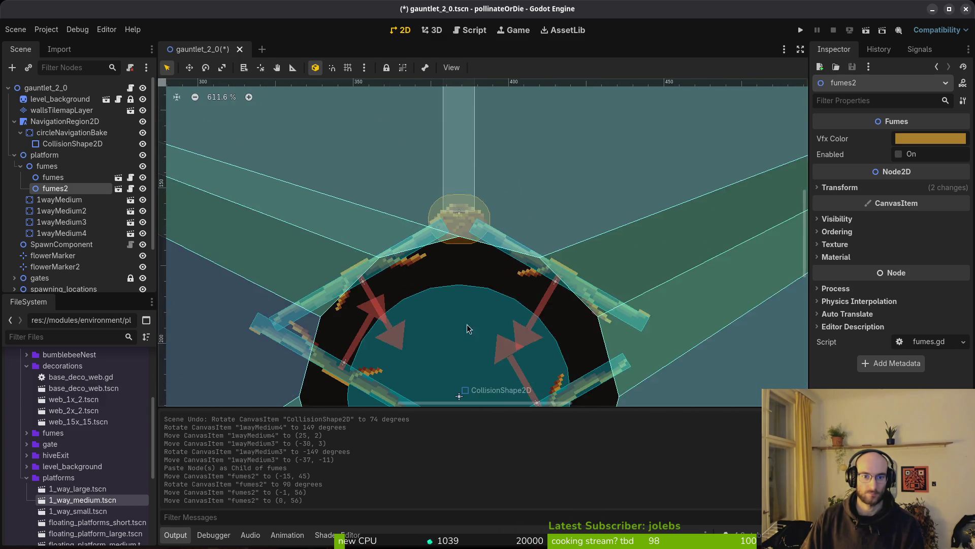
scroll(458, 266, "up", 8)
left_click_drag(458, 265, 517, 387)
scroll(460, 289, "down", 6)
Nudge 1wayMedium4 to (31, 37) and 1wayMedium3 to (-31, 38) so they meet the vent.
left_click_drag(486, 276, 483, 339)
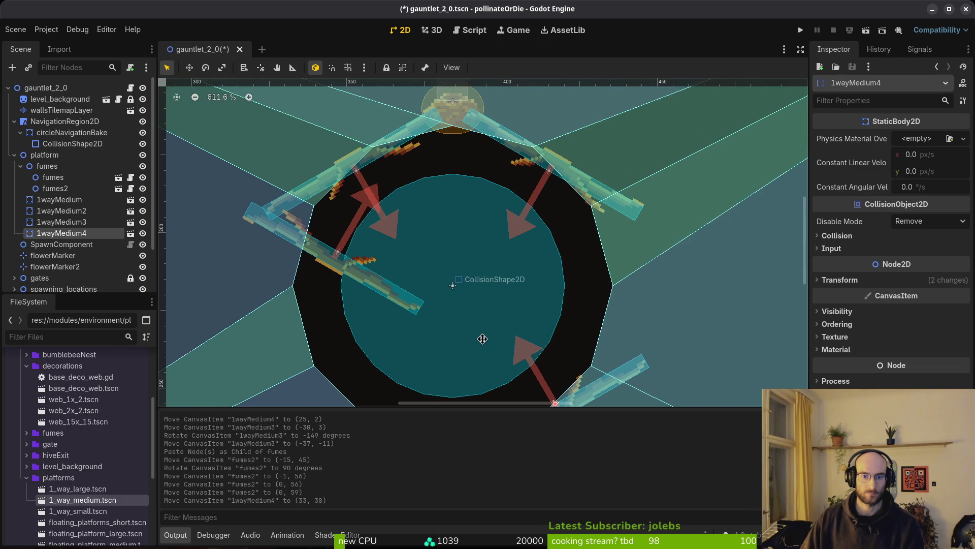
scroll(495, 167, "up", 5)
left_click_drag(449, 263, 447, 255)
scroll(457, 305, "down", 4)
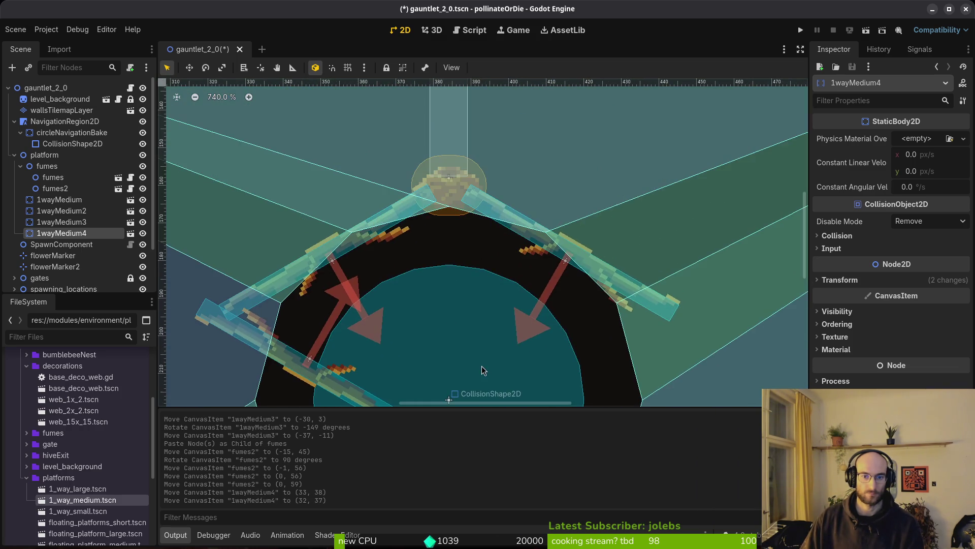
scroll(478, 384, "down", 5)
left_click_drag(367, 98, 393, 285)
scroll(396, 287, "up", 2)
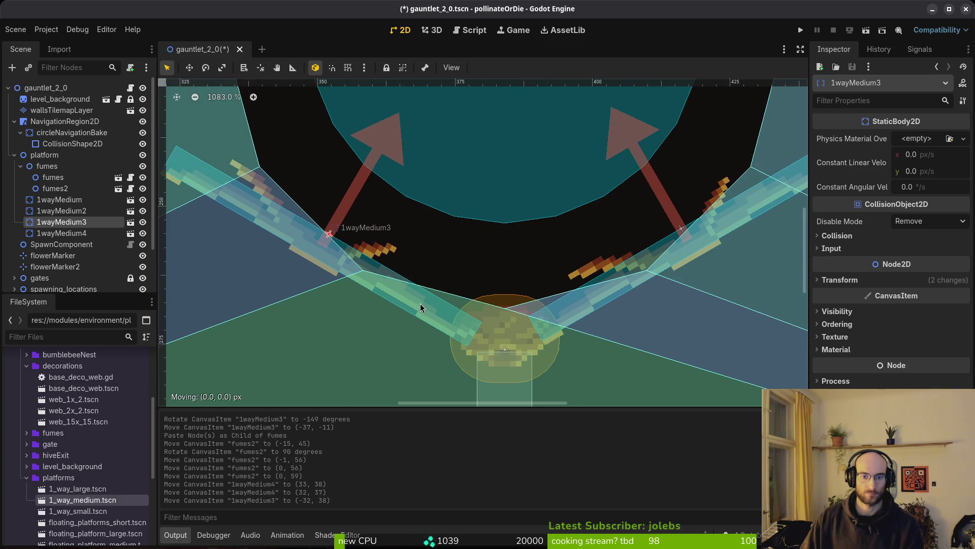
scroll(429, 300, "up", 10)
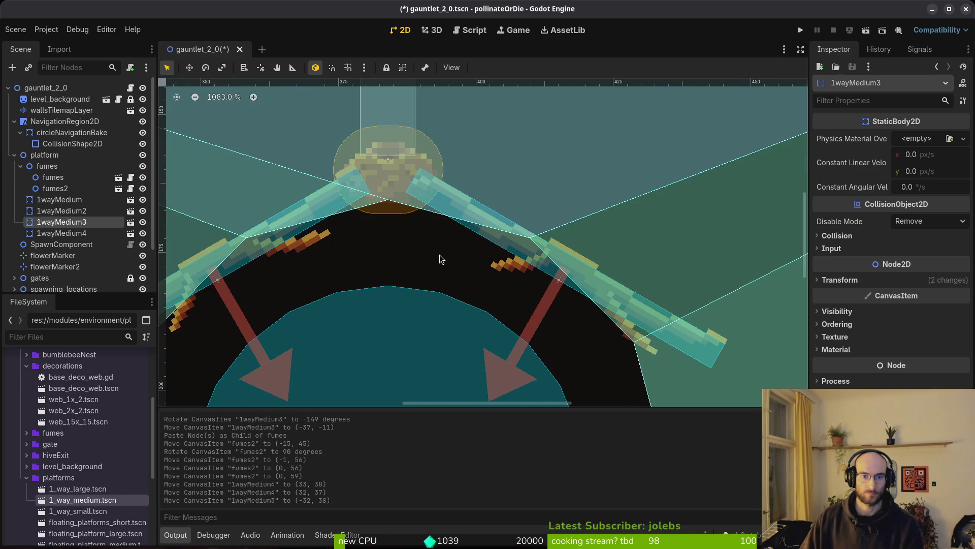
scroll(438, 248, "down", 5)
scroll(416, 333, "up", 4)
scroll(492, 268, "up", 7)
mouse_move(459, 253)
left_mouse_down()
mouse_move(462, 242)
mouse_move(453, 250)
left_mouse_up()
scroll(453, 250, "down", 3)
scroll(468, 211, "up", 3)
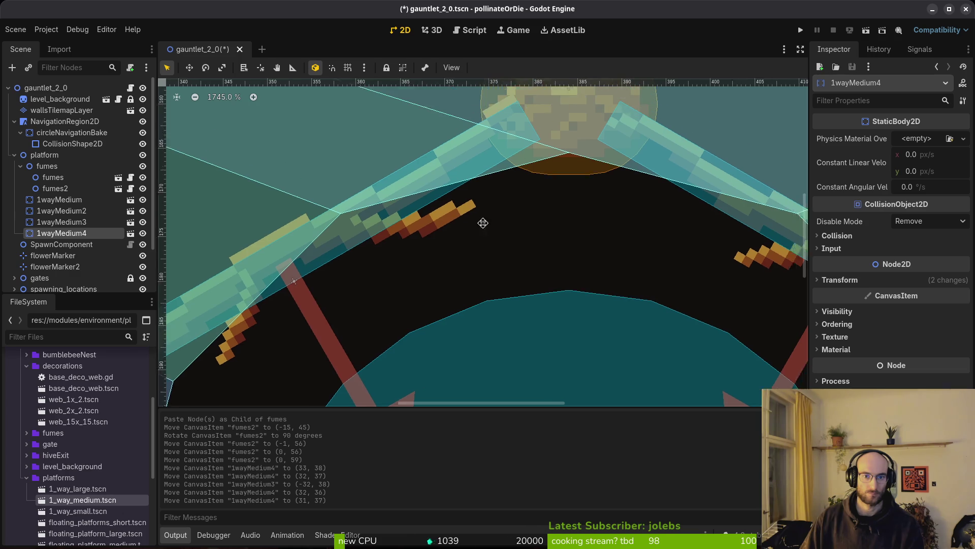
scroll(496, 191, "up", 3)
scroll(488, 212, "down", 5)
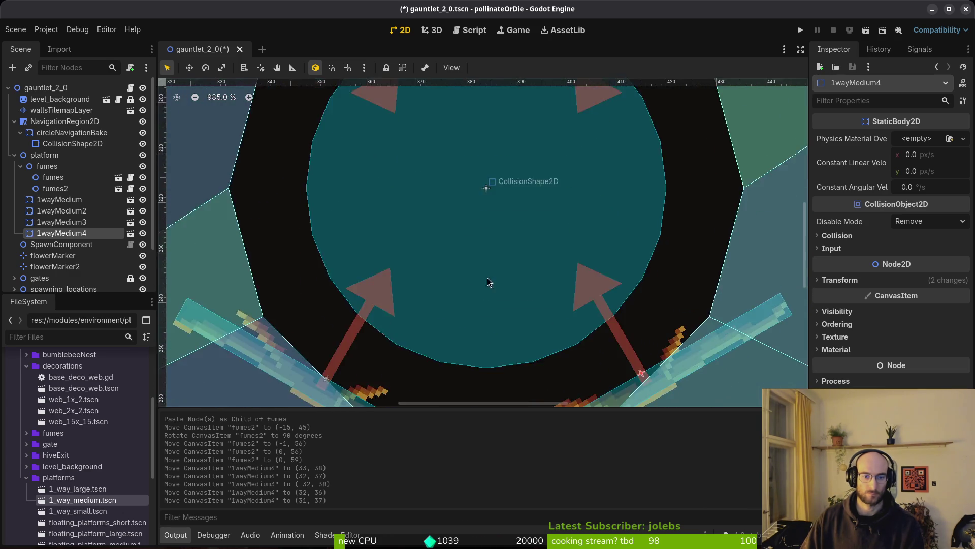
scroll(487, 211, "up", 5)
scroll(359, 204, "up", 8)
scroll(359, 204, "up", 3)
mouse_move(365, 248)
left_mouse_down()
mouse_move(337, 219)
mouse_move(340, 233)
left_mouse_up()
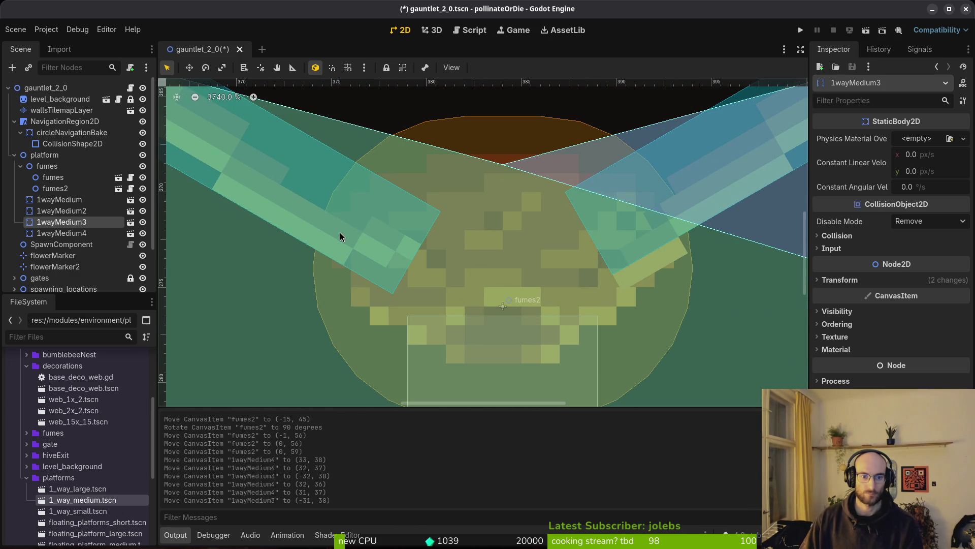
scroll(340, 233, "down", 20)
scroll(468, 190, "down", 4)
Save the gauntlet scene.
key("ctrl+s")
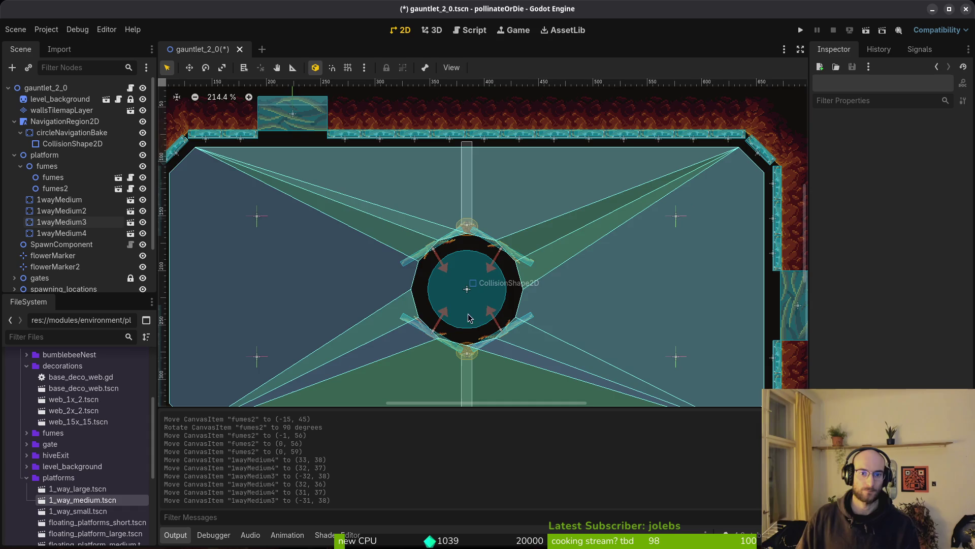
scroll(663, 144, "down", 3)
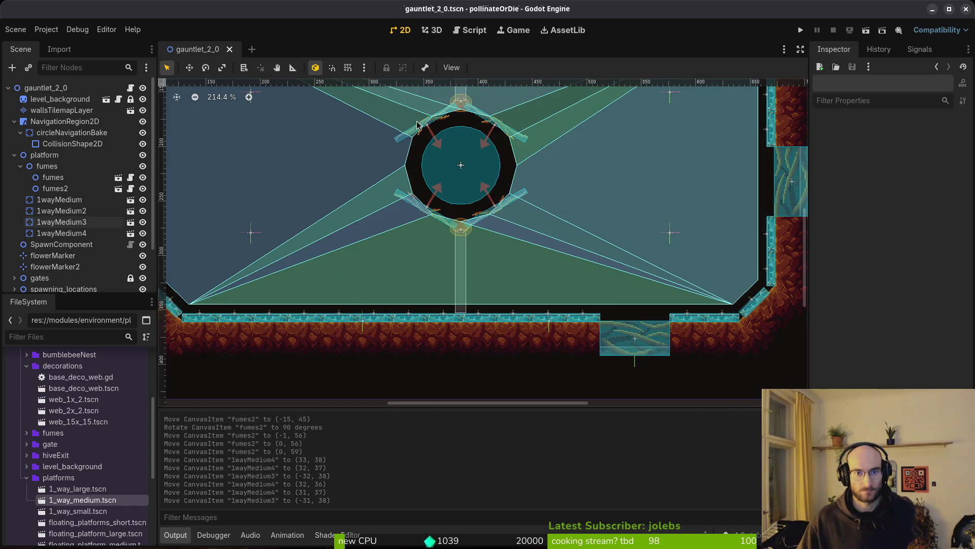
left_click(426, 132)
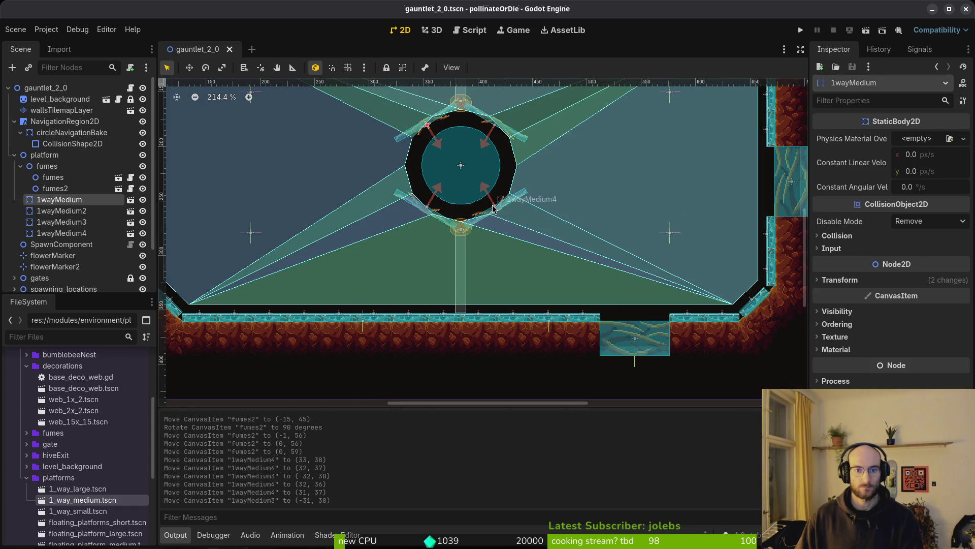
left_click(800, 31)
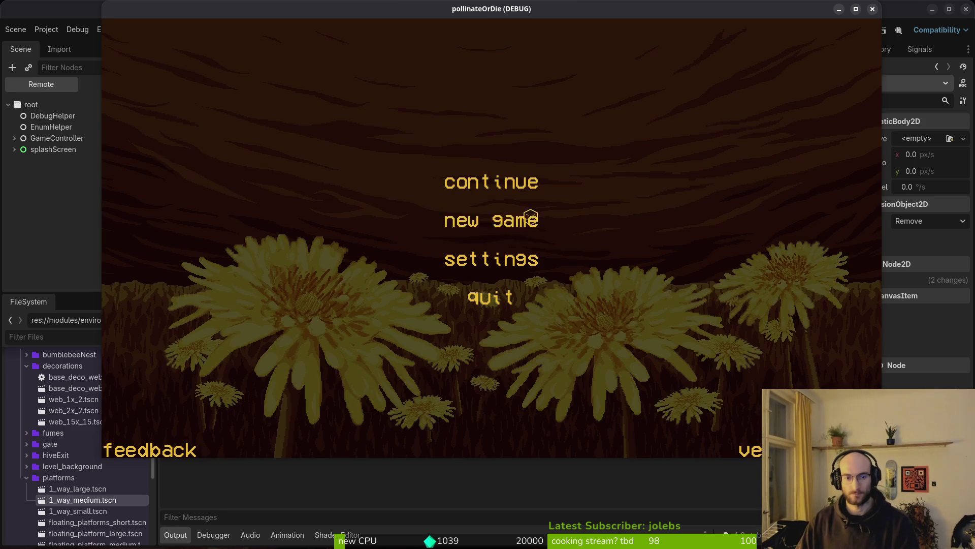
left_click(523, 217)
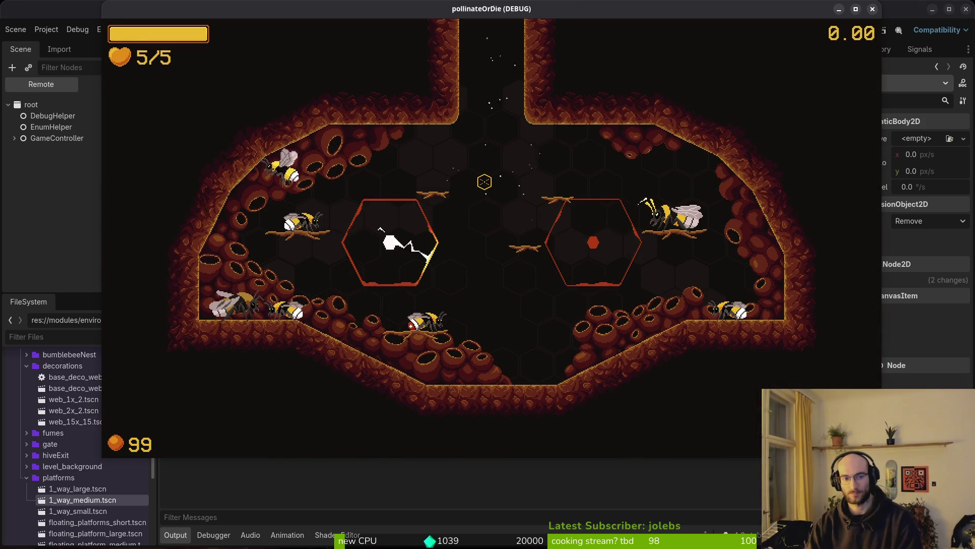
key("Escape")
key("Right")
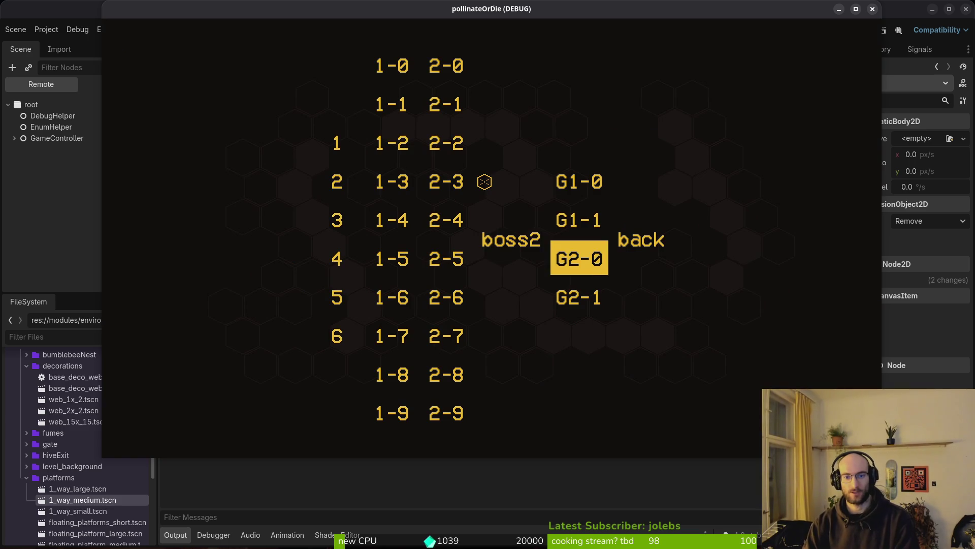
key("Return")
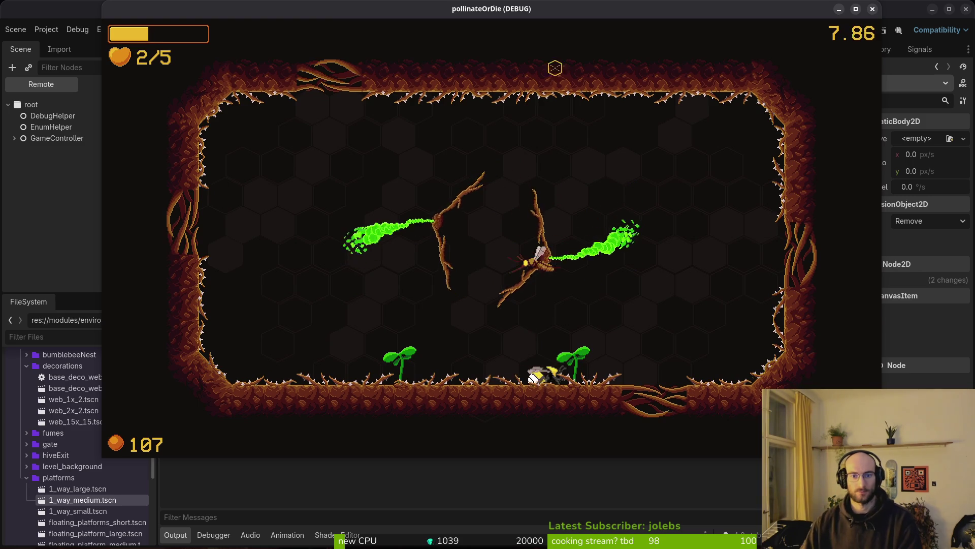
key("F8")
scroll(441, 100, "down", 5)
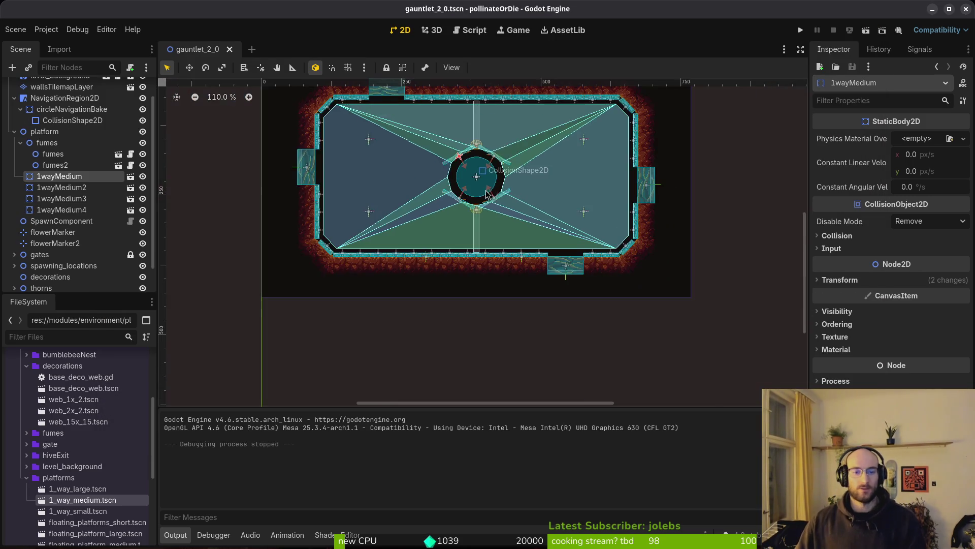
Select 1wayMedium through 1wayMedium4 together and delete all four platforms.
scroll(446, 192, "up", 5)
scroll(495, 271, "up", 6)
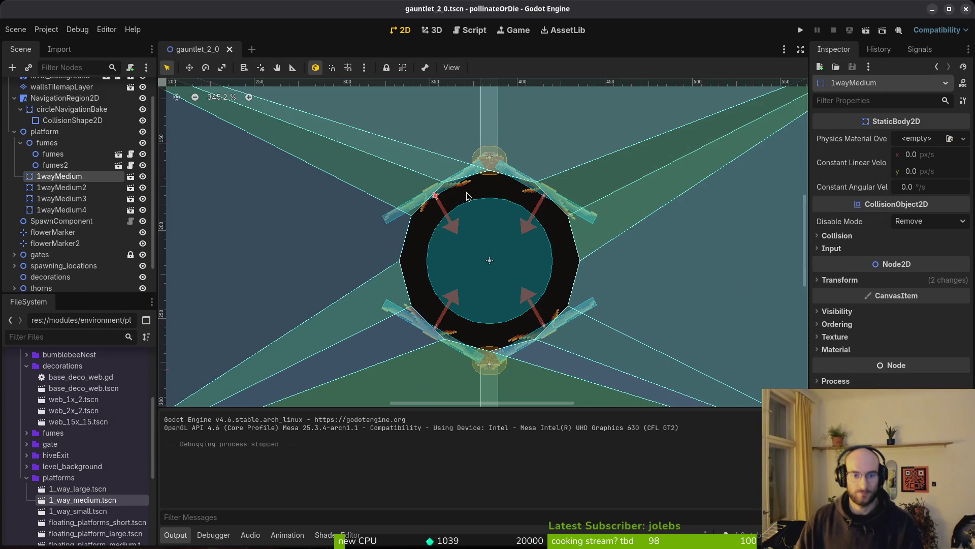
left_click(532, 190)
left_click(440, 196, "shift")
left_click(440, 328, "shift")
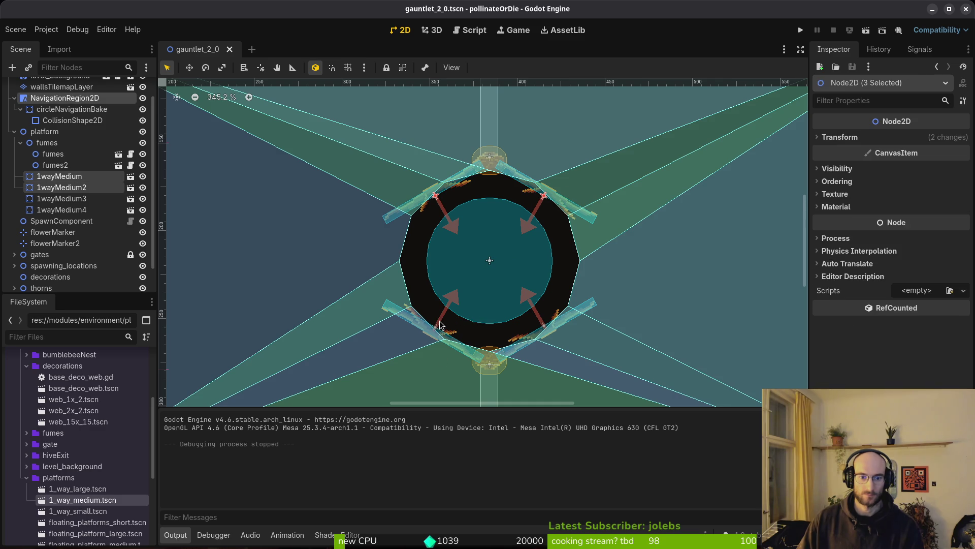
left_click(440, 328, "shift")
left_click(76, 210, "shift")
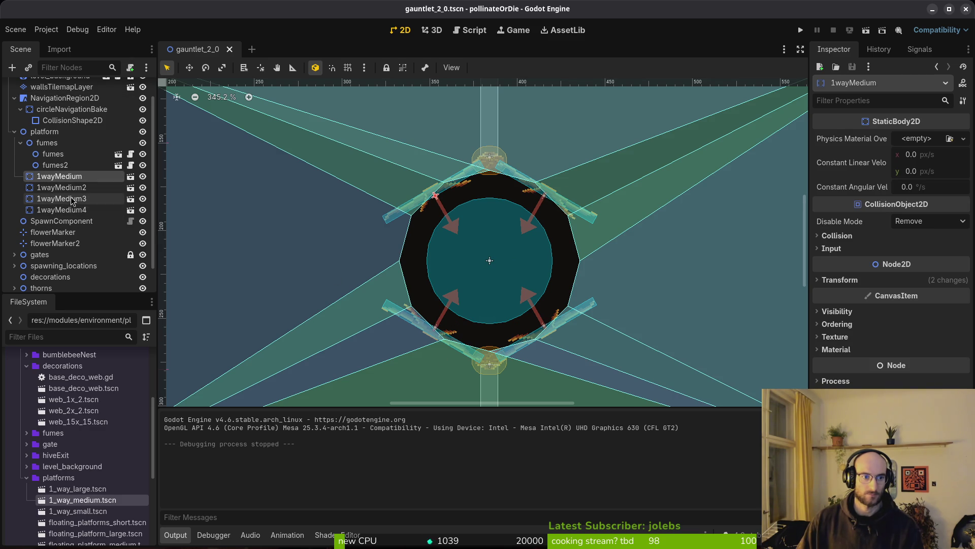
key("Delete")
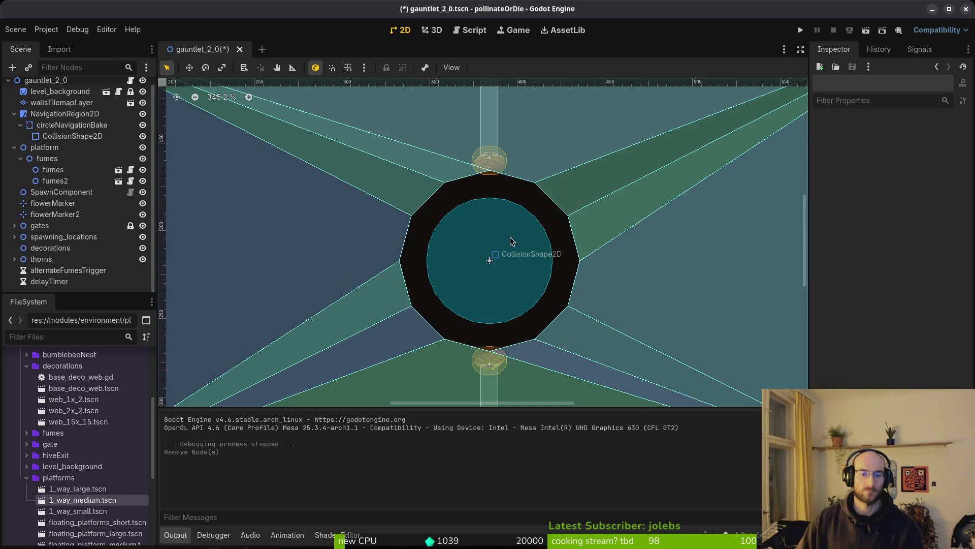
scroll(497, 265, "down", 7)
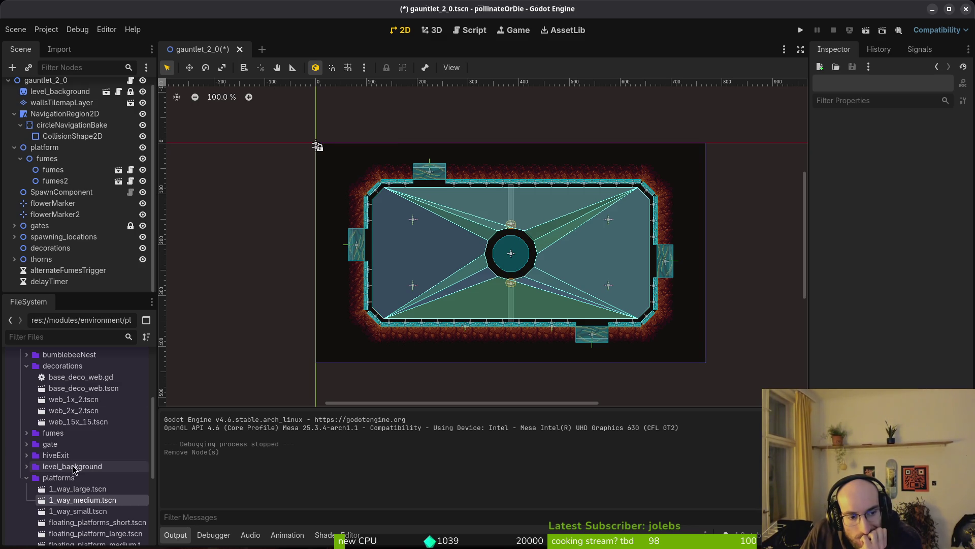
Drag floating_platform_large.tscn into the scene and centre it in the ring.
scroll(100, 519, "down", 3)
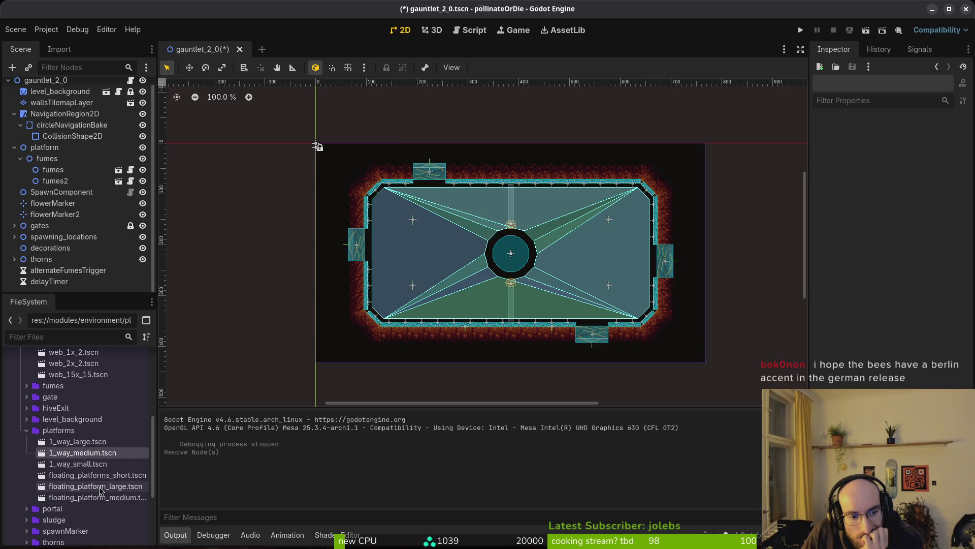
mouse_move(102, 495)
left_mouse_down()
mouse_move(152, 401)
mouse_move(473, 256)
mouse_move(495, 269)
mouse_move(108, 490)
mouse_move(514, 260)
left_mouse_up()
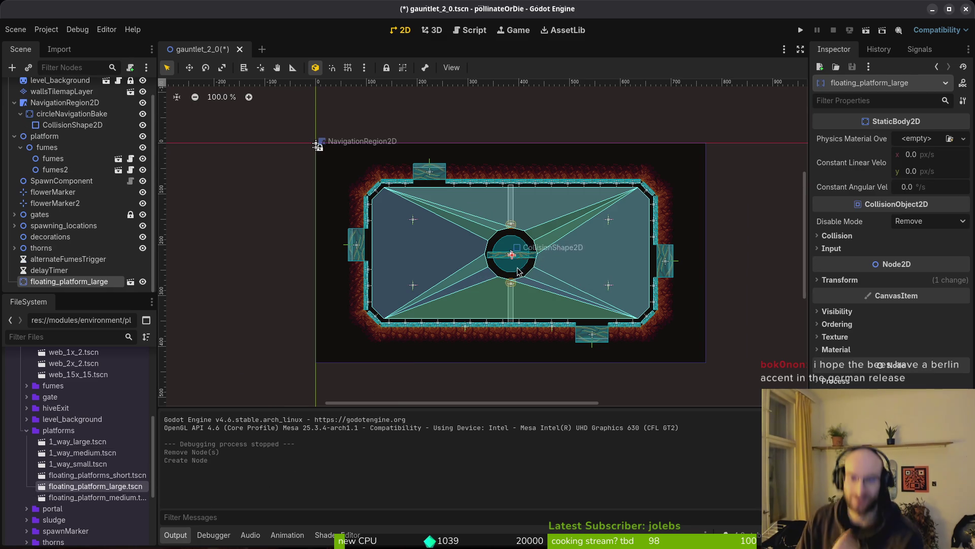
scroll(515, 260, "up", 10)
scroll(479, 222, "up", 3)
left_click_drag(574, 289, 559, 261)
scroll(558, 262, "down", 7)
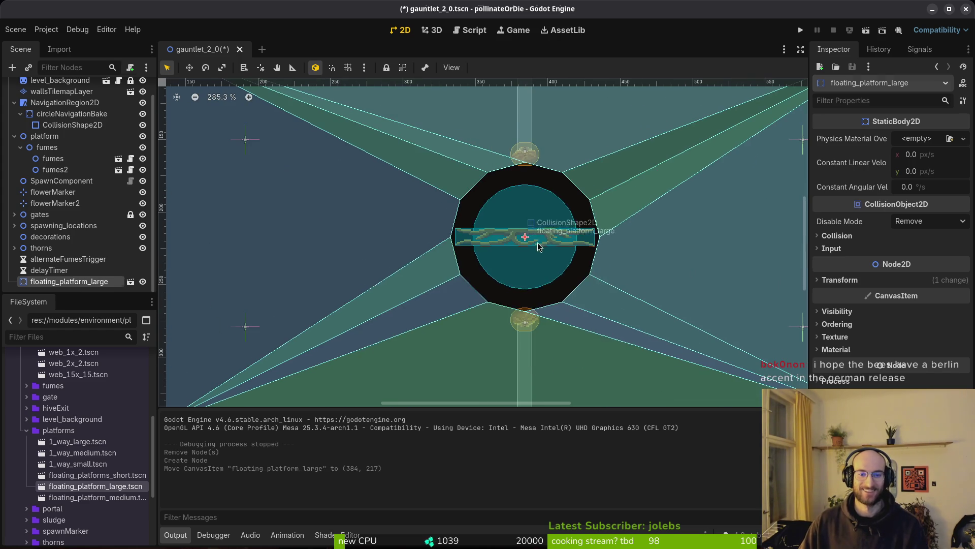
Move fumes to the platform's left end (-51, 0), turn fumes2 to (51, 0), and save.
mouse_move(525, 153)
left_mouse_down()
mouse_move(485, 224)
mouse_move(373, 255)
mouse_move(397, 267)
mouse_move(378, 268)
left_mouse_up()
scroll(457, 231, "up", 2)
scroll(381, 263, "up", 2)
scroll(457, 285, "down", 3)
mouse_move(476, 300)
left_mouse_down()
mouse_move(462, 233)
mouse_move(516, 257)
mouse_move(515, 265)
left_mouse_up()
scroll(514, 265, "up", 3)
mouse_move(458, 244)
left_mouse_down()
mouse_move(630, 218)
mouse_move(643, 178)
mouse_move(654, 178)
left_mouse_up()
scroll(630, 218, "up", 2)
scroll(515, 184, "down", 3)
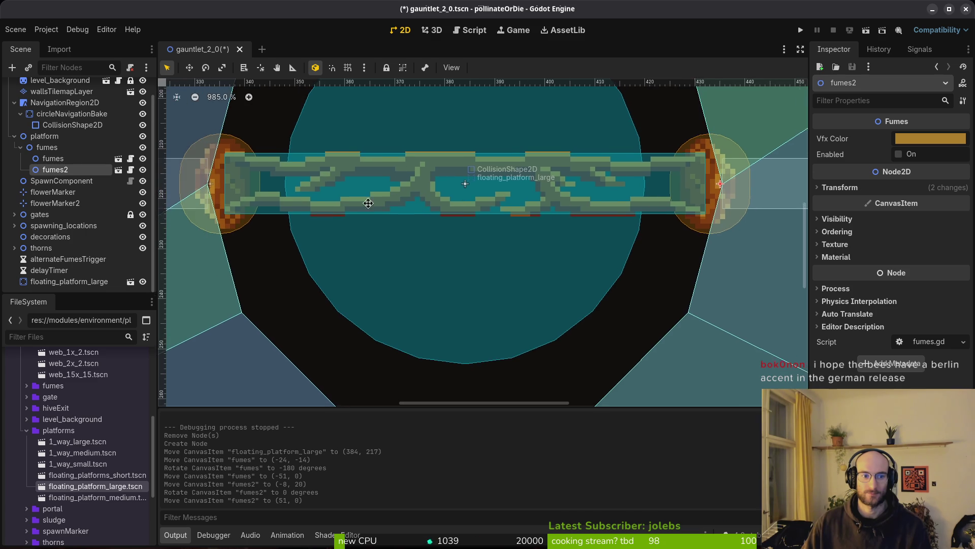
scroll(514, 184, "down", 8)
key("ctrl+s")
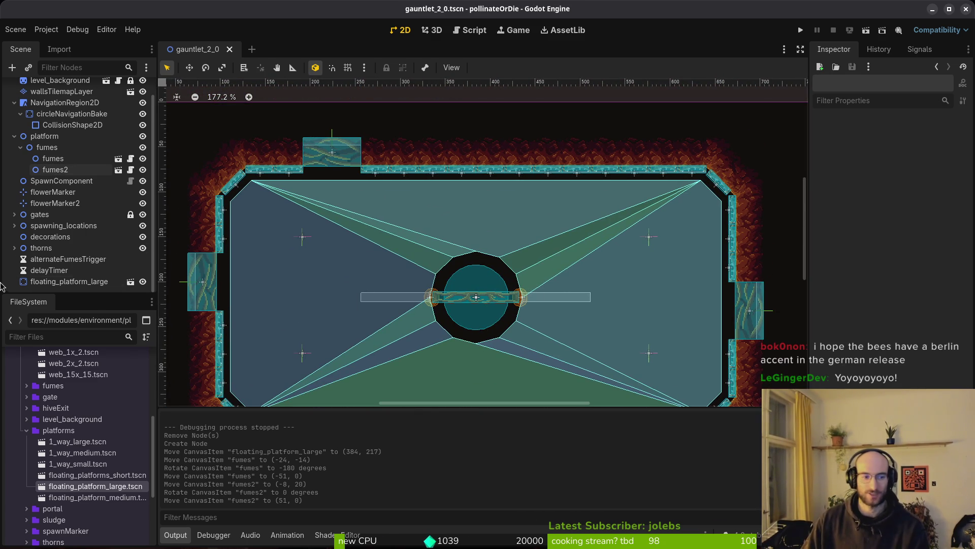
Collapse the platform and NavigationRegion2D branches in the Scene dock and clear the selection.
left_click(14, 136)
left_click(14, 121)
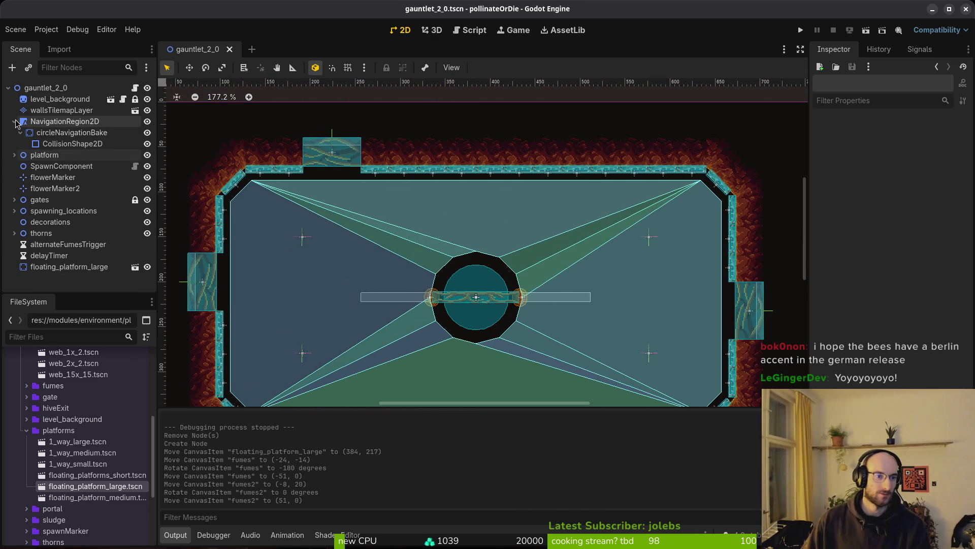
left_click(56, 144)
left_click(55, 166)
left_click(72, 284)
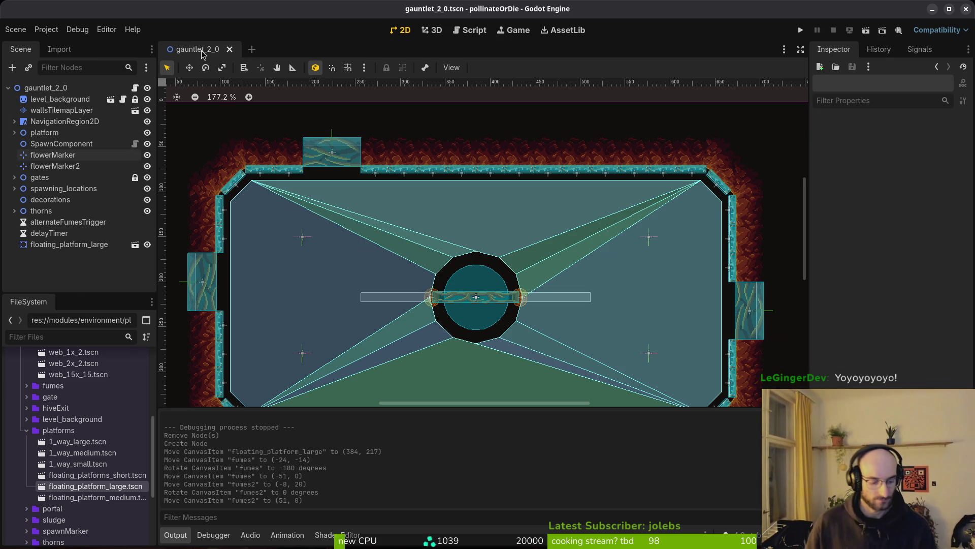
scroll(492, 225, "down", 3)
left_click(800, 30)
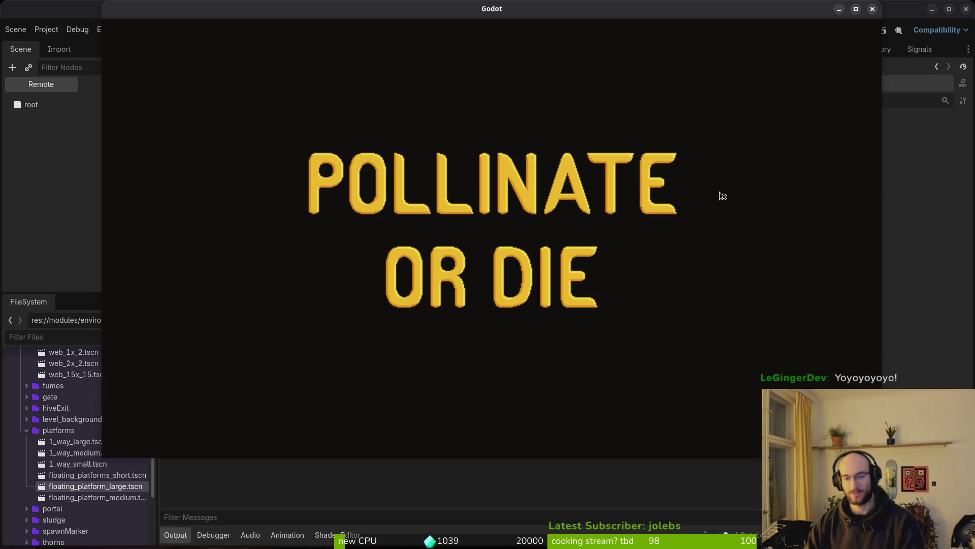
key("Return")
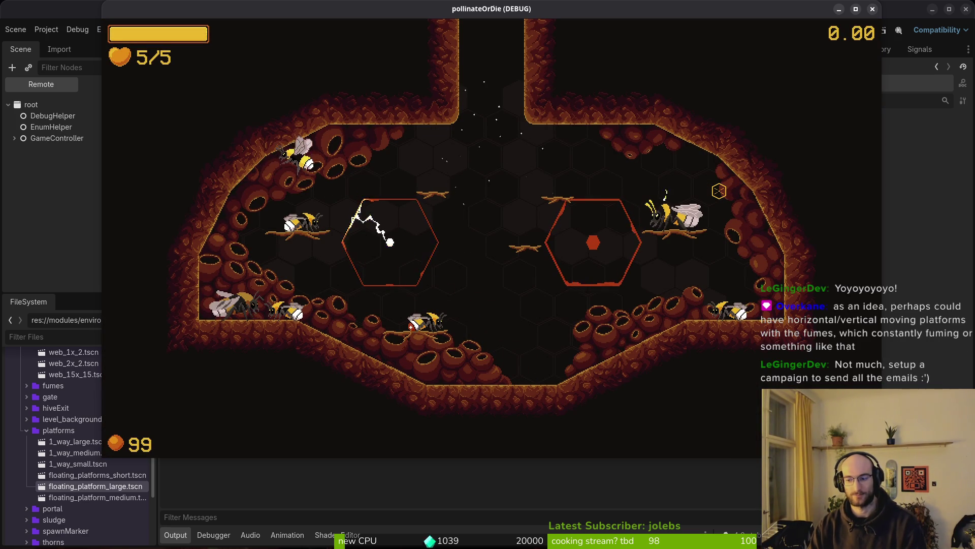
key("Escape")
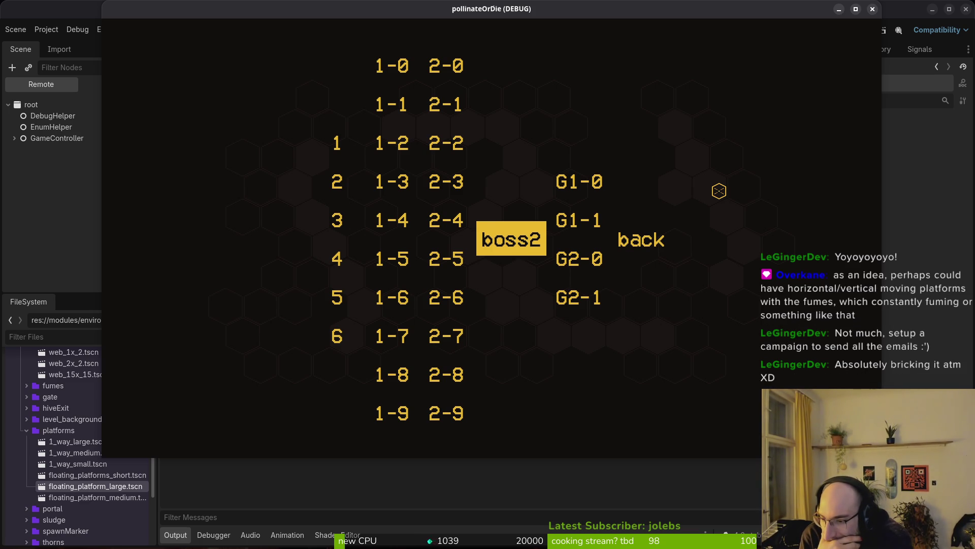
left_click(872, 9)
scroll(475, 233, "down", 2)
scroll(492, 305, "up", 4)
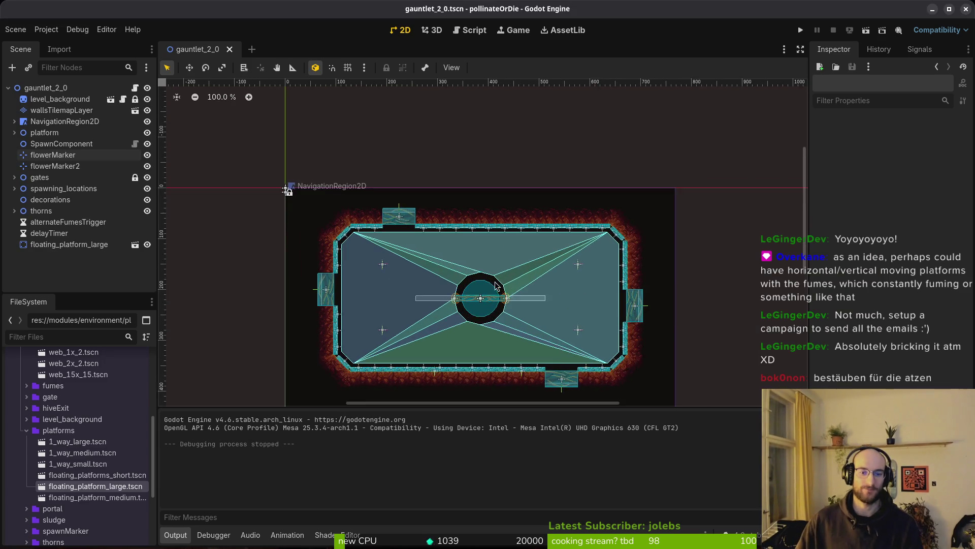
Undo the stray moves of floating_platform_large to keep it in place.
scroll(492, 305, "up", 1)
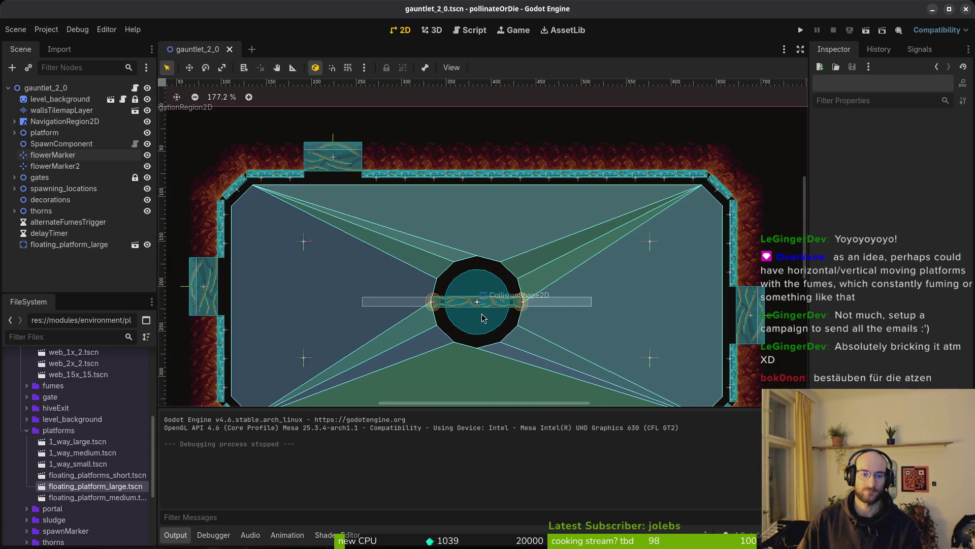
scroll(488, 308, "down", 5)
mouse_move(496, 304)
left_mouse_down()
mouse_move(497, 345)
mouse_move(504, 313)
mouse_move(499, 331)
mouse_move(476, 345)
left_mouse_up()
key("ctrl+z")
scroll(493, 316, "up", 6)
key("ctrl+z")
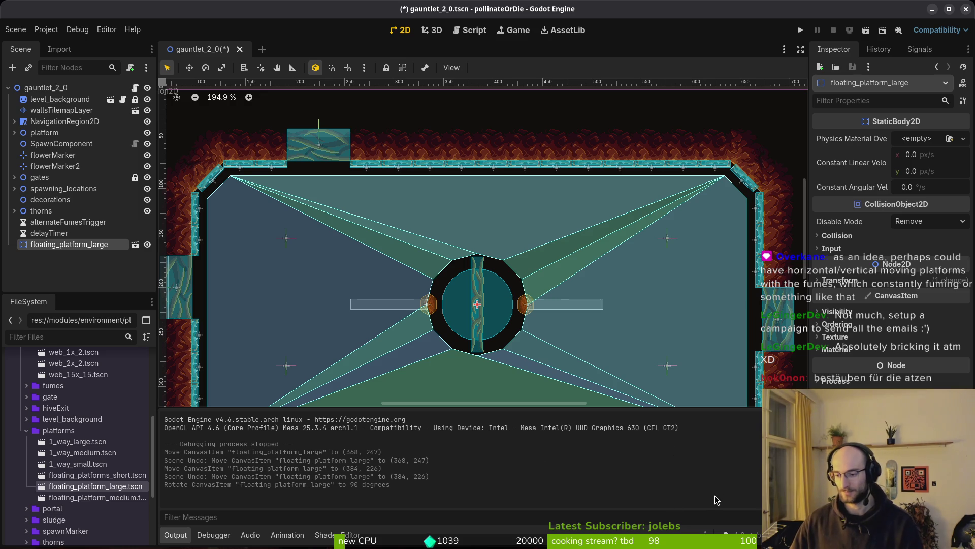
Rotate the fumes vent downward, set it on the platform's bottom end at (0, 51), and save.
mouse_move(566, 320)
left_mouse_down()
mouse_move(578, 304)
mouse_move(508, 245)
mouse_move(508, 223)
mouse_move(437, 212)
mouse_move(452, 207)
left_mouse_up()
scroll(524, 280, "up", 5)
scroll(437, 213, "up", 4)
scroll(452, 208, "down", 3)
mouse_move(388, 208)
left_mouse_down()
mouse_move(449, 304)
mouse_move(440, 313)
left_mouse_up()
scroll(441, 313, "down", 2)
mouse_move(494, 212)
left_mouse_down()
mouse_move(528, 273)
mouse_move(501, 206)
left_mouse_up()
scroll(508, 209, "up", 4)
scroll(559, 226, "down", 9)
key("ctrl+s")
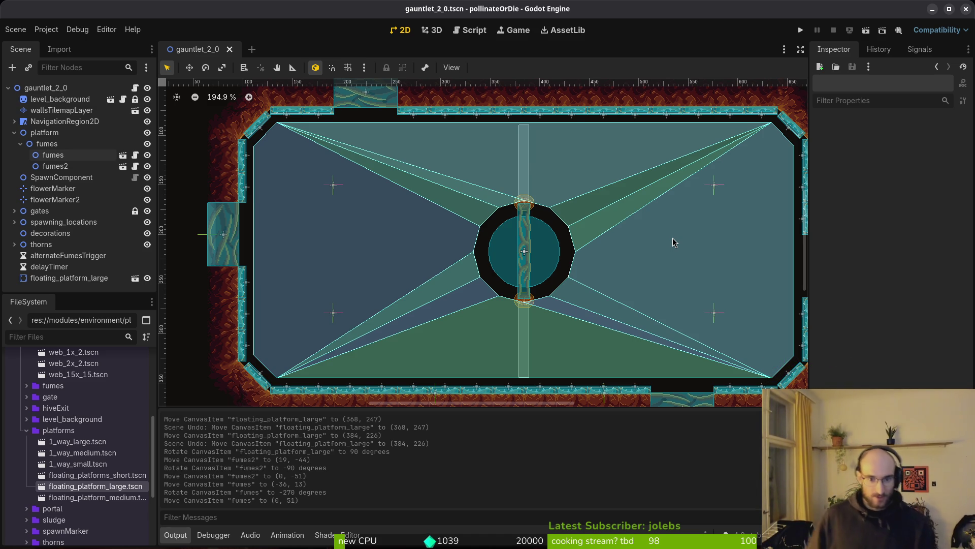
Collapse the platform node, inspect the ring's CollisionShape2D, then switch to the terminal workspace.
left_click_drag(587, 273, 392, 267)
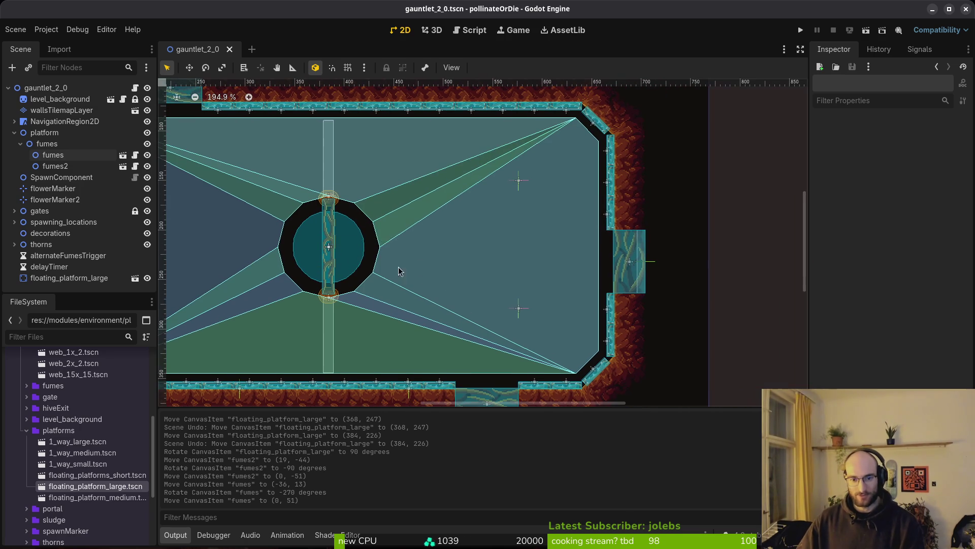
scroll(402, 277, "left", 3)
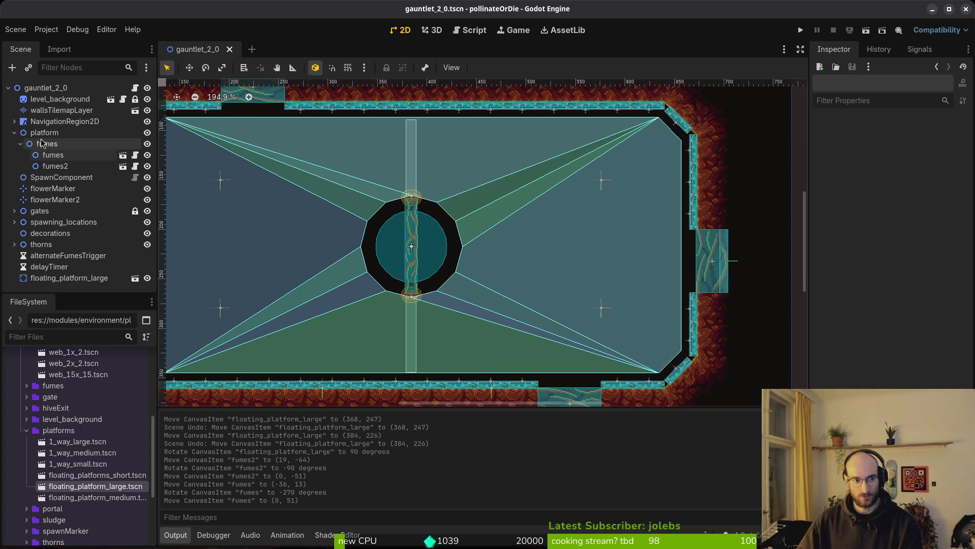
left_click(14, 133)
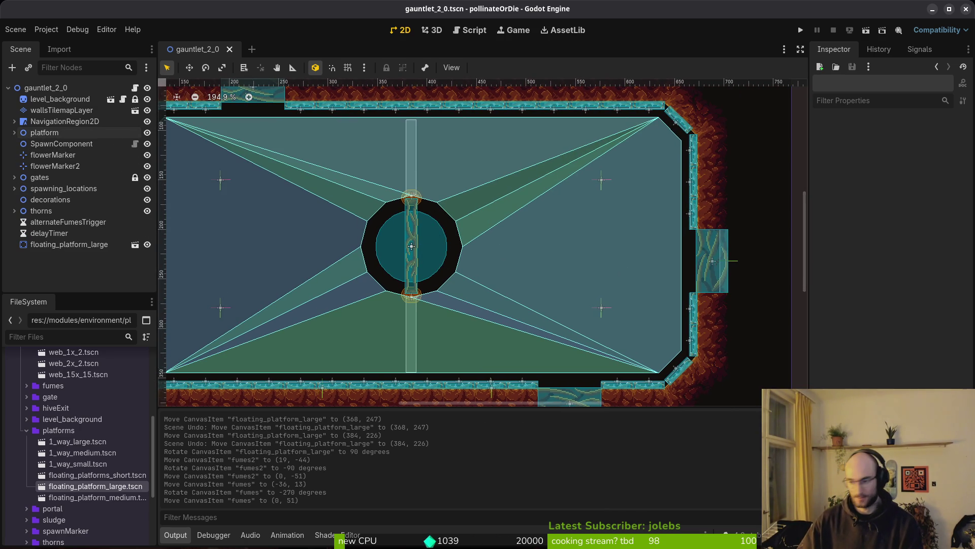
key("super+1")
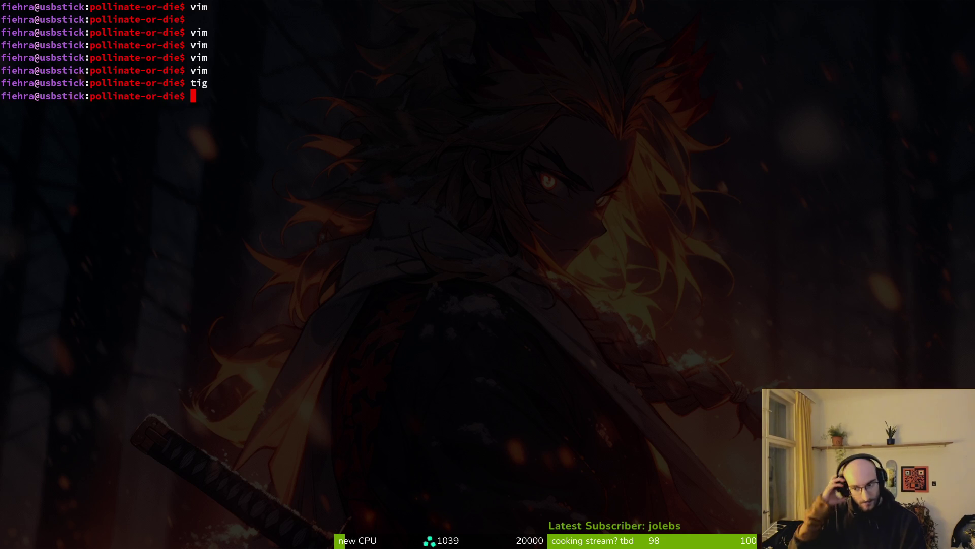
key("super+2")
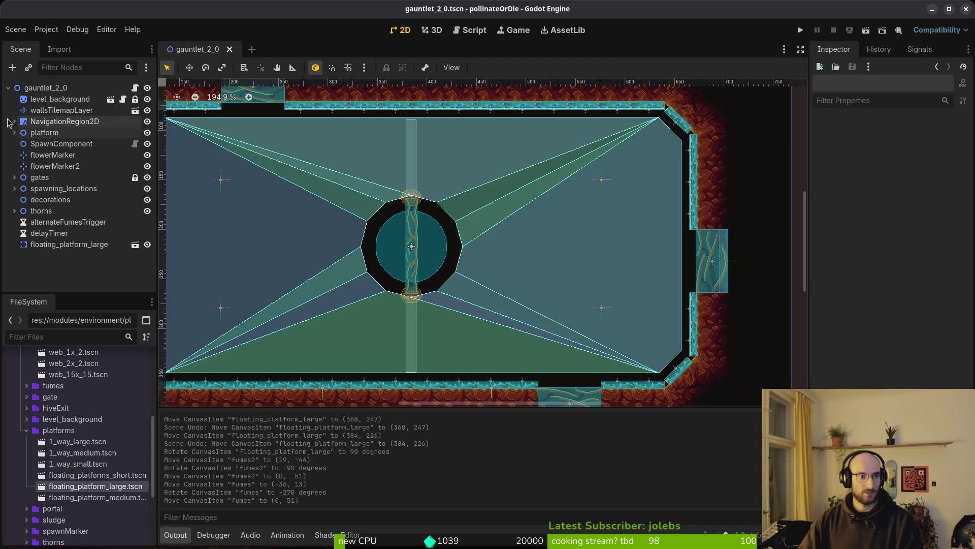
left_click(61, 144)
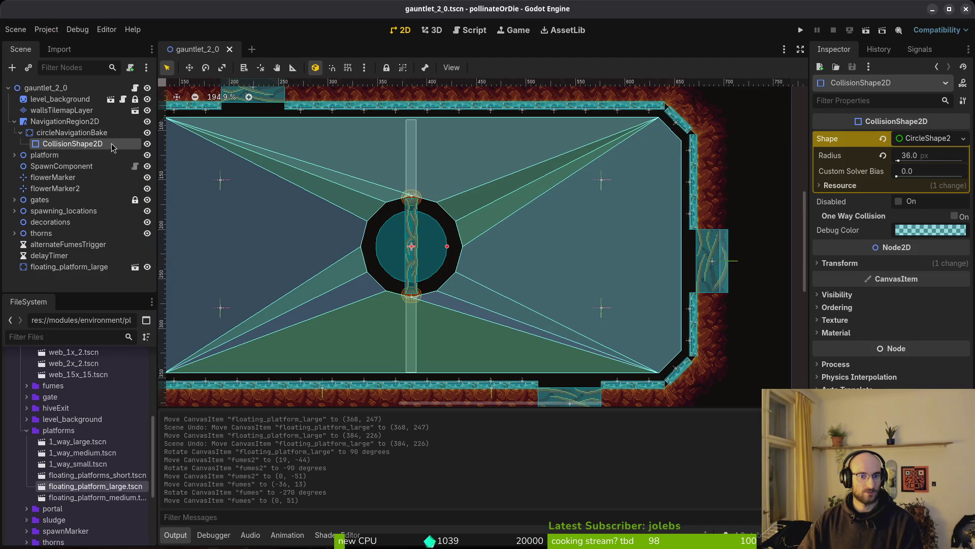
left_click_drag(447, 259, 597, 265)
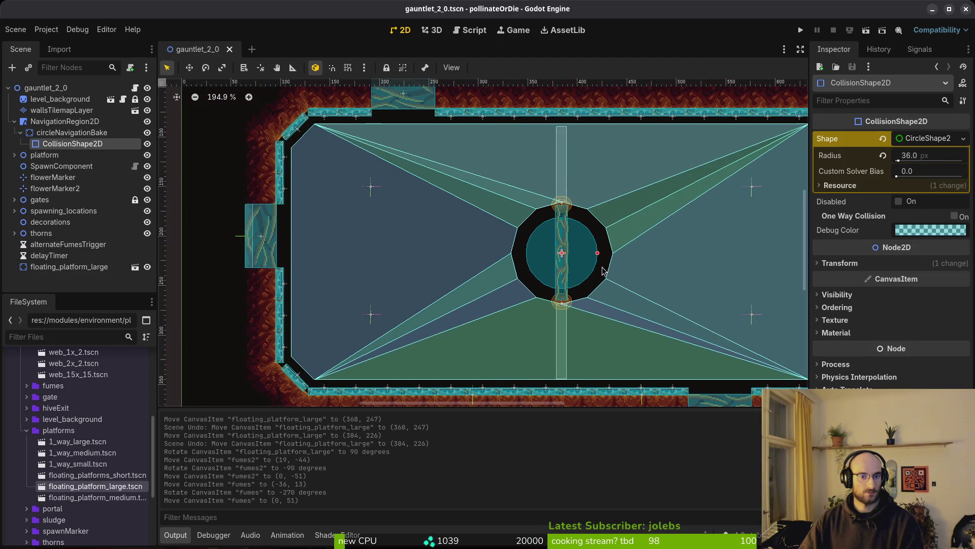
key("super+1")
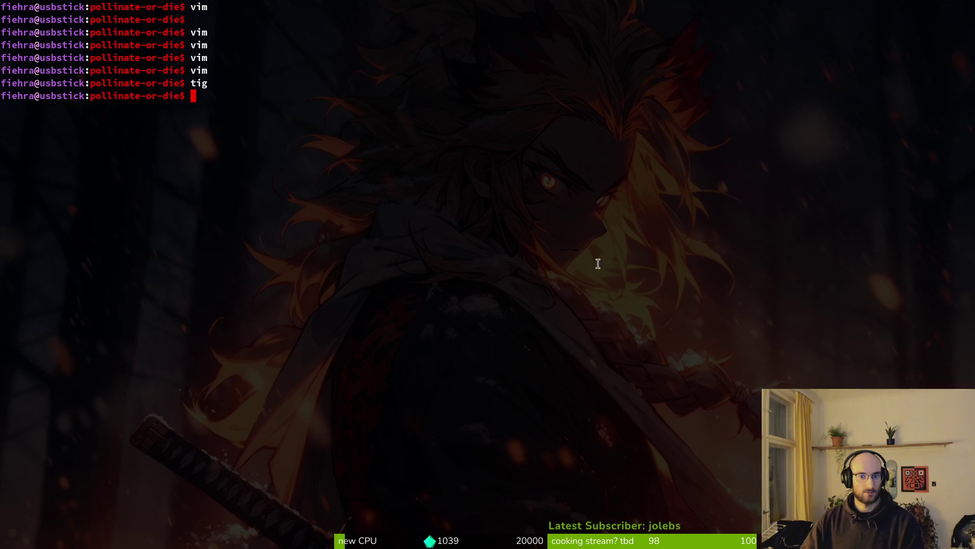